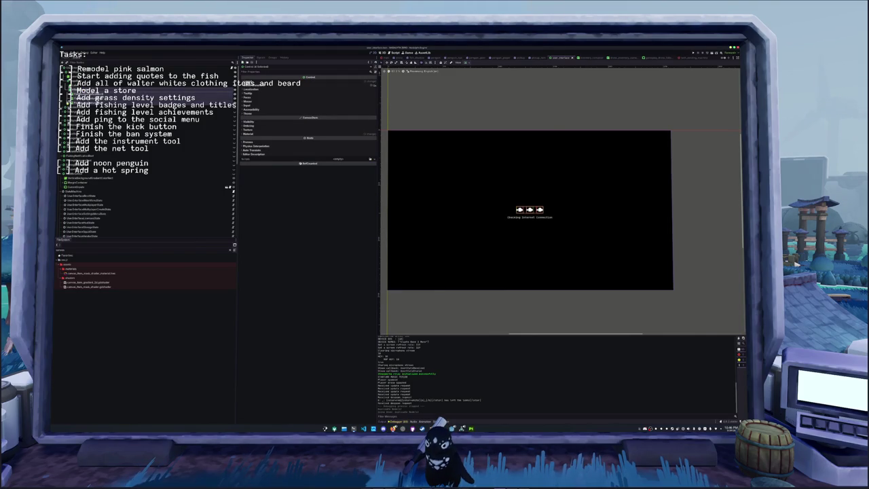
Inspect the ScreenMsgs node's properties and save the current scene with Ctrl+S.
{"action": "scroll", "coordinate": [149, 167], "scroll_direction": "down", "scroll_amount": 3}
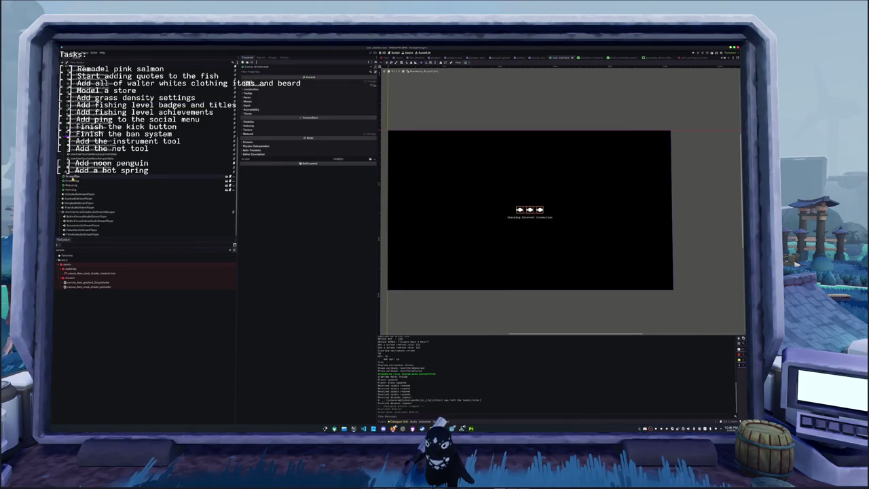
{"action": "left_click", "coordinate": [205, 177]}
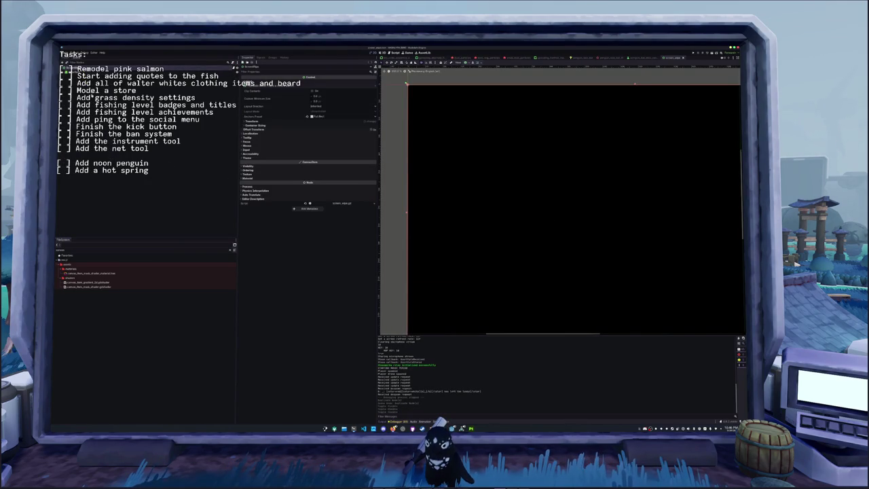
{"action": "scroll", "coordinate": [452, 183], "scroll_direction": "down", "scroll_amount": 3}
{"action": "scroll", "coordinate": [478, 198], "scroll_direction": "down", "scroll_amount": 2}
{"action": "key", "text": "ctrl+s"}
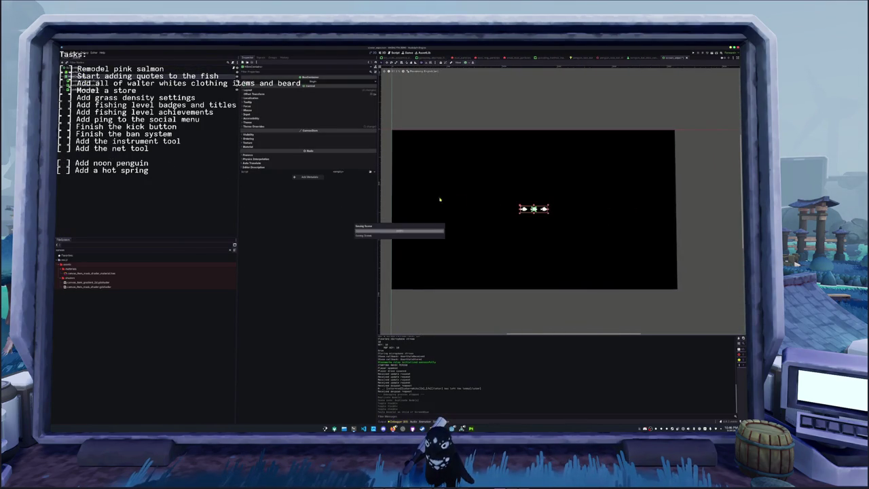
Open and dismiss the Anchor Presets menu without changes, then switch to VS Code's screen_wipe.gd.
{"action": "left_click", "coordinate": [467, 63]}
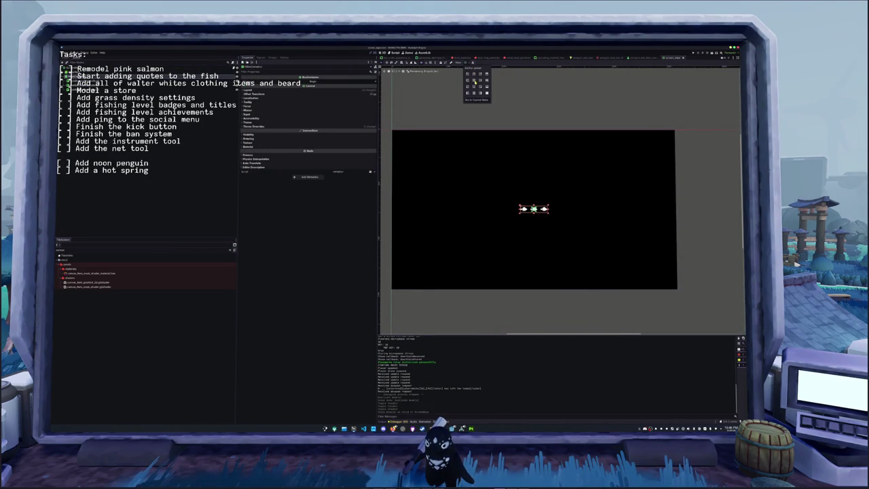
{"action": "left_click", "coordinate": [475, 82]}
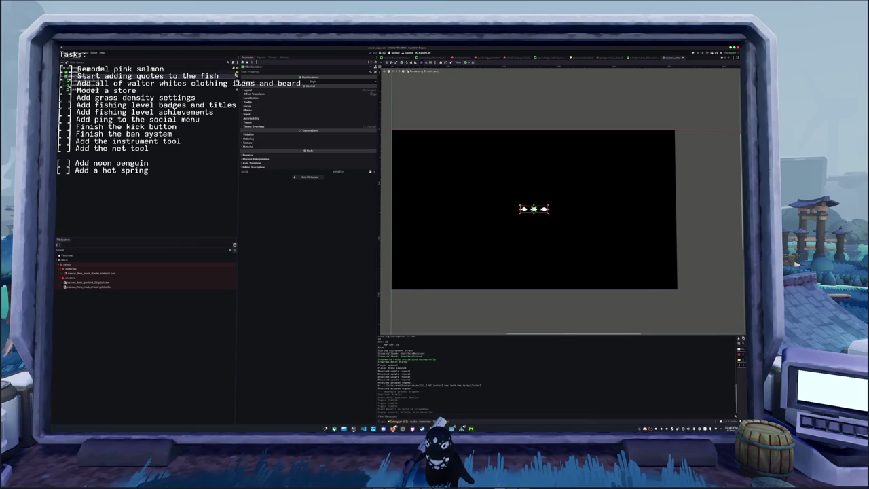
{"action": "left_click", "coordinate": [363, 428]}
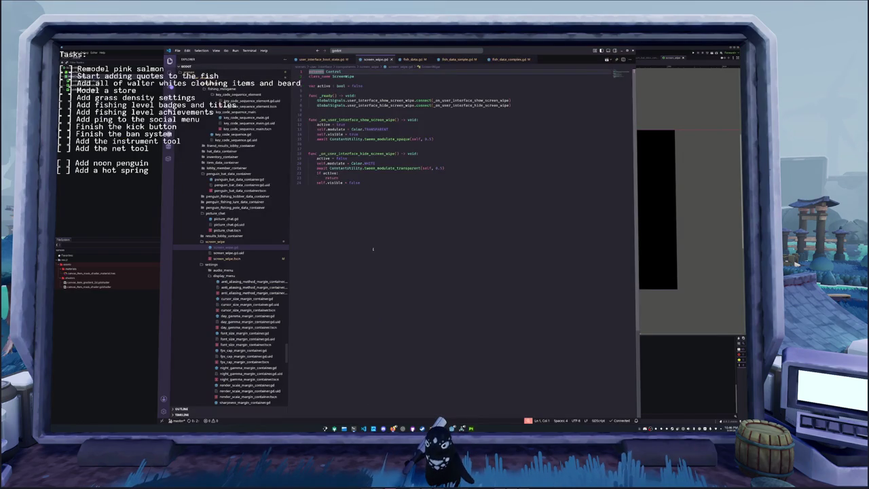
Collapse the display_menu, settings and tab_menu folders and open user_interface_boot_state.gd from states.
{"action": "left_click", "coordinate": [330, 90]}
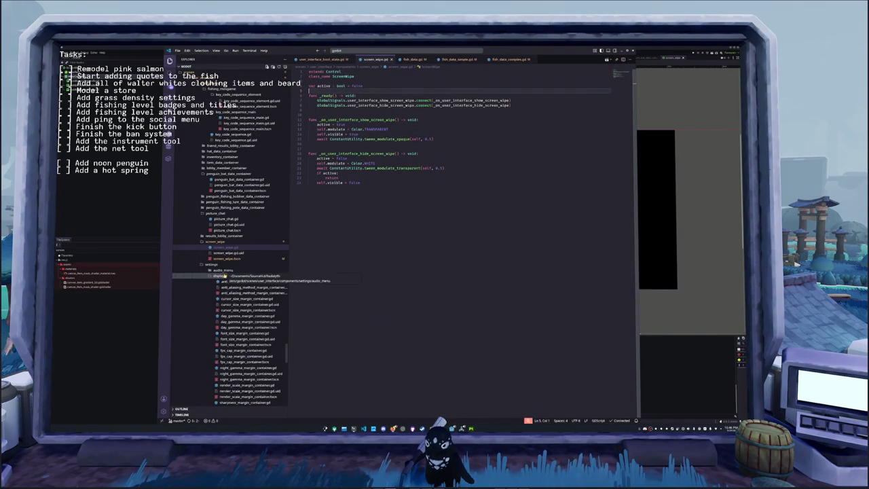
{"action": "left_click", "coordinate": [225, 276]}
{"action": "left_click", "coordinate": [216, 265]}
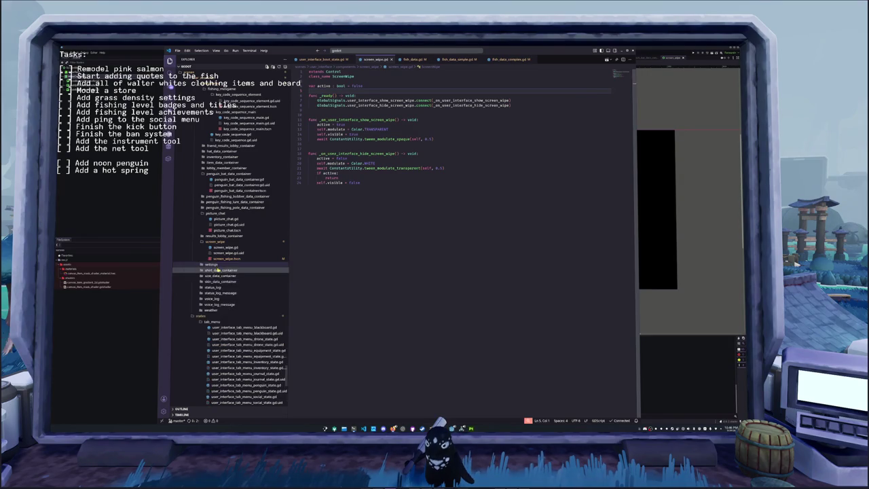
{"action": "left_click", "coordinate": [218, 271]}
{"action": "left_click", "coordinate": [213, 275]}
{"action": "left_click", "coordinate": [230, 281]}
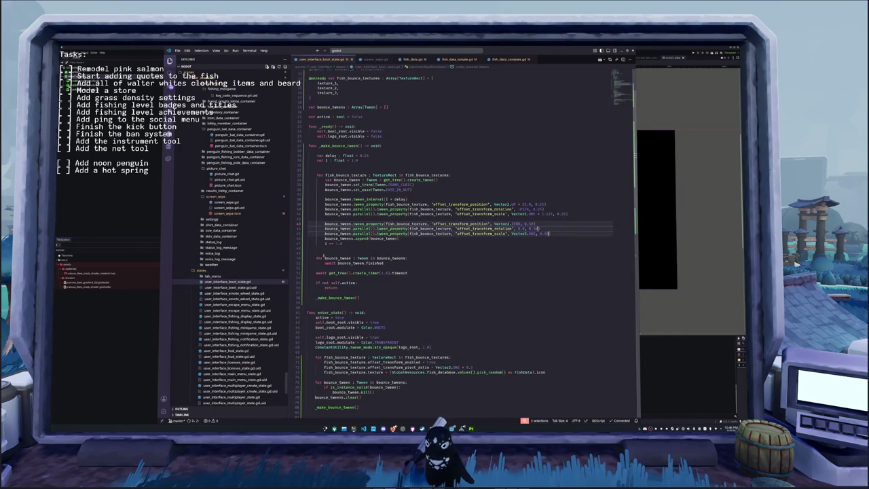
Copy the _make_bounce_tween() function into screen_wipe.gd right after _ready().
{"action": "left_click_drag", "start_coordinate": [360, 297], "coordinate": [297, 145]}
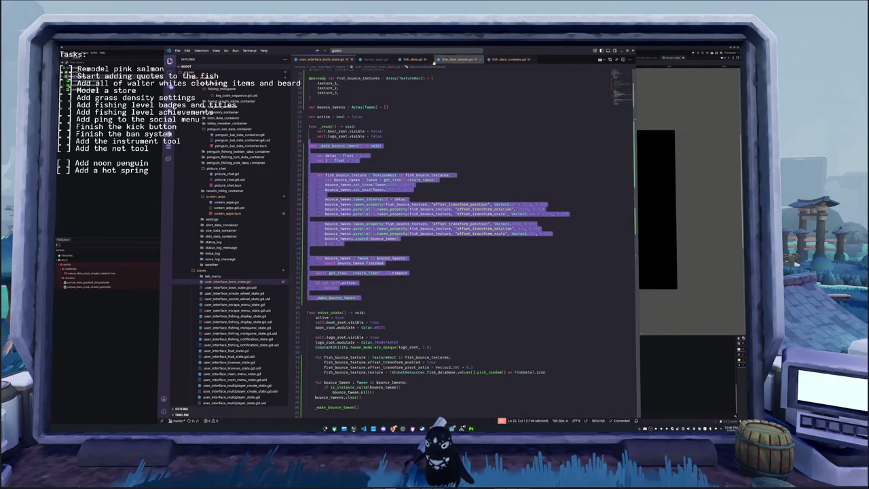
{"action": "left_click", "coordinate": [376, 59]}
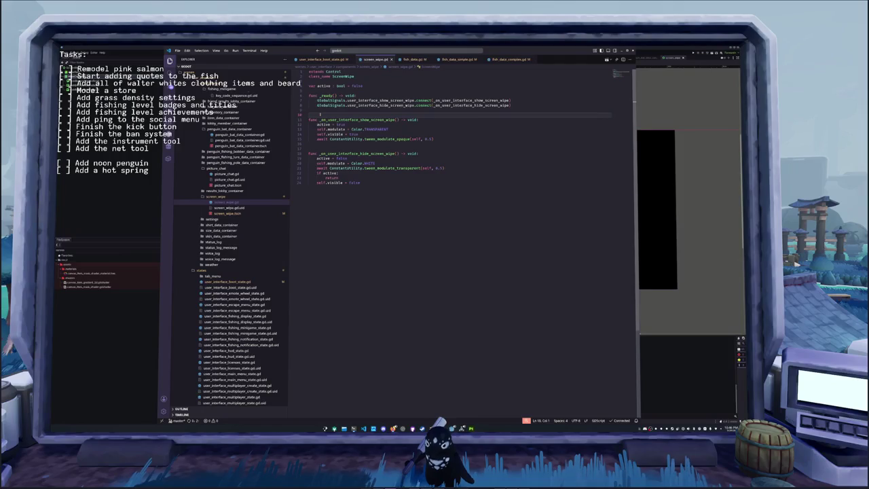
{"action": "key", "text": "Down"}
{"action": "key", "text": "Down"}
{"action": "key", "text": "Down"}
{"action": "key", "text": "Down"}
{"action": "key", "text": "Down"}
{"action": "key", "text": "Down"}
{"action": "key", "text": "Down"}
{"action": "key", "text": "End"}
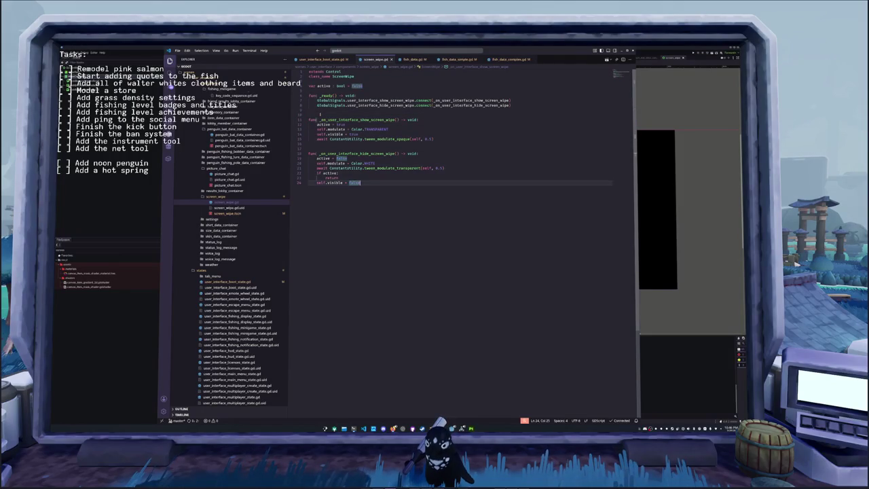
{"action": "key", "text": "Up"}
{"action": "key", "text": "Up"}
{"action": "key", "text": "Up"}
{"action": "key", "text": "Up"}
{"action": "key", "text": "Up"}
{"action": "key", "text": "Up"}
{"action": "key", "text": "Up"}
{"action": "key", "text": "Up"}
{"action": "key", "text": "Up"}
{"action": "key", "text": "Up"}
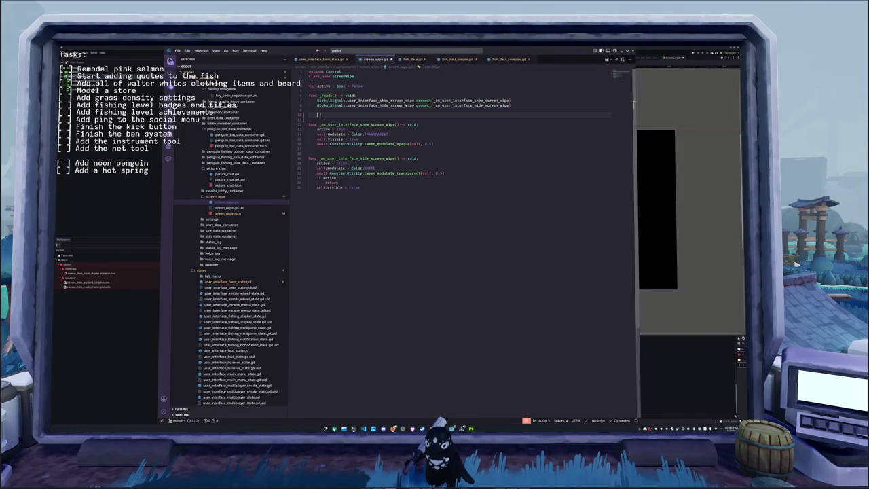
{"action": "key", "text": "ctrl+v"}
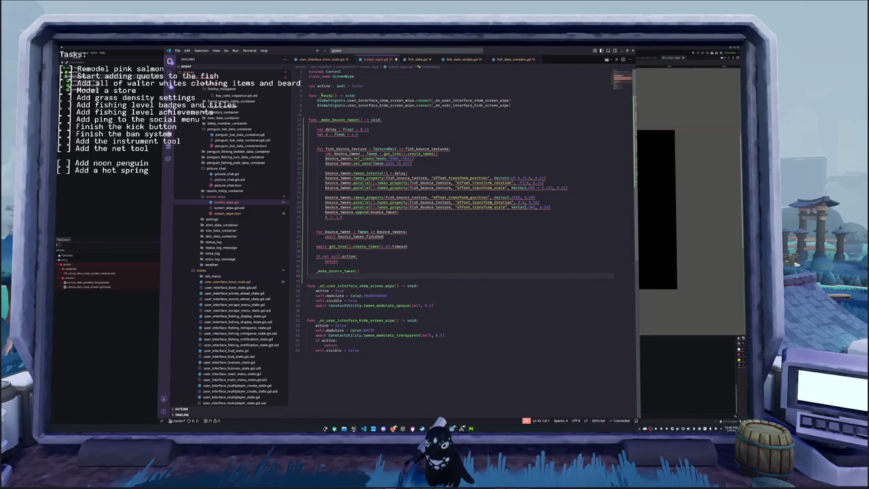
Copy the texture_1–3 exports, fish texture array and tween declarations from the boot state script.
{"action": "left_click", "coordinate": [226, 284]}
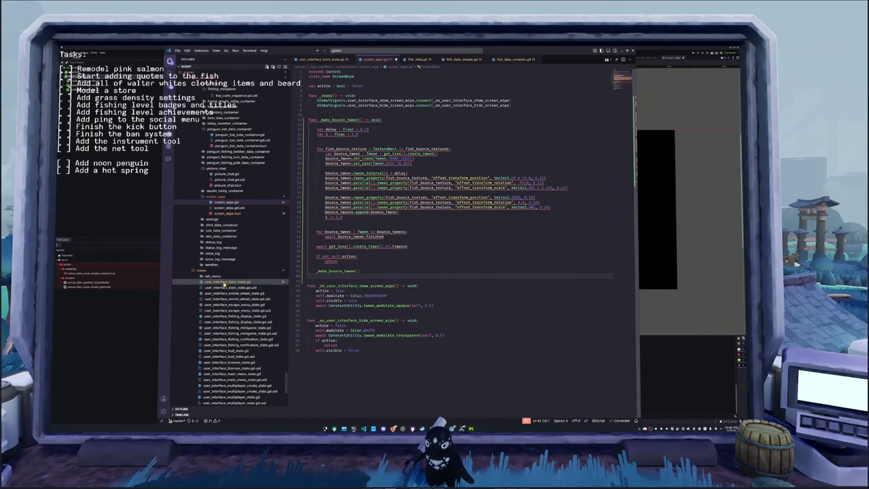
{"action": "left_click_drag", "start_coordinate": [391, 159], "coordinate": [309, 126]}
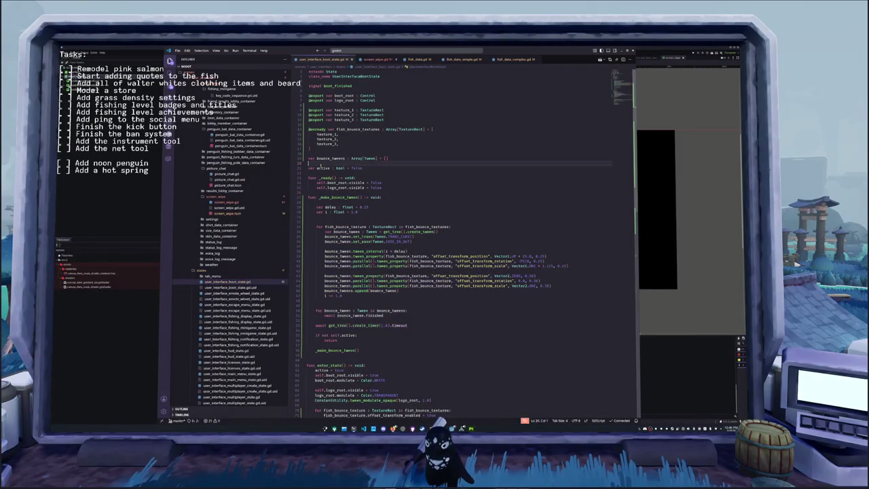
{"action": "left_click_drag", "start_coordinate": [389, 158], "coordinate": [309, 109]}
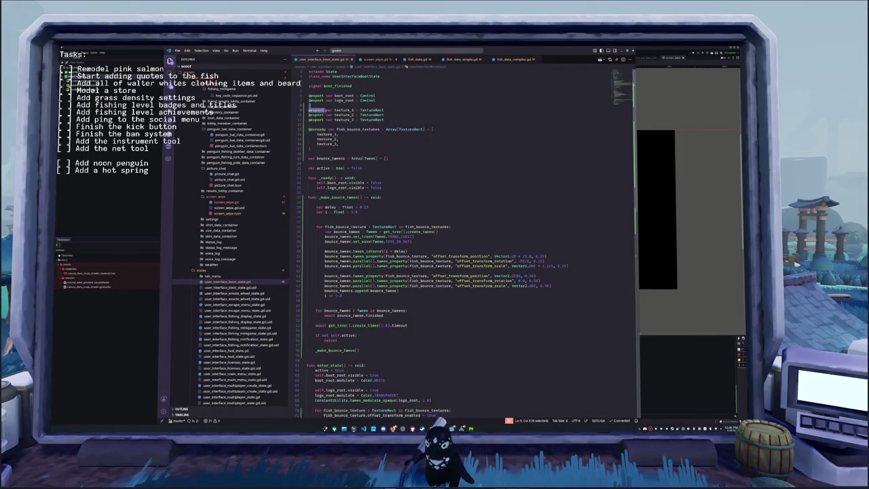
{"action": "key", "text": "ctrl+c"}
{"action": "left_click", "coordinate": [378, 59]}
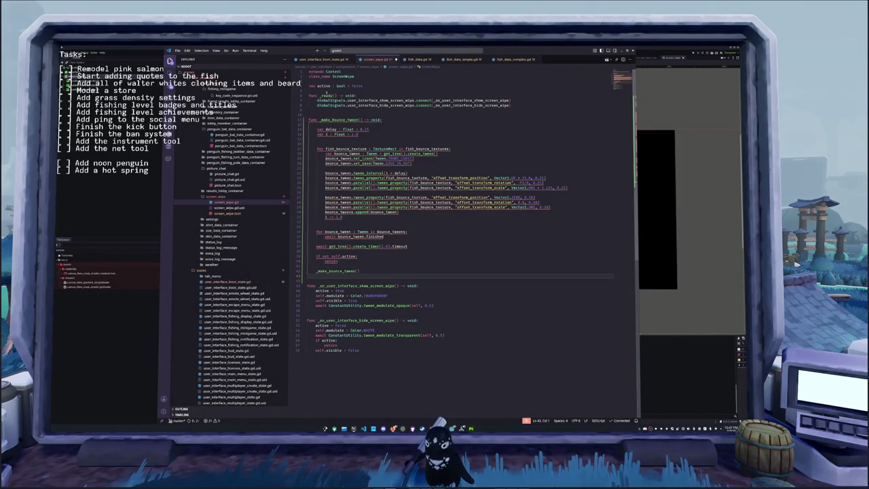
Paste the texture and bounce_tweens declarations at the top and convert indentation to tabs.
{"action": "key", "text": "ctrl+v"}
{"action": "key", "text": "Return"}
{"action": "key", "text": "Down"}
Insert an indented blank line between the functions.
{"action": "key", "text": "Down"}
{"action": "key", "text": "Down"}
{"action": "key", "text": "Down"}
{"action": "key", "text": "Down"}
{"action": "key", "text": "Down"}
{"action": "key", "text": "ctrl+shift+p"}
{"action": "type", "text": "tabs"}
{"action": "key", "text": "Return"}
{"action": "key", "text": "Down"}
{"action": "key", "text": "Down"}
{"action": "key", "text": "Down"}
{"action": "key", "text": "Down"}
{"action": "key", "text": "Down"}
{"action": "key", "text": "Down"}
{"action": "key", "text": "Down"}
{"action": "key", "text": "Down"}
{"action": "key", "text": "Down"}
{"action": "key", "text": "Down"}
{"action": "key", "text": "Down"}
{"action": "key", "text": "Down"}
{"action": "key", "text": "Down"}
{"action": "key", "text": "Down"}
{"action": "key", "text": "Down"}
{"action": "key", "text": "Down"}
{"action": "key", "text": "Up"}
{"action": "key", "text": "Up"}
{"action": "key", "text": "Up"}
{"action": "key", "text": "Up"}
{"action": "key", "text": "Up"}
{"action": "key", "text": "Up"}
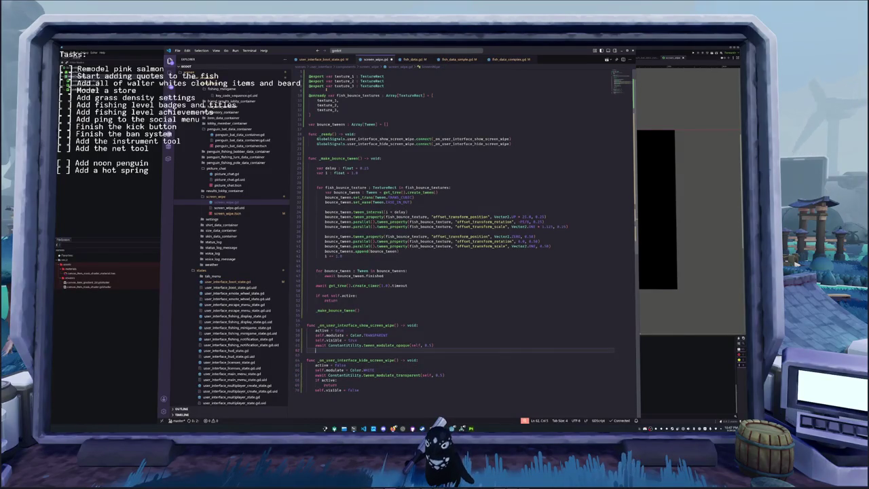
{"action": "key", "text": "Return"}
{"action": "key", "text": "Up"}
{"action": "key", "text": "Tab"}
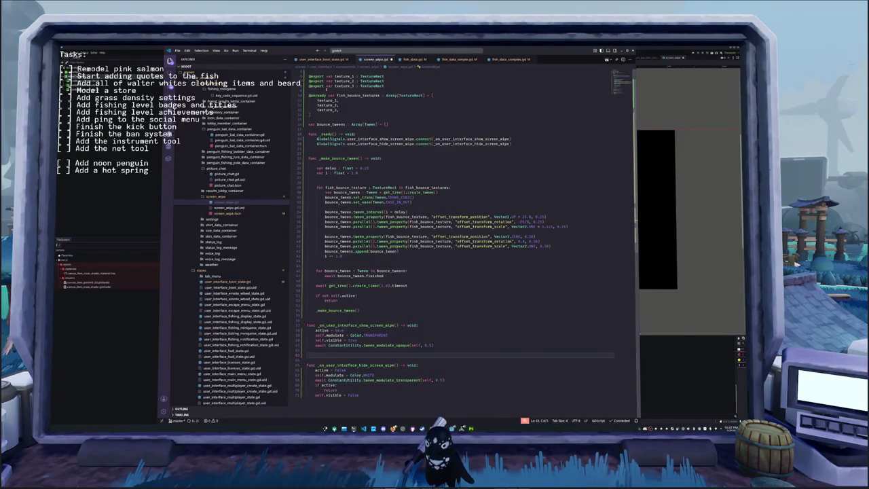
Open _on_user_interface_show_screen_wipe with an 'if not self.active:' check.
{"action": "key", "text": "Up"}
{"action": "key", "text": "Up"}
{"action": "key", "text": "Up"}
{"action": "key", "text": "Up"}
{"action": "key", "text": "Up"}
{"action": "key", "text": "Return"}
{"action": "key", "text": "Return"}
{"action": "key", "text": "Up"}
{"action": "key", "text": "Up"}
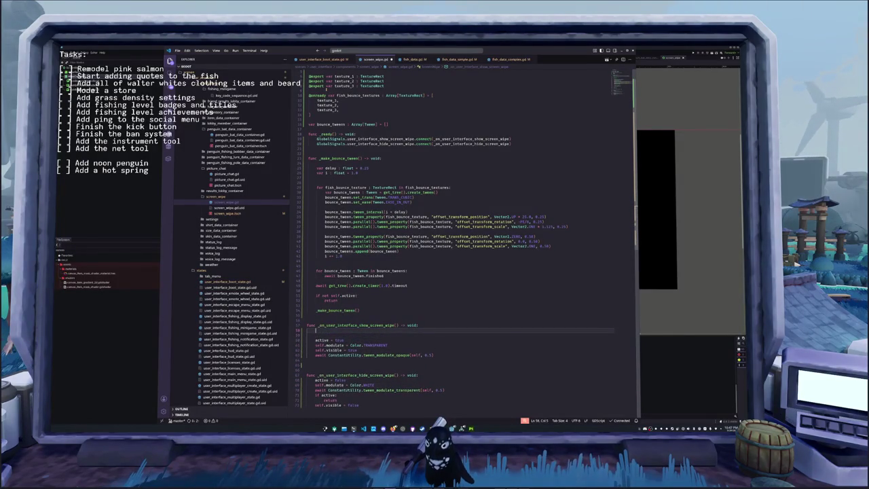
{"action": "type", "text": "if not self.active:"}
{"action": "key", "text": "Return"}
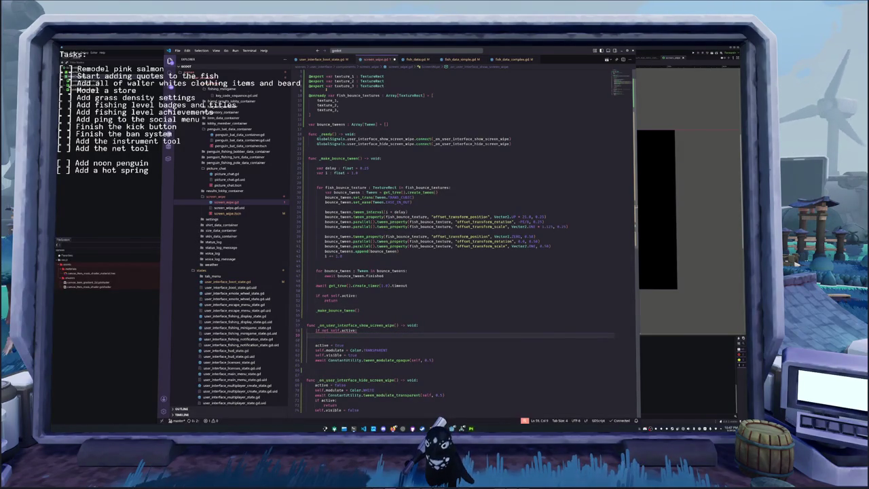
{"action": "left_click", "coordinate": [316, 54]}
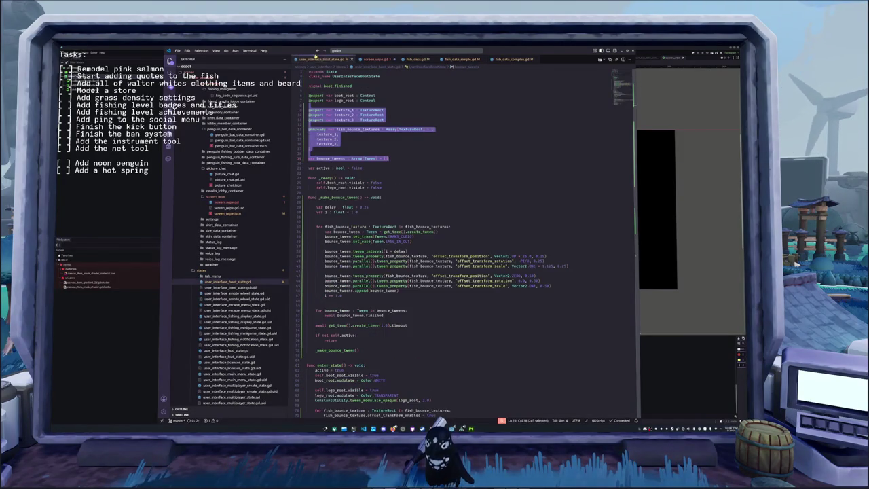
Copy the fish texture setup loops from enter_state into the show-wipe handler.
{"action": "left_click", "coordinate": [326, 251]}
{"action": "scroll", "coordinate": [325, 252], "scroll_direction": "down", "scroll_amount": 3}
{"action": "scroll", "coordinate": [326, 252], "scroll_direction": "down", "scroll_amount": 5}
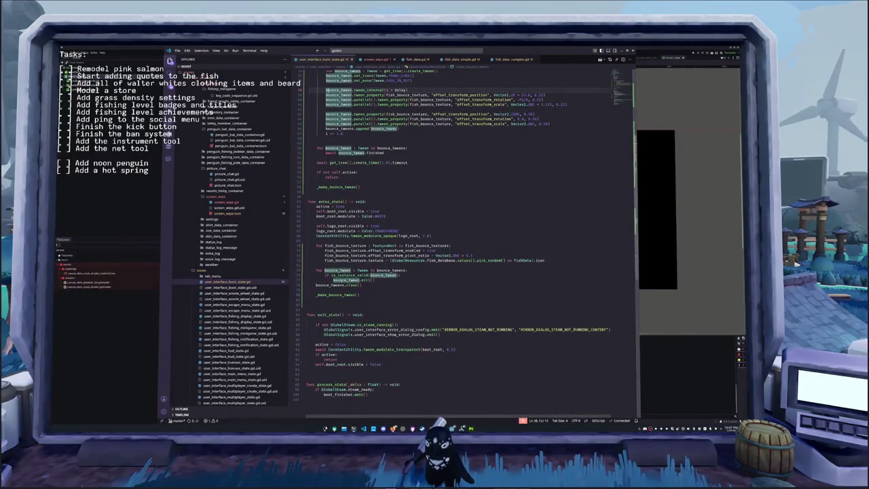
{"action": "left_click_drag", "start_coordinate": [369, 292], "coordinate": [307, 241]}
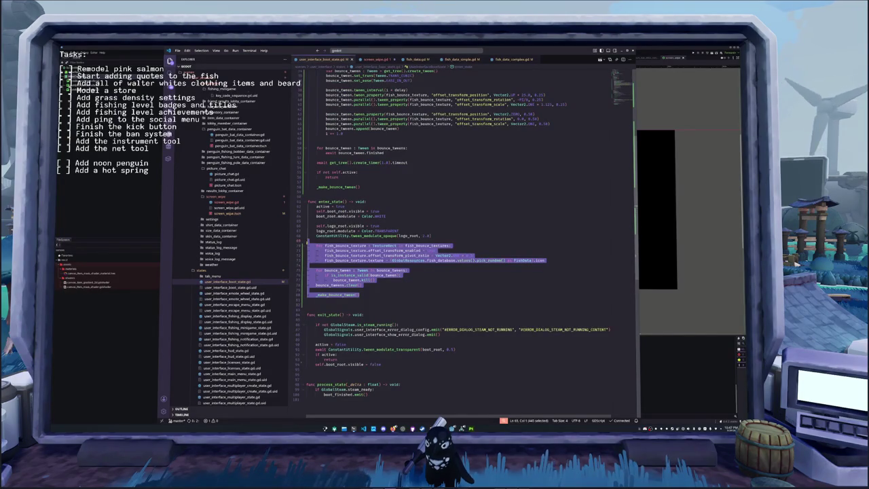
{"action": "key", "text": "ctrl+c"}
{"action": "left_click", "coordinate": [375, 59]}
{"action": "key", "text": "ctrl+v"}
Indent the pasted setup block under the if check and delete the leftover blank line.
{"action": "scroll", "coordinate": [329, 336], "scroll_direction": "down", "scroll_amount": 2}
{"action": "left_click_drag", "start_coordinate": [364, 353], "coordinate": [307, 298]}
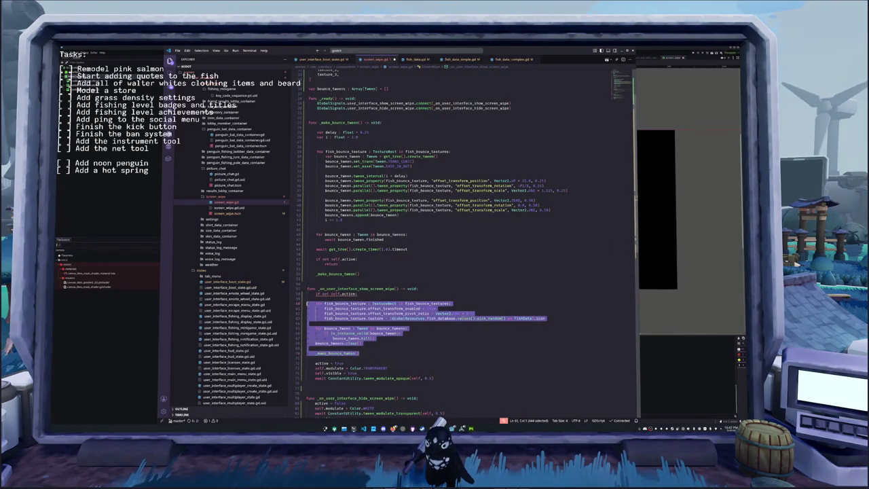
{"action": "key", "text": "Tab"}
{"action": "left_click", "coordinate": [396, 297]}
{"action": "key", "text": "Delete"}
{"action": "scroll", "coordinate": [397, 296], "scroll_direction": "down", "scroll_amount": 2}
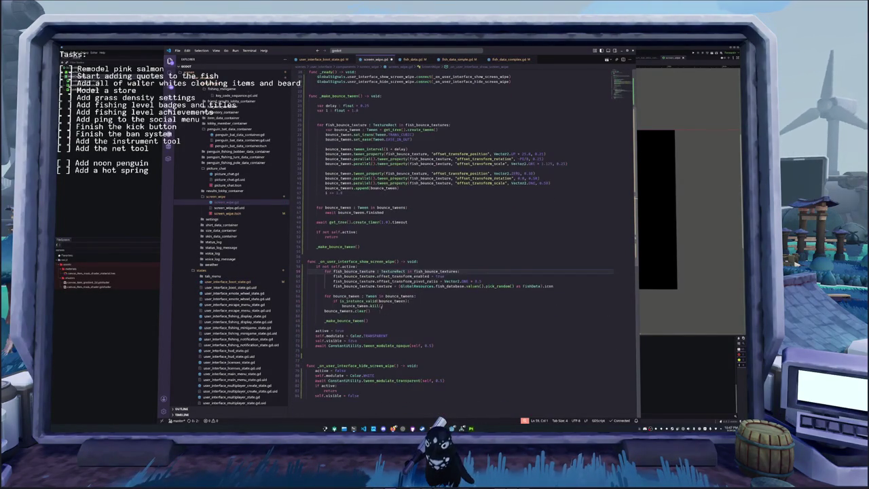
{"action": "left_click", "coordinate": [340, 325]}
{"action": "scroll", "coordinate": [405, 308], "scroll_direction": "down", "scroll_amount": 1}
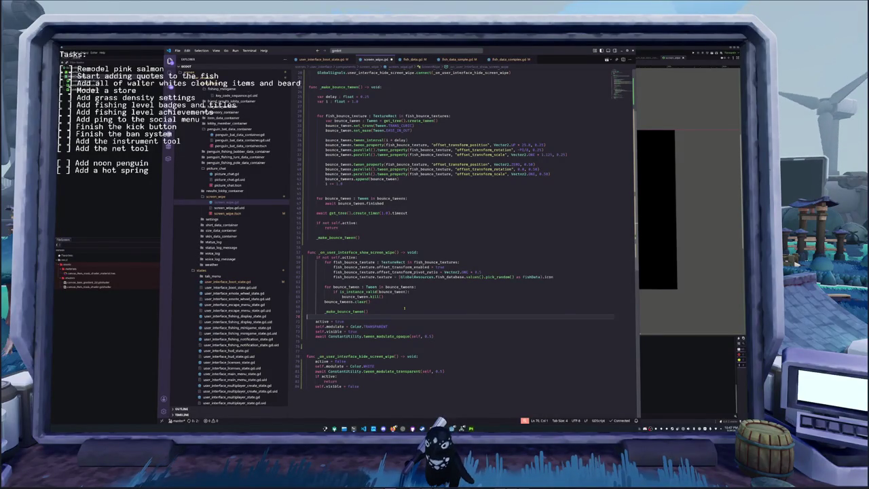
Paste the fish bounce tween code from the boot script into the show-wipe handler.
{"action": "key", "text": "ctrl+Tab"}
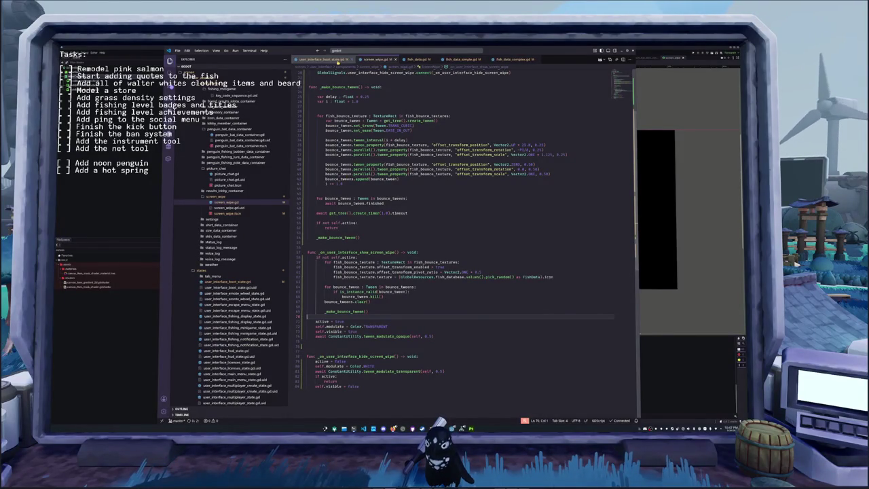
{"action": "left_click", "coordinate": [390, 291]}
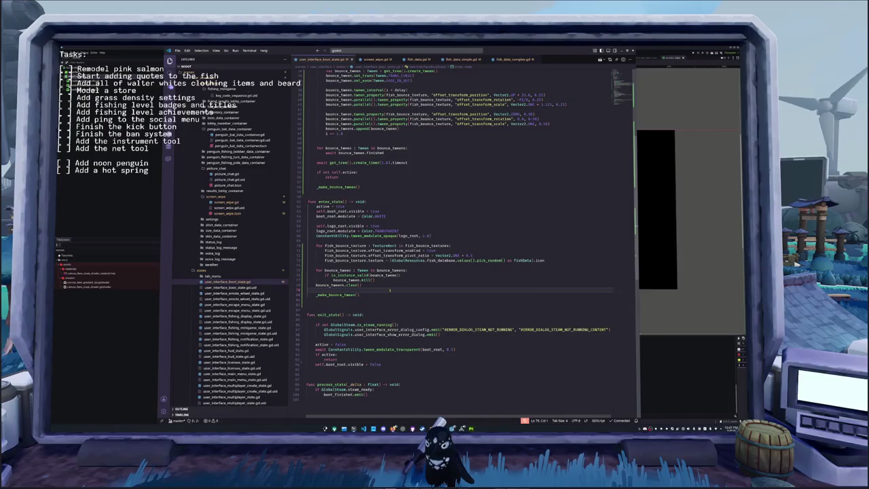
{"action": "key", "text": "ctrl+Tab"}
{"action": "key", "text": "ctrl+v"}
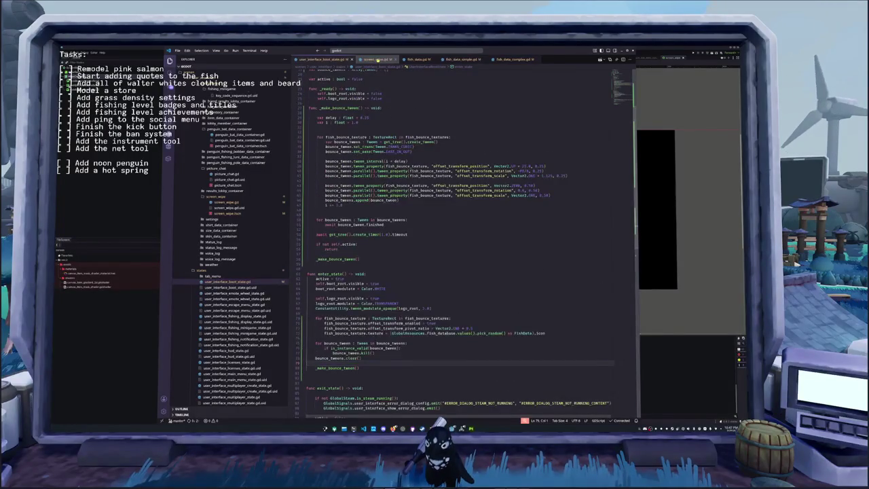
{"action": "scroll", "coordinate": [359, 245], "scroll_direction": "up", "scroll_amount": 5}
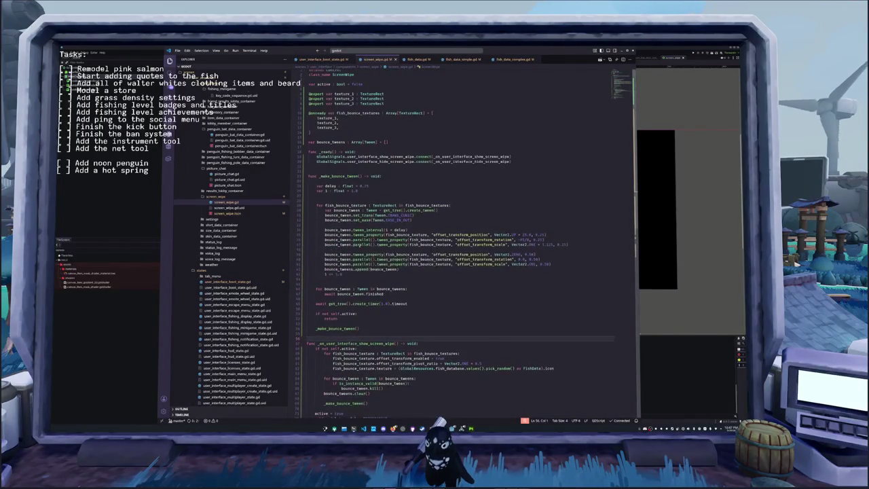
{"action": "key", "text": "alt+Tab"}
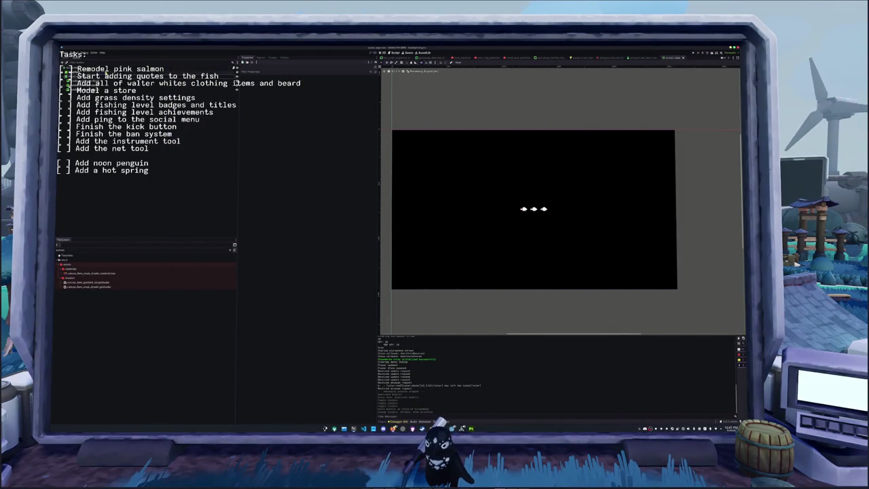
Assign the three FishBounce TextureRect nodes to Texture 1, 2 and 3, then run the project with F5.
{"action": "left_click", "coordinate": [346, 86]}
{"action": "key", "text": "Return"}
{"action": "left_click", "coordinate": [347, 84]}
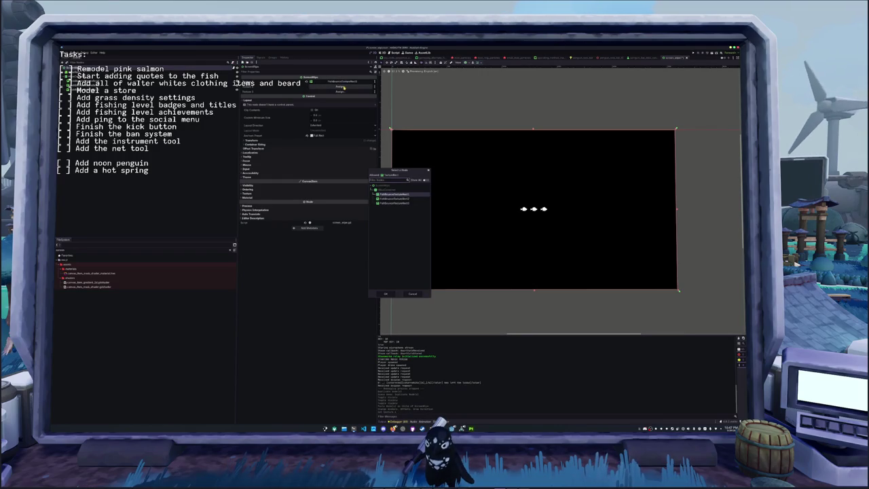
{"action": "key", "text": "Return"}
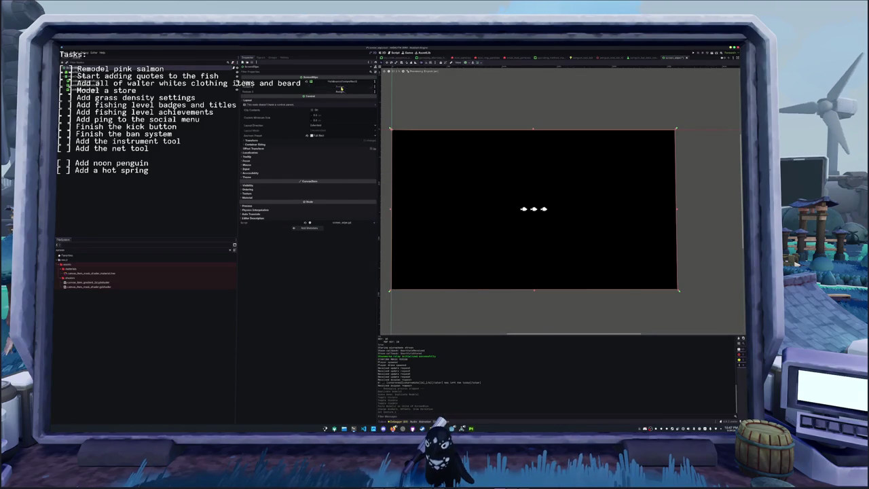
{"action": "left_click", "coordinate": [341, 88]}
{"action": "key", "text": "Down"}
{"action": "key", "text": "Return"}
{"action": "left_click", "coordinate": [348, 92]}
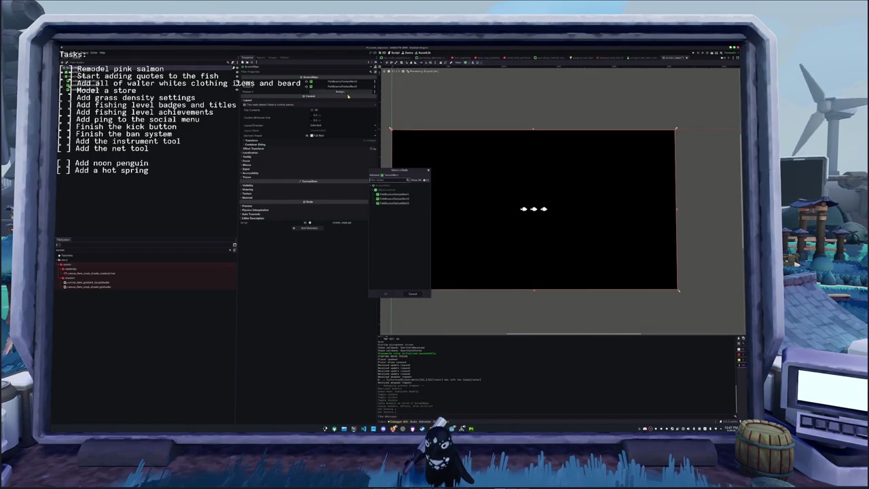
{"action": "double_click", "coordinate": [394, 203]}
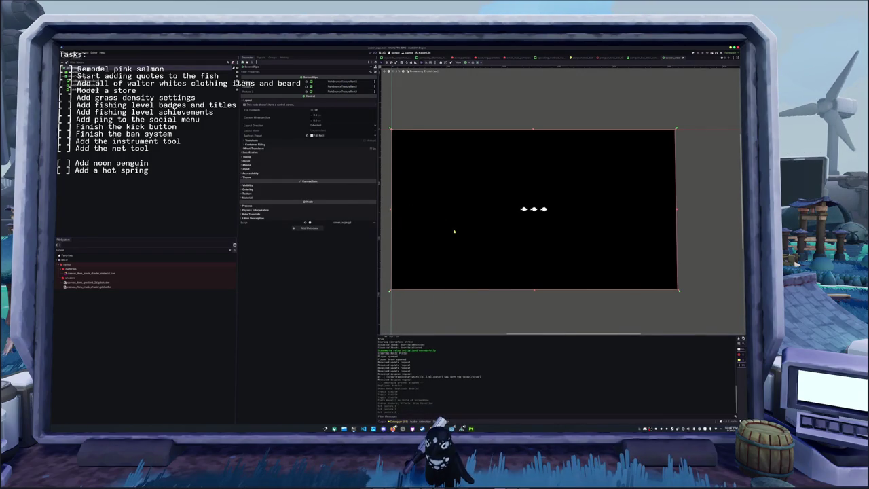
{"action": "key", "text": "F5"}
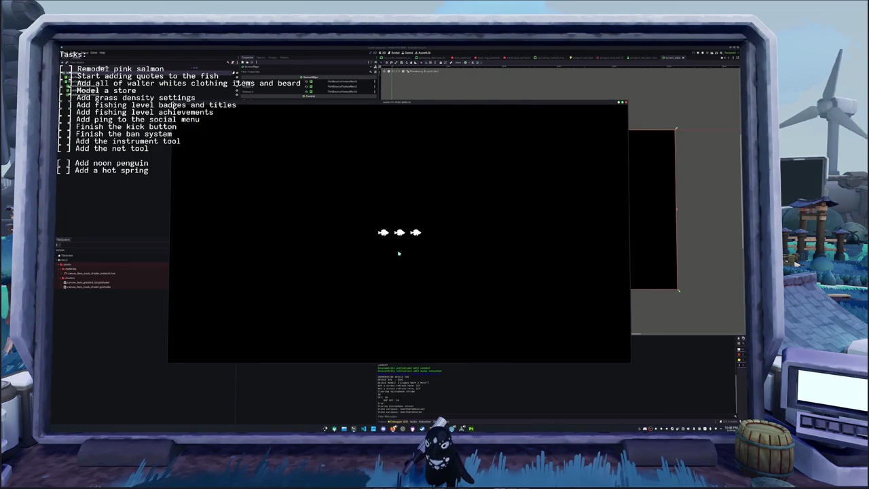
Bring the editor in front of the running game and switch to the user interface scene tab.
{"action": "left_click", "coordinate": [152, 150]}
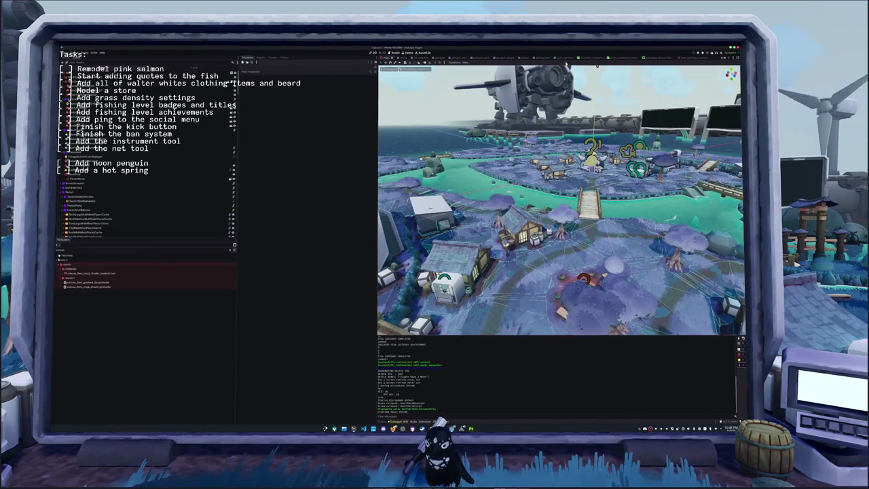
{"action": "left_click", "coordinate": [560, 58]}
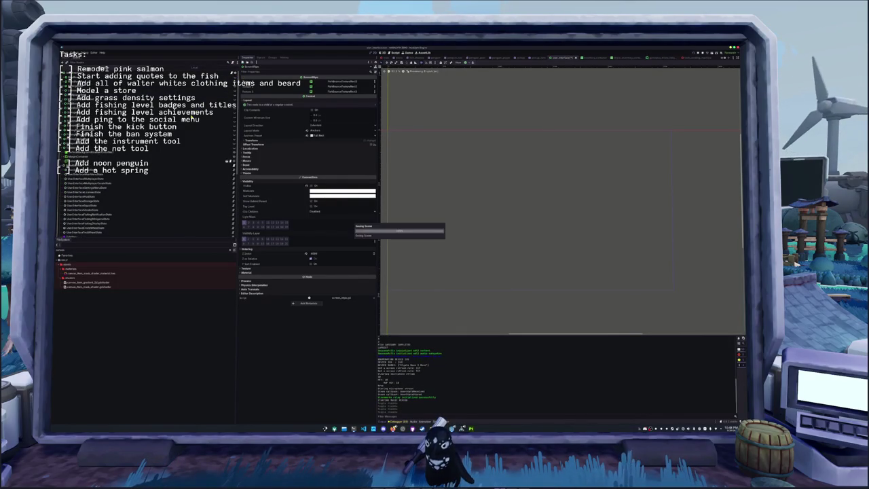
Start a singleplayer game, then quit back to the main menu from the Esc menu.
{"action": "left_click", "coordinate": [399, 245]}
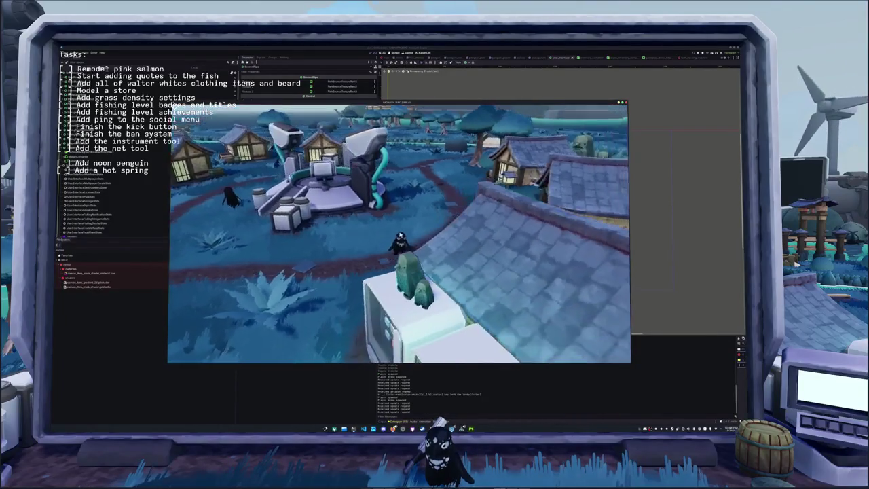
{"action": "key", "text": "Escape"}
{"action": "left_click", "coordinate": [392, 235]}
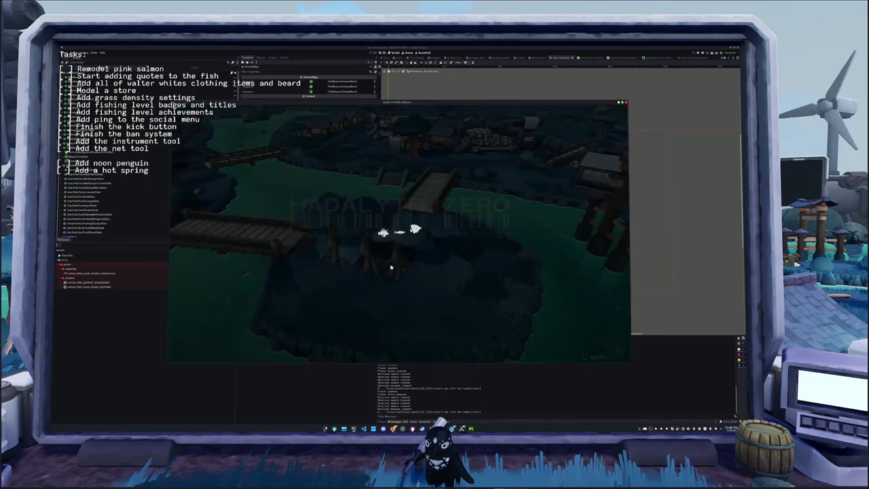
Open and leave the multiplayer lobby, then quit and close the game window.
{"action": "left_click", "coordinate": [390, 267]}
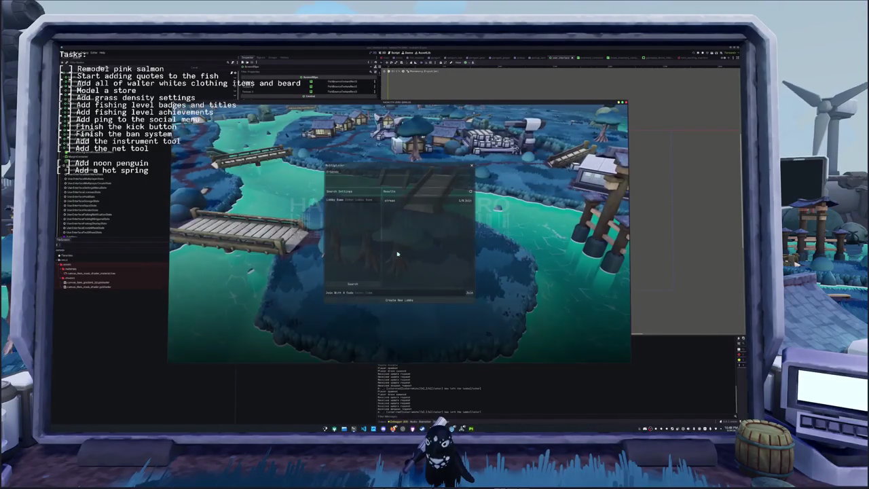
{"action": "left_click", "coordinate": [466, 201]}
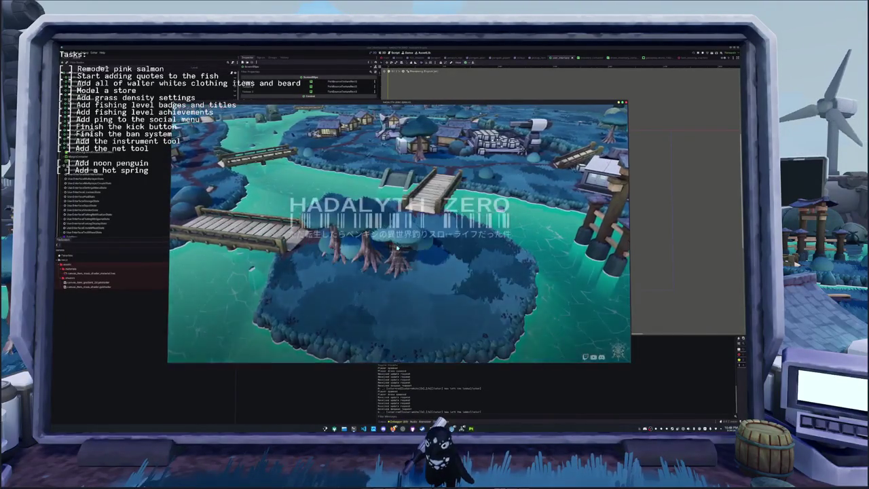
{"action": "key", "text": "Escape"}
{"action": "left_click", "coordinate": [400, 241]}
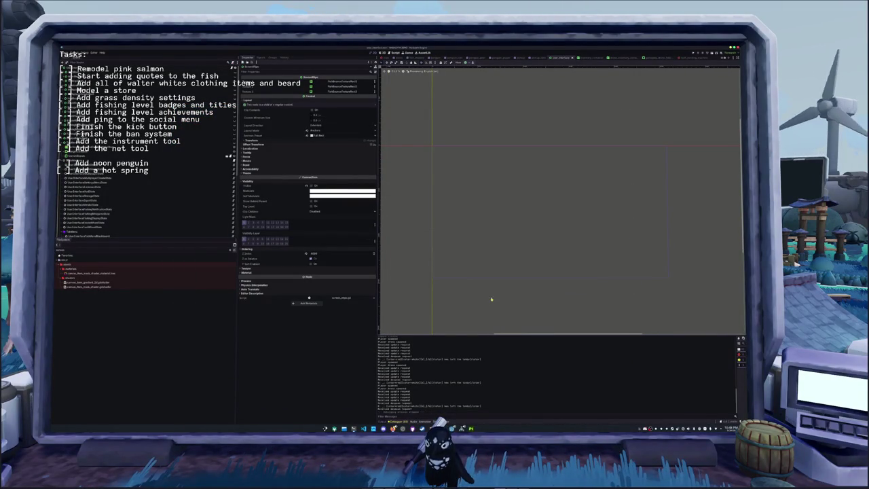
{"action": "key", "text": "alt+Tab"}
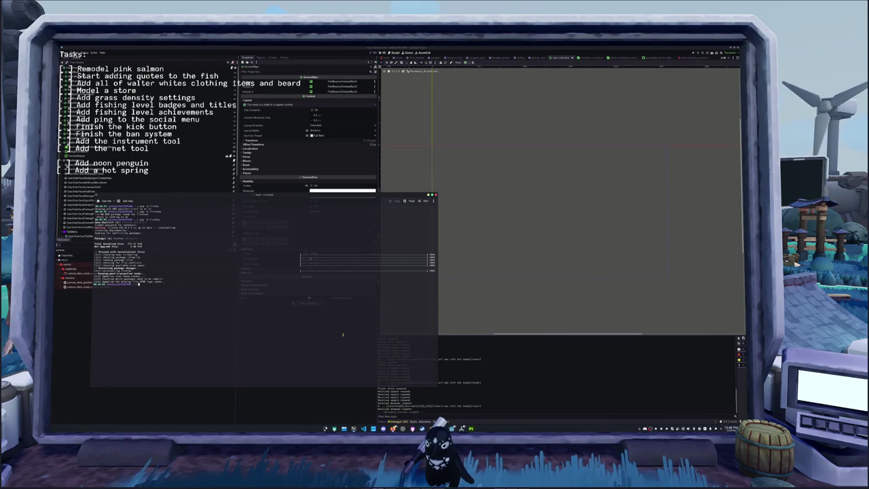
Change into the project folder and check the repository with git status.
{"action": "key", "text": "Return"}
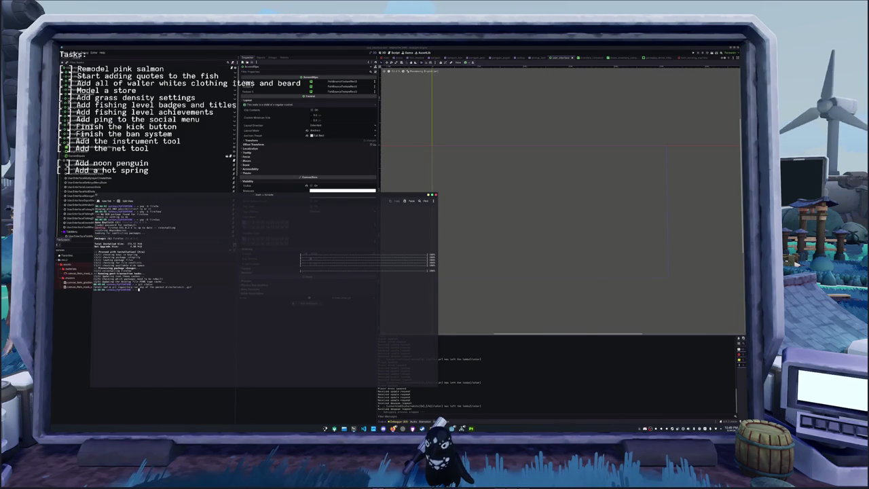
{"action": "type", "text": "cd"}
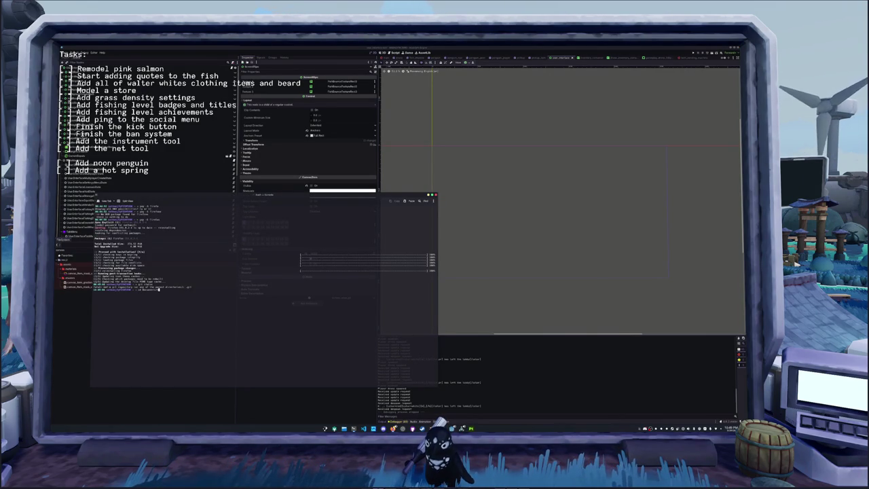
{"action": "key", "text": "Return"}
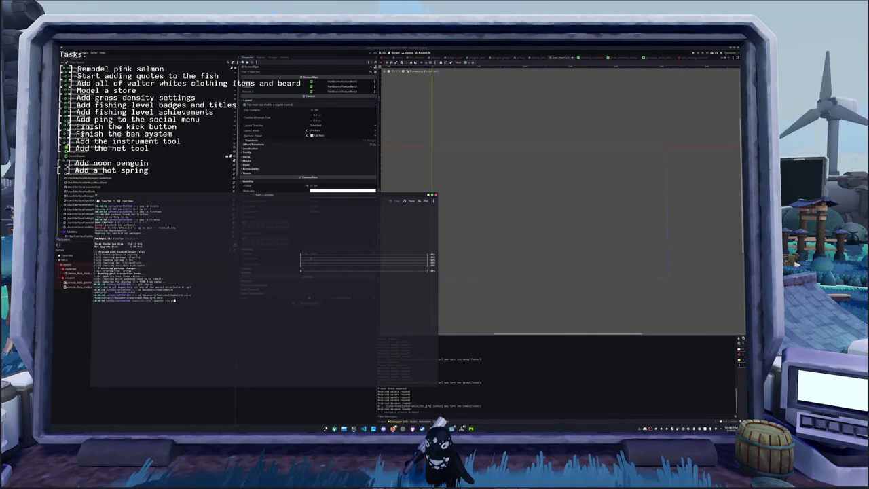
{"action": "type", "text": "atus"}
{"action": "key", "text": "Return"}
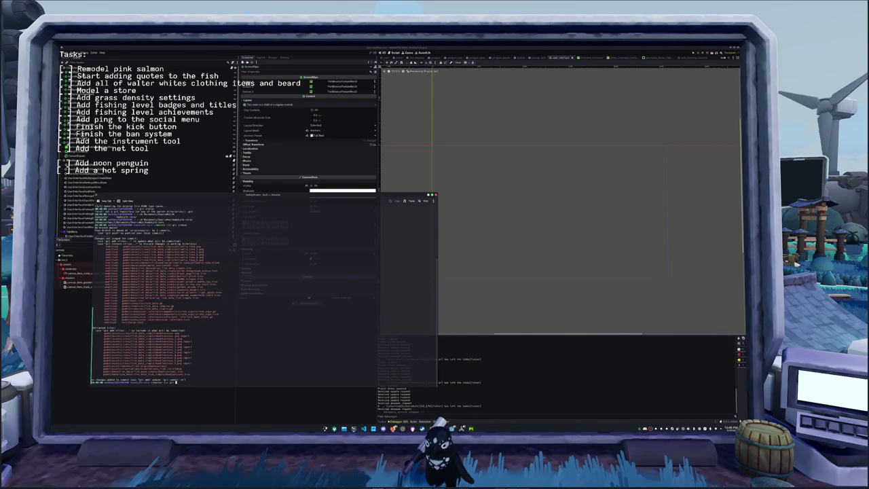
Stage all changes, review them, and commit with a message about bouncing fish on the loading screen.
{"action": "key", "text": "Return"}
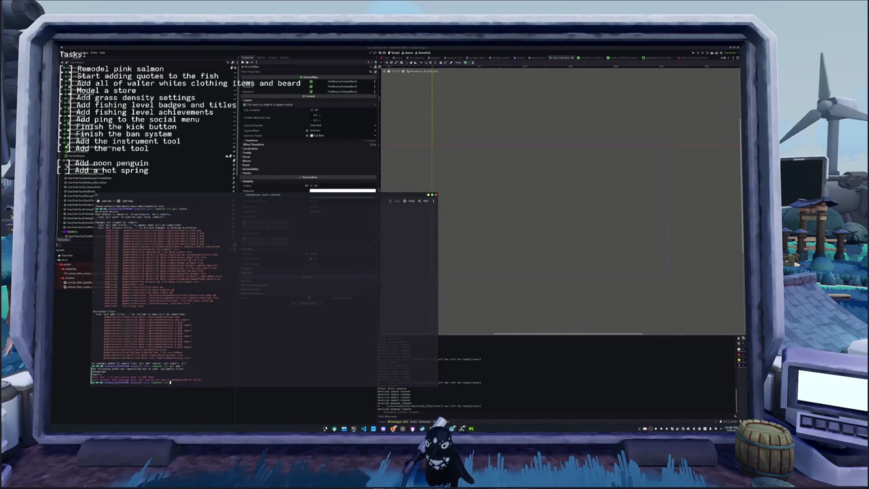
{"action": "key", "text": "Return"}
{"action": "type", "text": "git commit -m \"Added bouncing fish to the loading screen and the dunkin"}
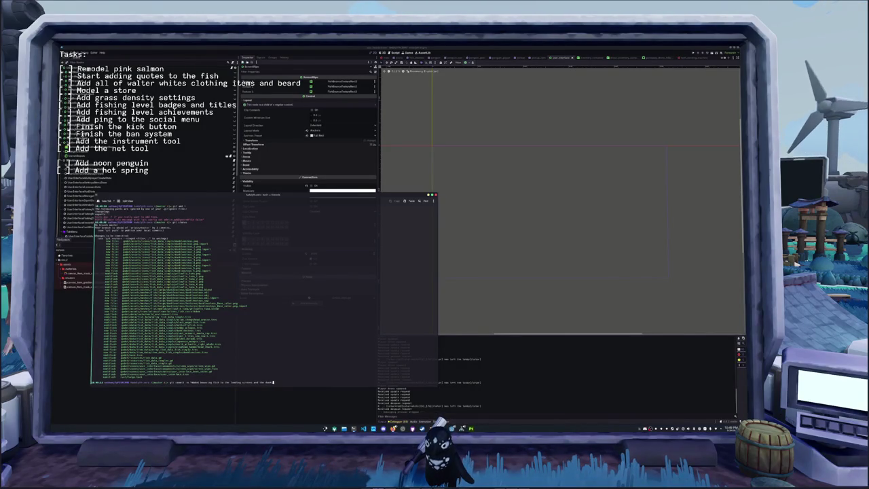
{"action": "type", "text": "lls to the game"}
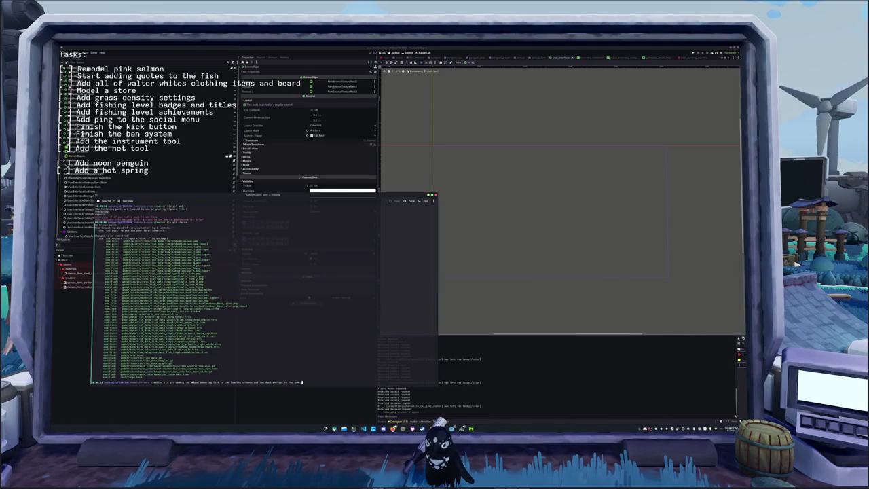
{"action": "key", "text": "Return"}
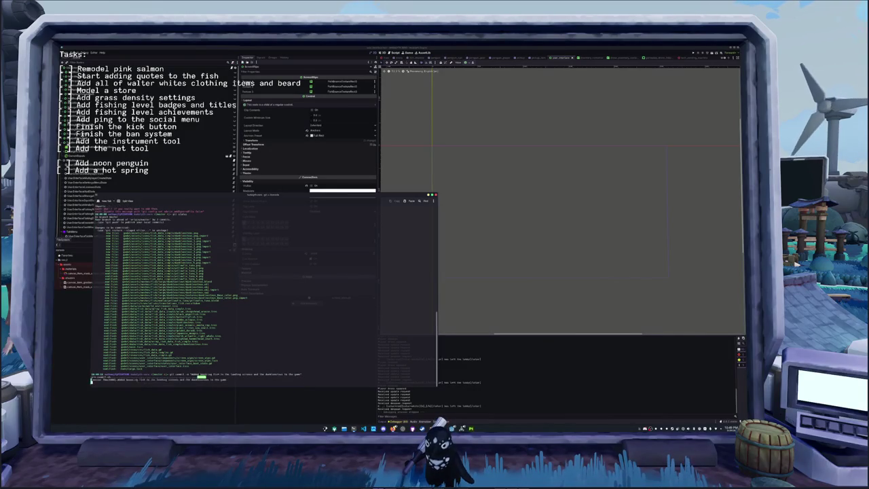
{"action": "left_click", "coordinate": [343, 407]}
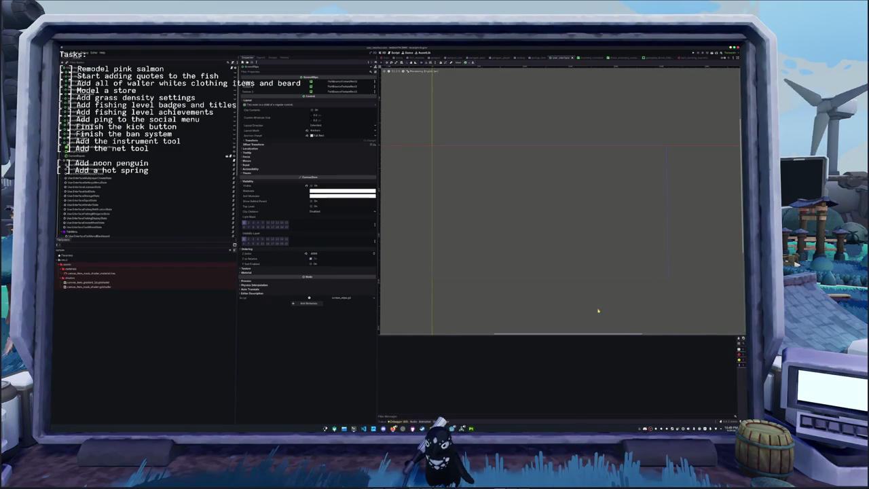
Pan and zoom the 2D viewport, then run the game again with F5.
{"action": "scroll", "coordinate": [595, 309], "scroll_direction": "up", "scroll_amount": 2}
{"action": "scroll", "coordinate": [577, 288], "scroll_direction": "left", "scroll_amount": 1}
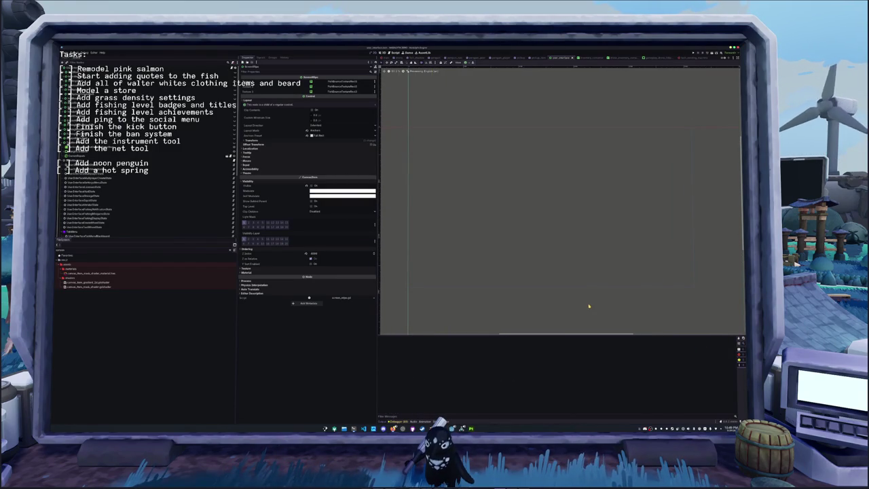
{"action": "scroll", "coordinate": [589, 307], "scroll_direction": "down", "scroll_amount": 1}
{"action": "scroll", "coordinate": [588, 306], "scroll_direction": "left", "scroll_amount": 1}
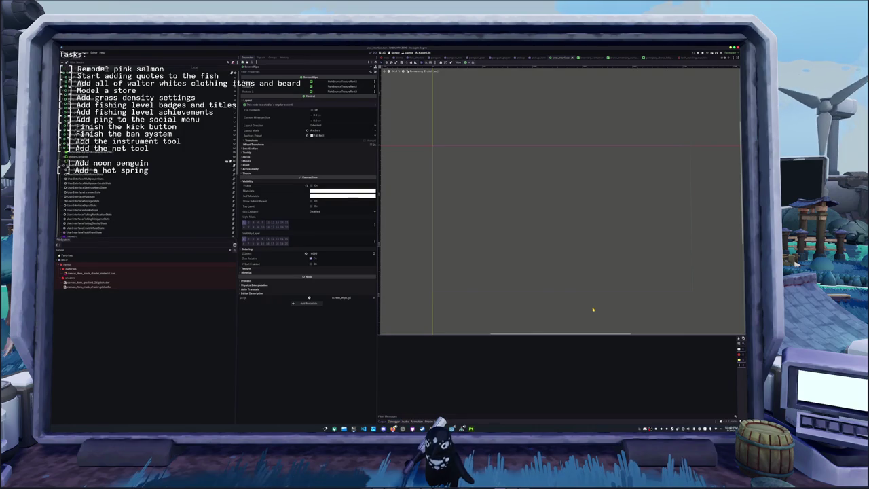
{"action": "key", "text": "F5"}
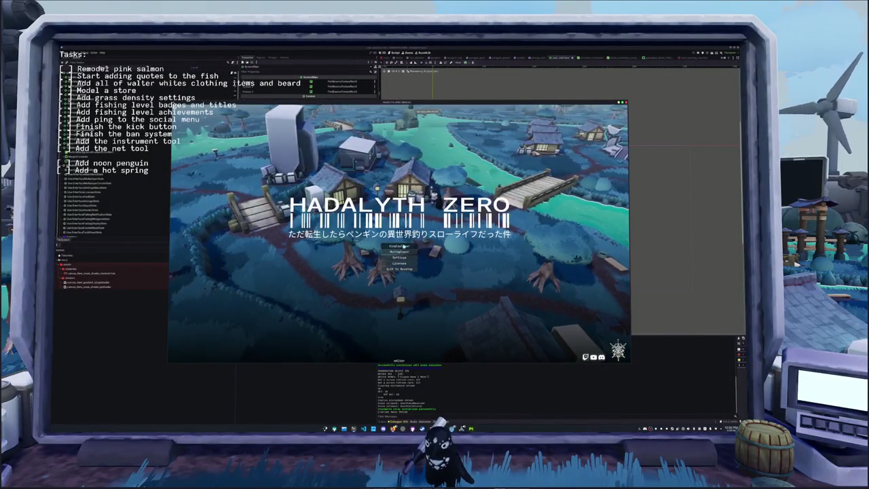
Enter the world via Singleplayer, check a fish item's actions in the inventory, then close the inventory.
{"action": "left_click", "coordinate": [400, 252]}
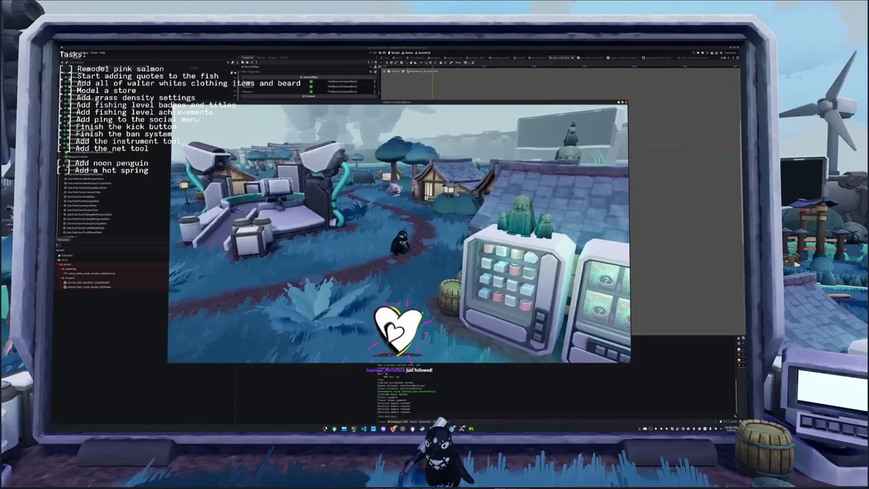
{"action": "key", "text": "i"}
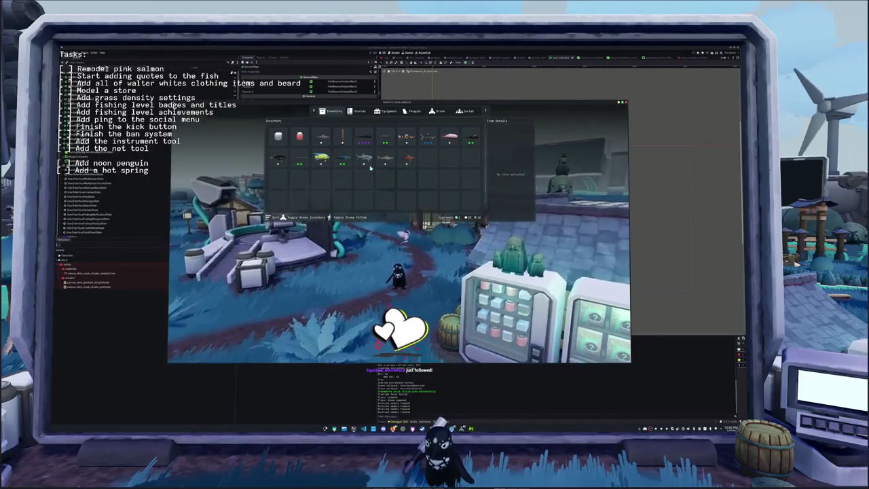
{"action": "right_click", "coordinate": [364, 161]}
{"action": "left_click", "coordinate": [361, 166]}
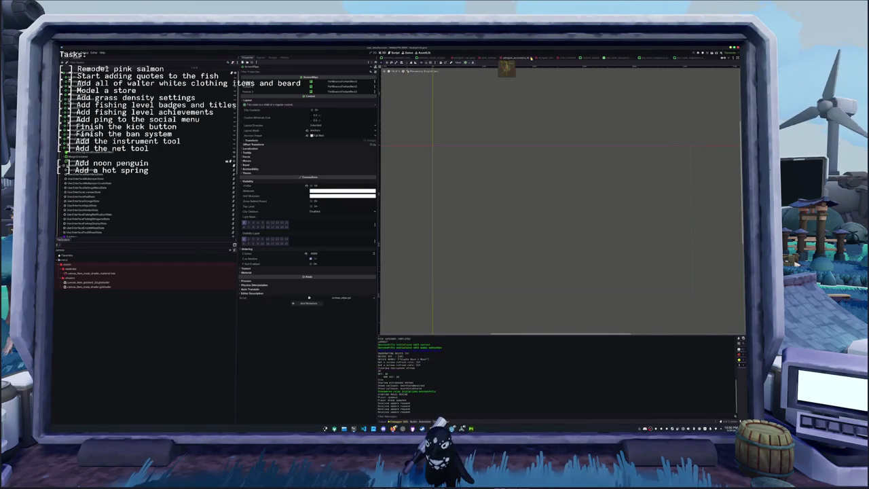
{"action": "mouse_move", "coordinate": [519, 59]}
{"action": "left_mouse_down"}
{"action": "mouse_move", "coordinate": [581, 58]}
{"action": "mouse_move", "coordinate": [509, 58]}
{"action": "left_mouse_up"}
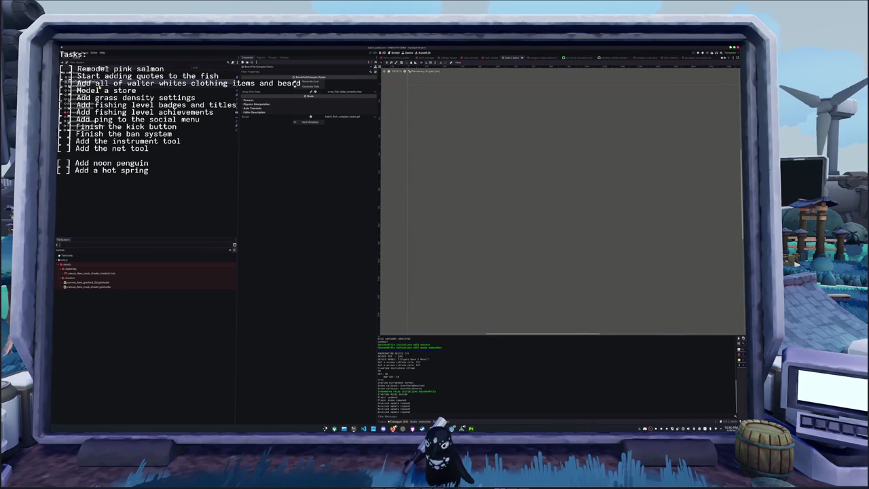
{"action": "key", "text": "Up"}
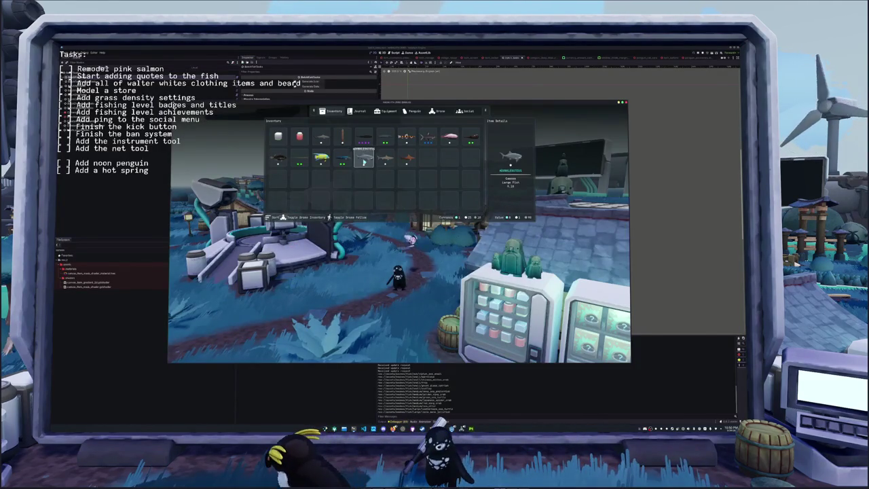
{"action": "key", "text": "Escape"}
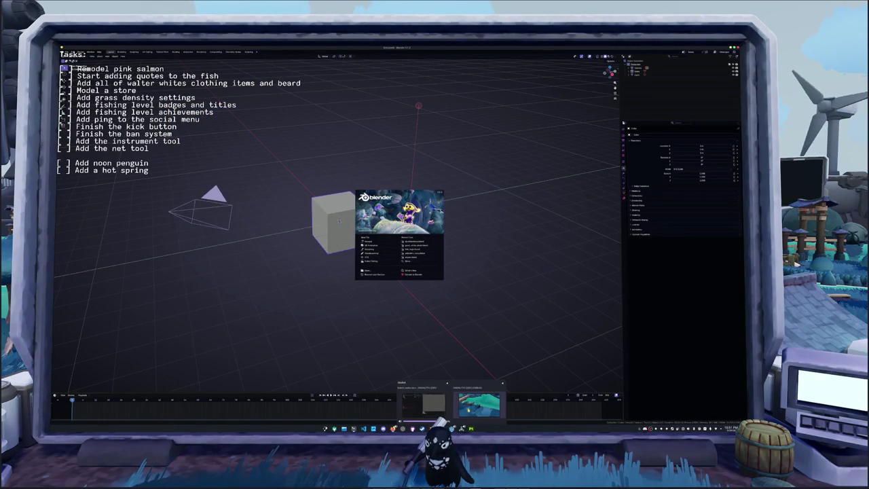
Cast the line in Hadalyth Zero and match both arrow sequences to land the fish.
{"action": "left_click", "coordinate": [479, 405]}
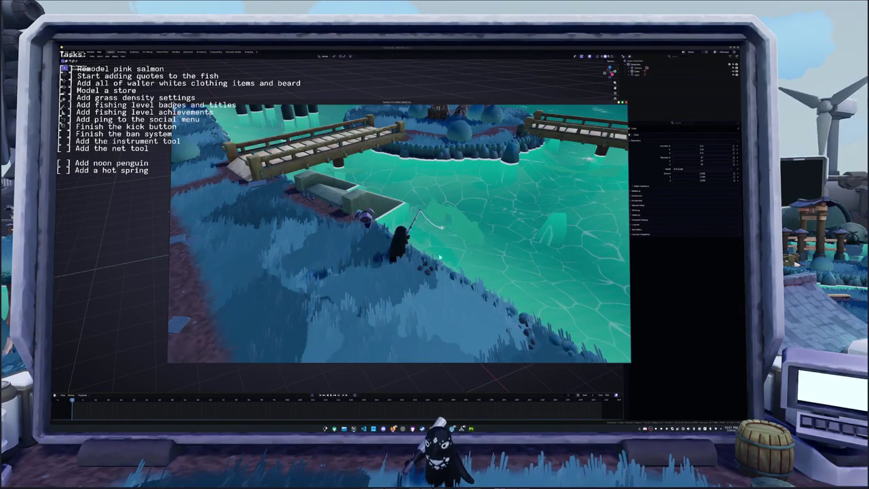
{"action": "left_click", "coordinate": [440, 257]}
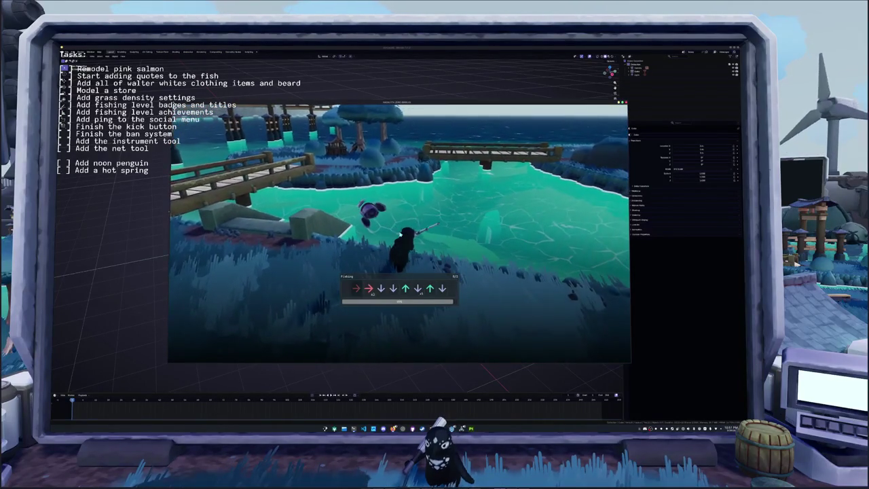
{"action": "key", "text": "Down"}
{"action": "key", "text": "Down"}
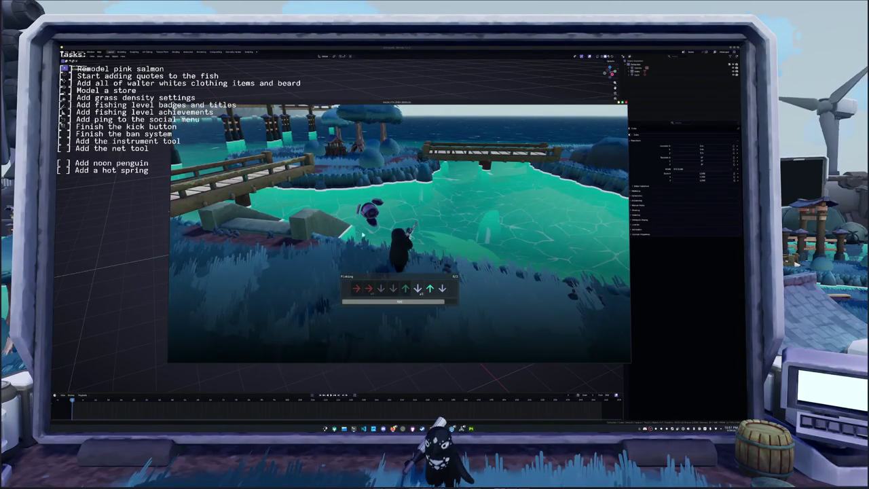
{"action": "key", "text": "Up"}
{"action": "key", "text": "Down"}
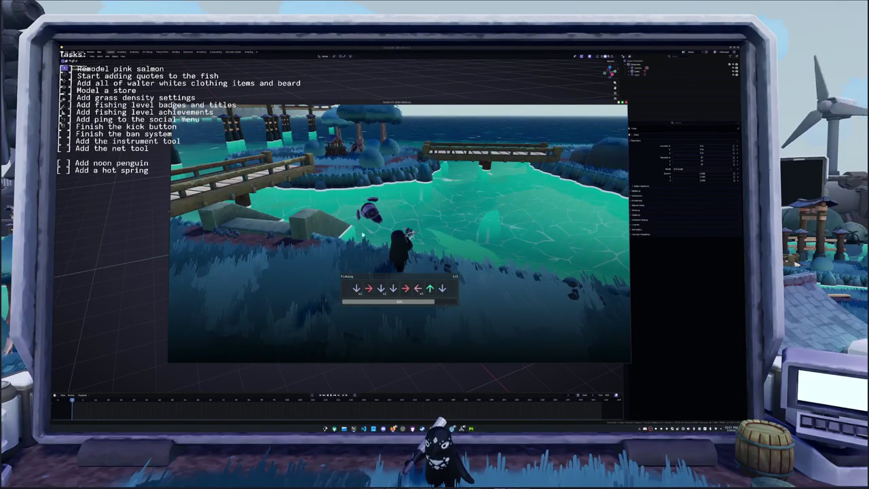
{"action": "key", "text": "Down"}
{"action": "key", "text": "Down"}
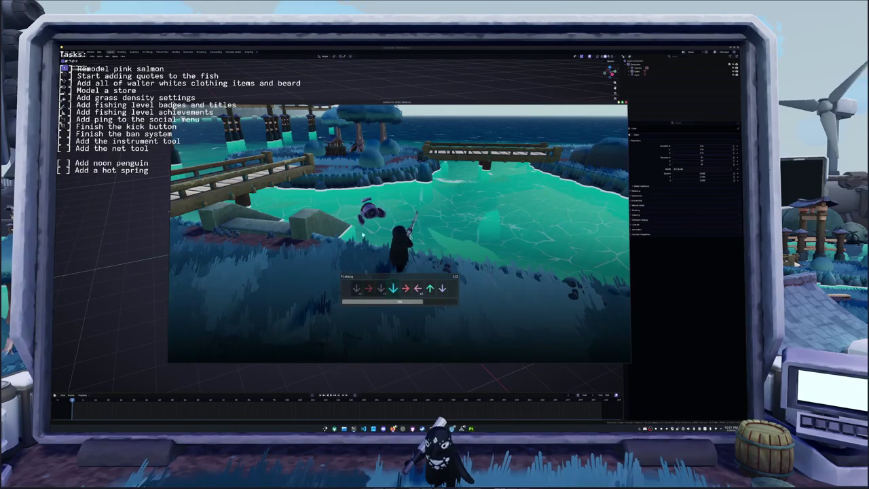
{"action": "key", "text": "Up"}
{"action": "key", "text": "Down"}
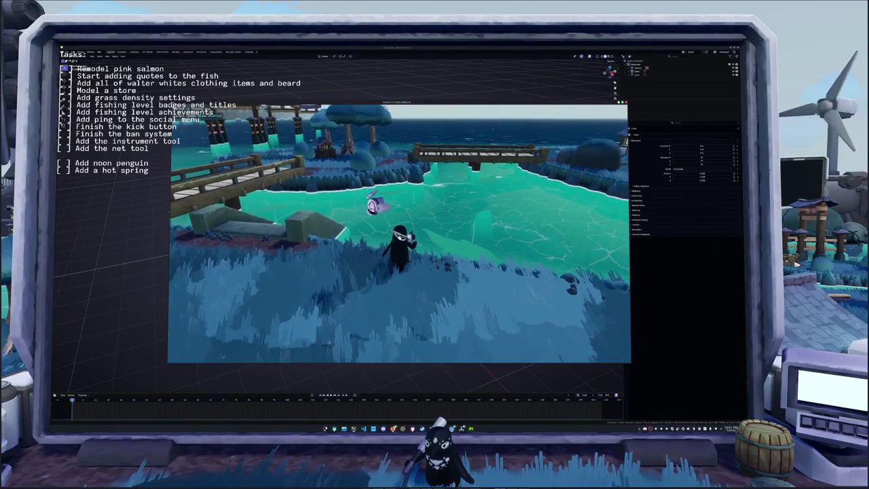
Open the inventory's Journal page and select the Pink Salmon entry to lock its details.
{"action": "key", "text": "Tab"}
{"action": "left_click", "coordinate": [360, 111]}
{"action": "scroll", "coordinate": [362, 204], "scroll_direction": "down", "scroll_amount": 3}
{"action": "scroll", "coordinate": [362, 209], "scroll_direction": "down", "scroll_amount": 2}
{"action": "scroll", "coordinate": [362, 209], "scroll_direction": "down", "scroll_amount": 2}
{"action": "scroll", "coordinate": [353, 211], "scroll_direction": "down", "scroll_amount": 2}
{"action": "scroll", "coordinate": [343, 216], "scroll_direction": "down", "scroll_amount": 2}
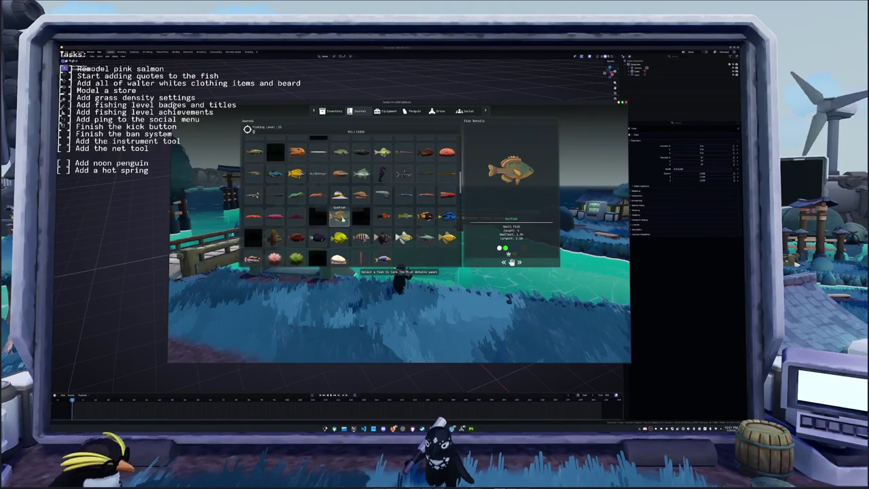
{"action": "scroll", "coordinate": [340, 216], "scroll_direction": "down", "scroll_amount": 2}
{"action": "scroll", "coordinate": [340, 215], "scroll_direction": "down", "scroll_amount": 2}
{"action": "scroll", "coordinate": [340, 217], "scroll_direction": "down", "scroll_amount": 2}
{"action": "scroll", "coordinate": [340, 219], "scroll_direction": "down", "scroll_amount": 2}
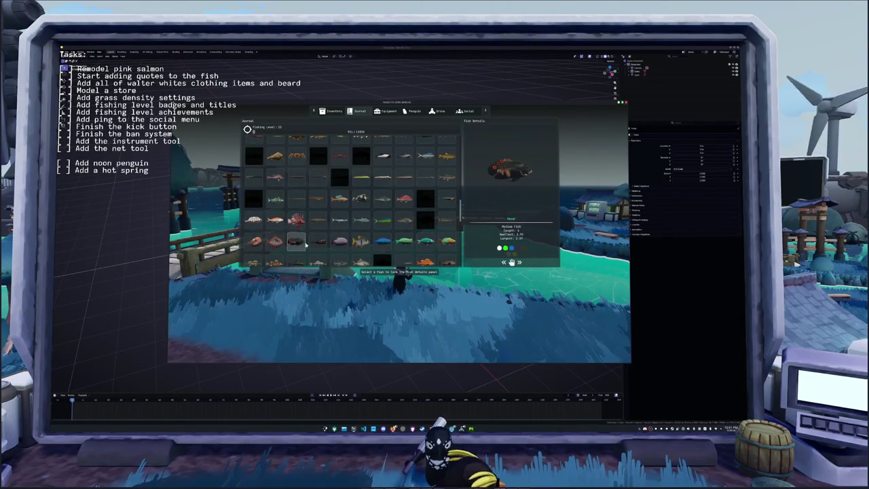
{"action": "scroll", "coordinate": [306, 245], "scroll_direction": "down", "scroll_amount": 2}
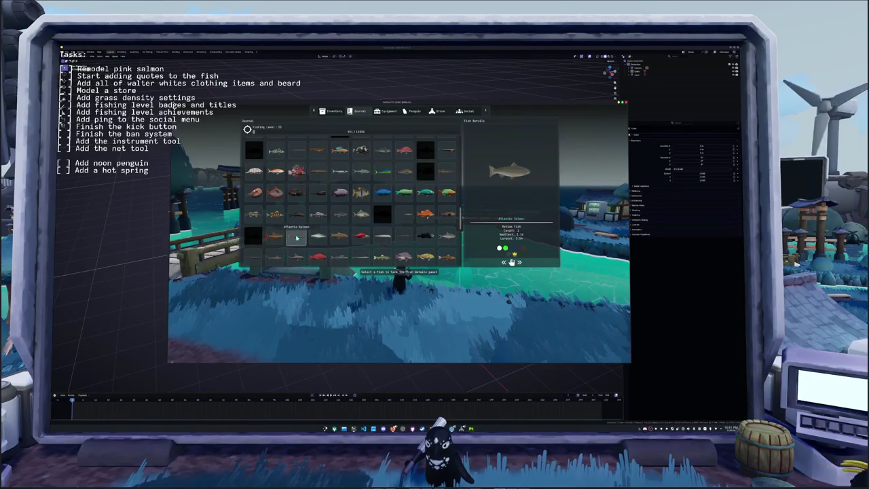
{"action": "left_click", "coordinate": [340, 235]}
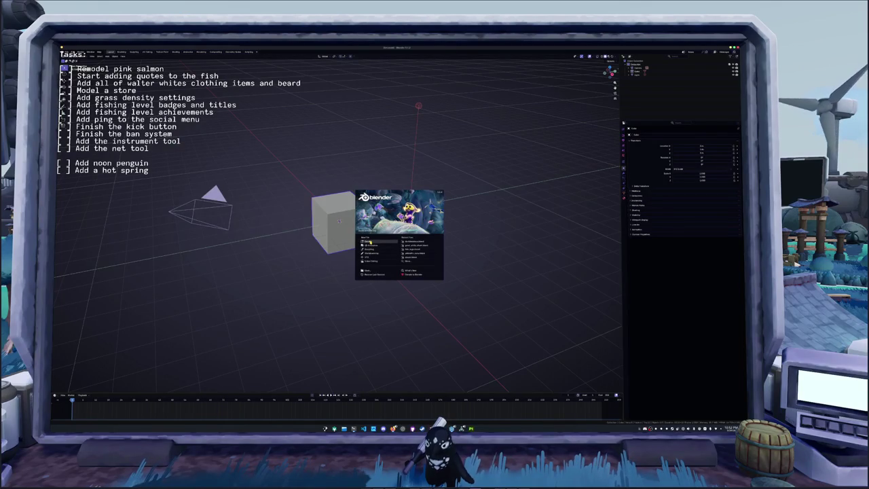
Dismiss Blender's splash screen and hide the viewport toolbar.
{"action": "left_click", "coordinate": [436, 316]}
{"action": "key", "text": "ctrl+o"}
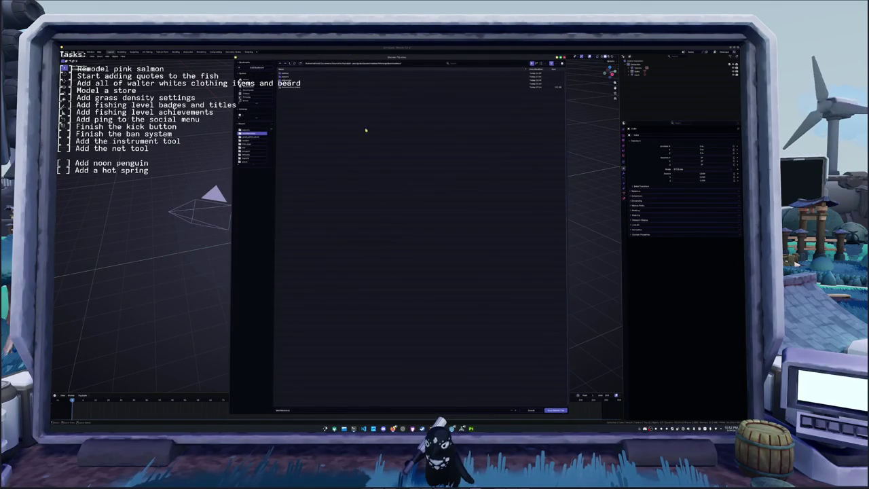
{"action": "key", "text": "Escape"}
{"action": "key", "text": "t"}
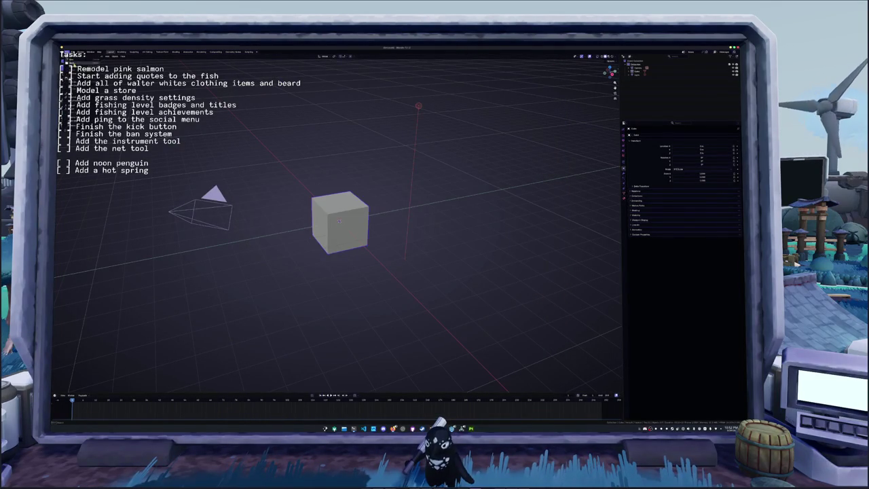
Browse up and into the project folders and open the fish model .blend file.
{"action": "key", "text": "ctrl+o"}
{"action": "left_click", "coordinate": [290, 63]}
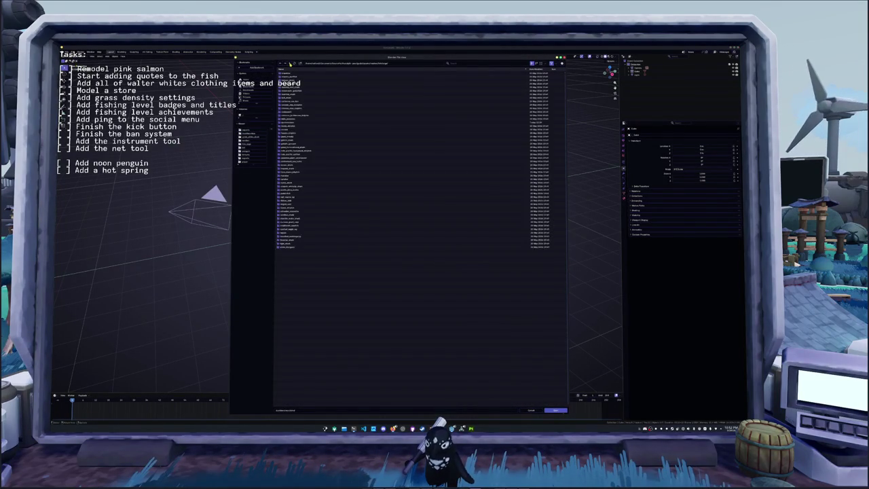
{"action": "double_click", "coordinate": [290, 84]}
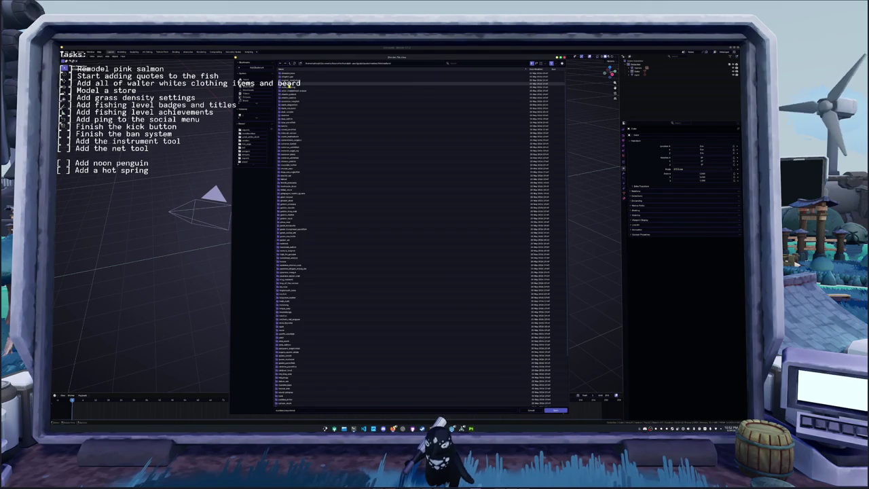
{"action": "scroll", "coordinate": [286, 258], "scroll_direction": "down", "scroll_amount": 5}
{"action": "double_click", "coordinate": [286, 288]}
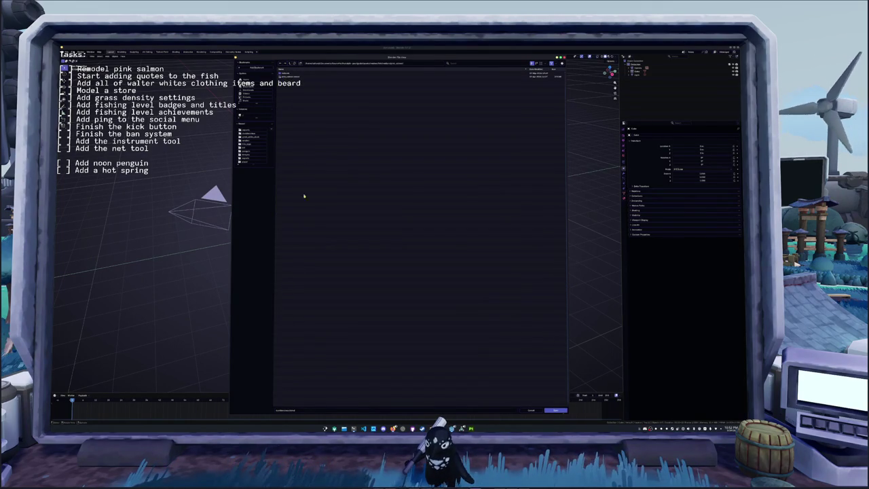
{"action": "double_click", "coordinate": [292, 77]}
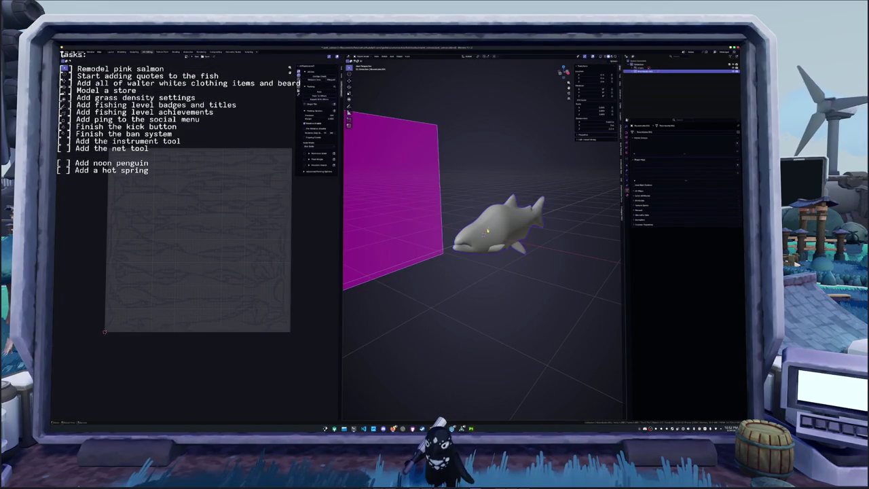
Lower the fish model straight down along the Z axis.
{"action": "key", "text": "Tab"}
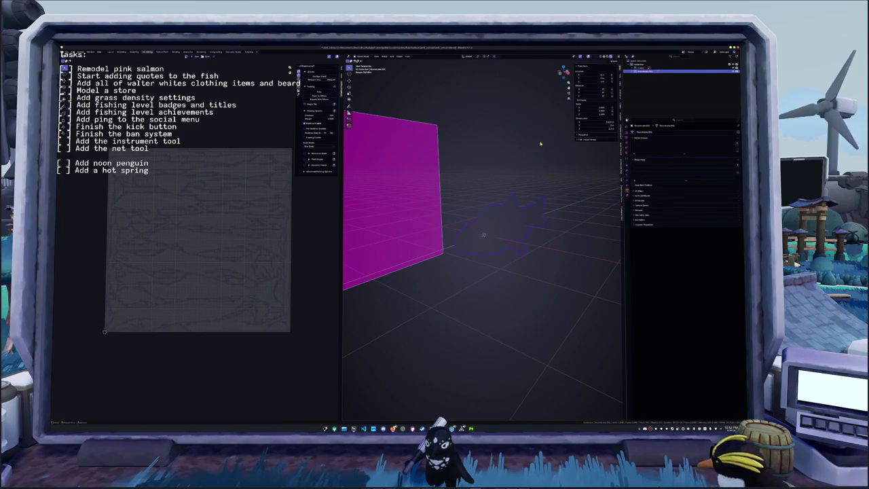
{"action": "key", "text": "Tab"}
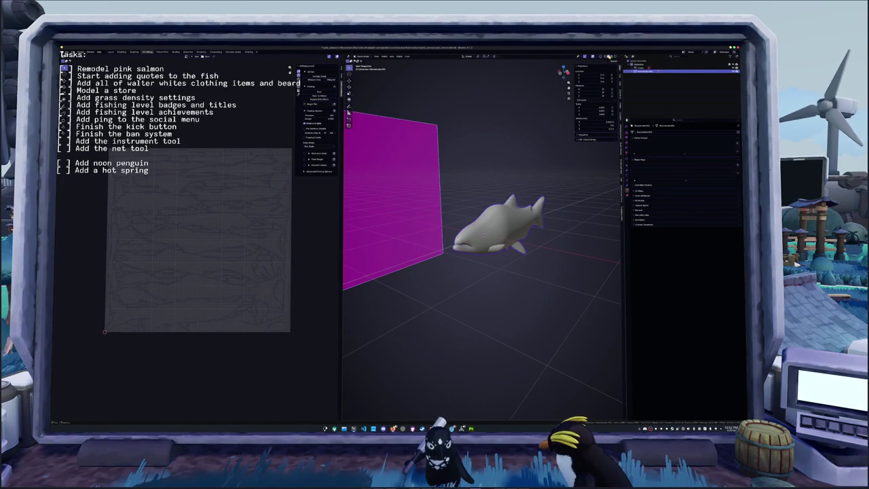
{"action": "key", "text": "r"}
{"action": "key", "text": "z"}
{"action": "key", "text": "g"}
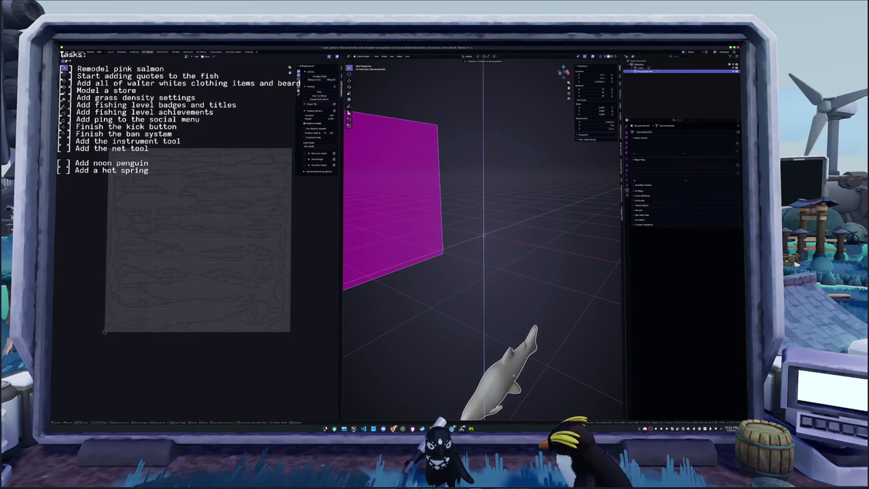
Delete the magenta plane and shift the pink salmon image search window right.
{"action": "key", "text": "x"}
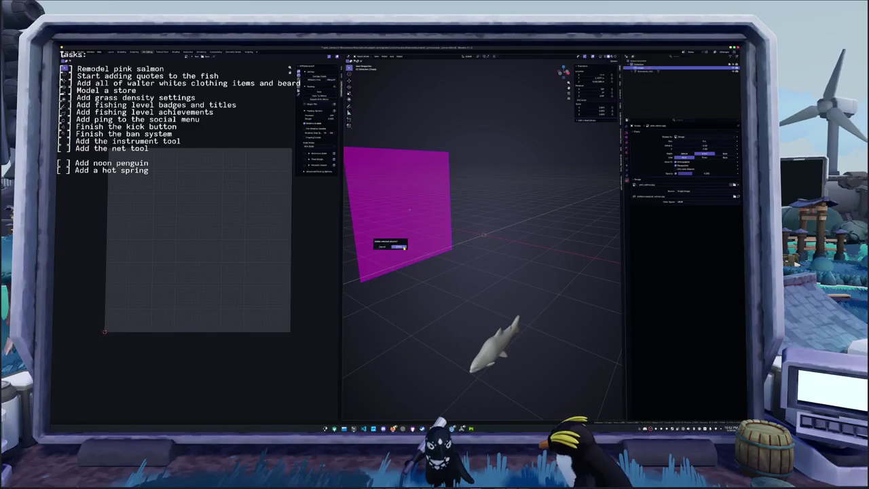
{"action": "left_click", "coordinate": [401, 249]}
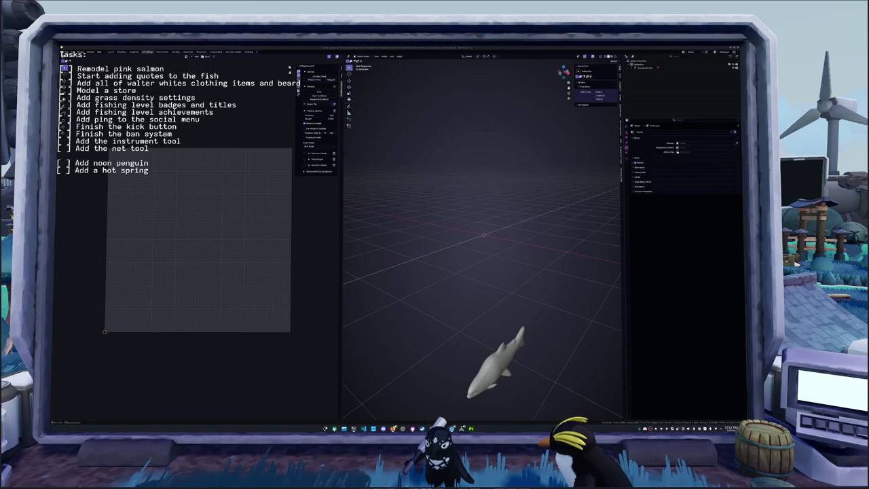
{"action": "left_click_drag", "start_coordinate": [543, 167], "coordinate": [598, 153]}
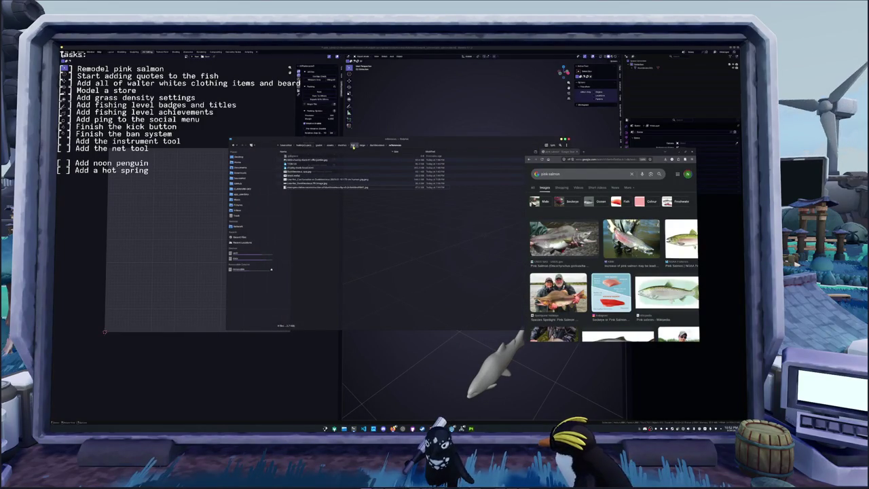
Go up a folder in the file manager and open the pink_salmon folder.
{"action": "left_click", "coordinate": [354, 146]}
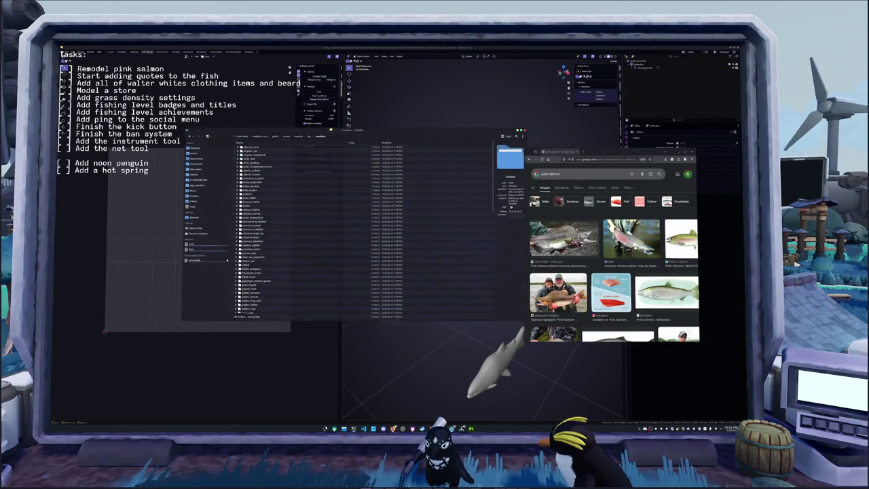
{"action": "scroll", "coordinate": [225, 289], "scroll_direction": "down", "scroll_amount": 5}
{"action": "scroll", "coordinate": [224, 288], "scroll_direction": "down", "scroll_amount": 2}
{"action": "scroll", "coordinate": [224, 288], "scroll_direction": "down", "scroll_amount": 4}
{"action": "scroll", "coordinate": [224, 288], "scroll_direction": "down", "scroll_amount": 4}
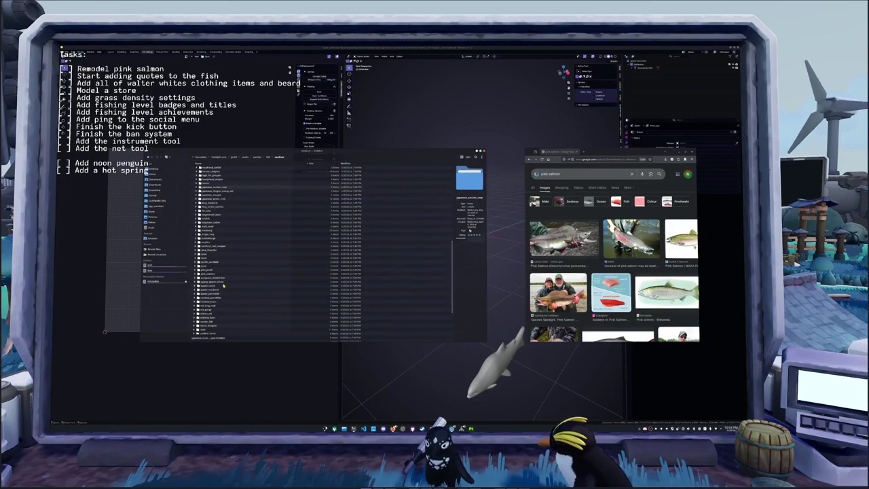
{"action": "double_click", "coordinate": [209, 275]}
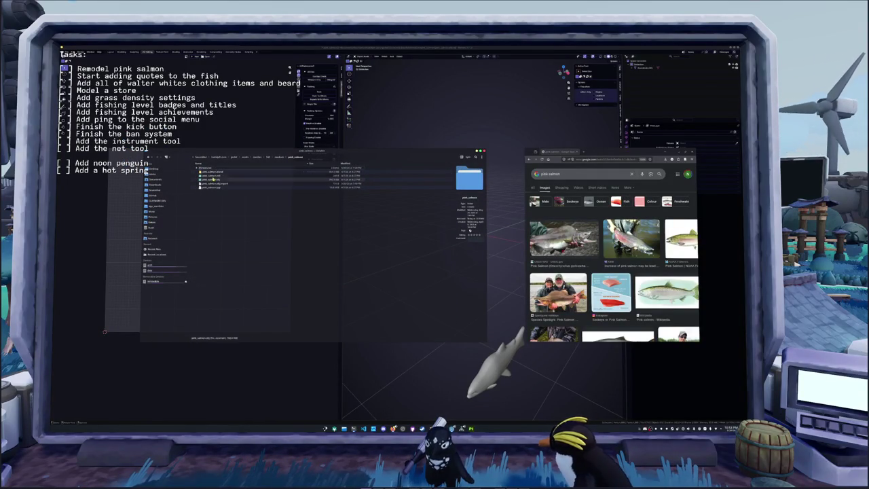
Create a new folder named salmon inside pink_salmon and open it.
{"action": "right_click", "coordinate": [213, 216]}
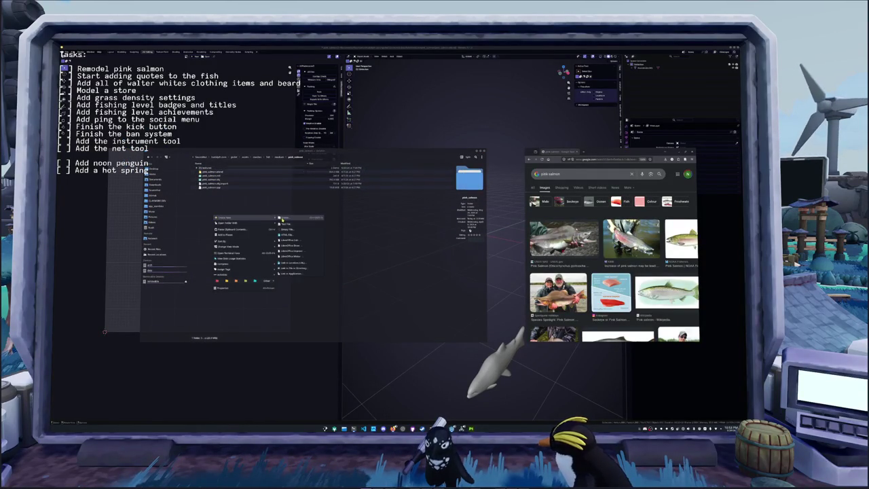
{"action": "mouse_move", "coordinate": [235, 217]}
{"action": "left_click", "coordinate": [283, 220]}
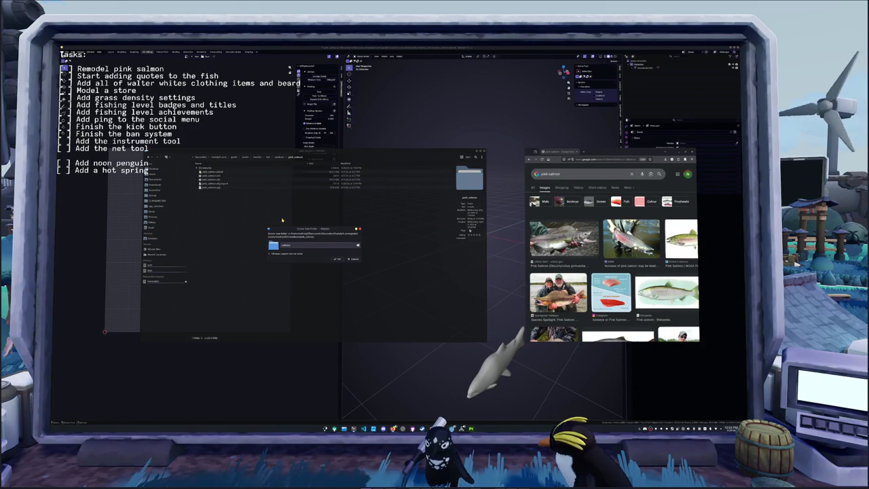
{"action": "key", "text": "Return"}
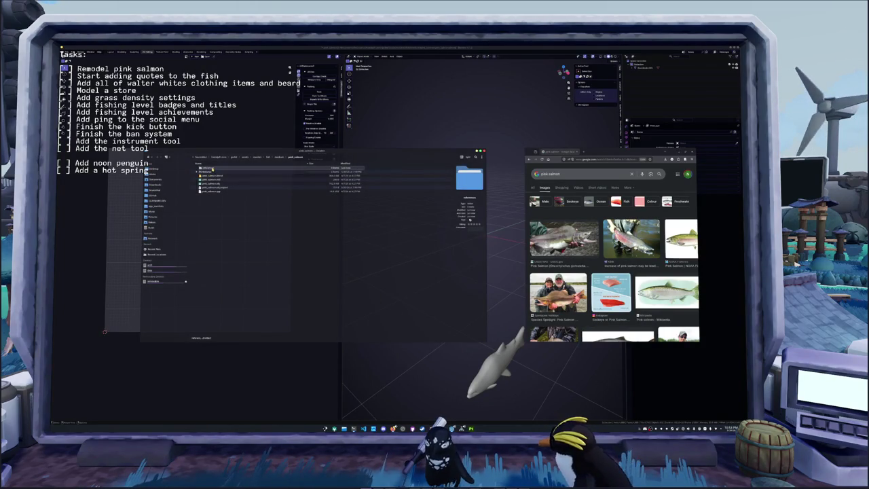
{"action": "left_click", "coordinate": [213, 169]}
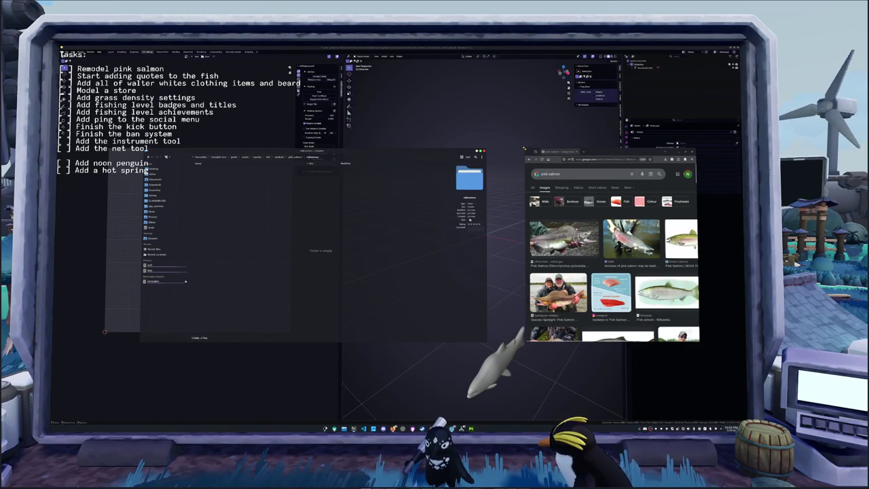
Widen and move the browser aside to reveal OBS, then open the Tasks text source properties.
{"action": "left_click_drag", "start_coordinate": [527, 289], "coordinate": [502, 290]}
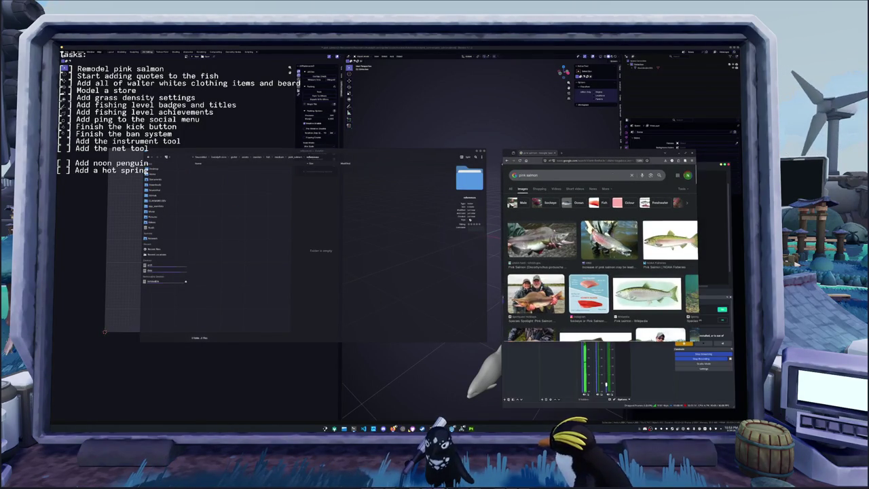
{"action": "left_click_drag", "start_coordinate": [577, 153], "coordinate": [374, 201]}
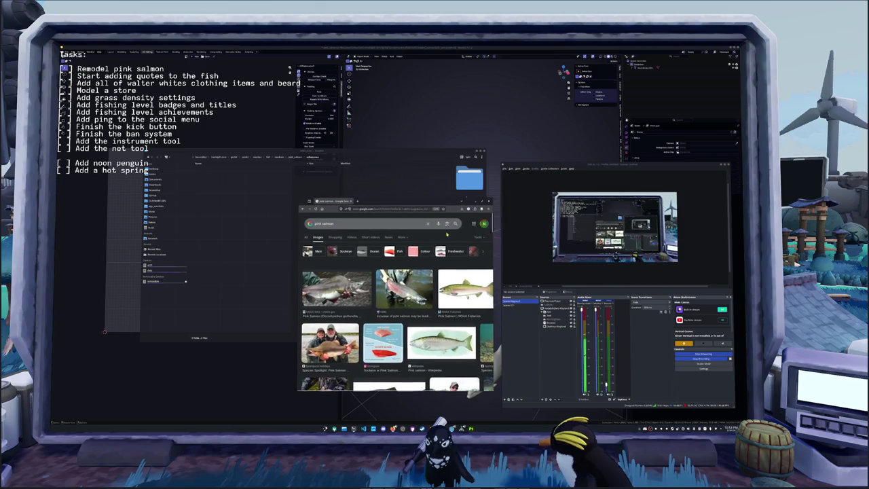
{"action": "double_click", "coordinate": [552, 315]}
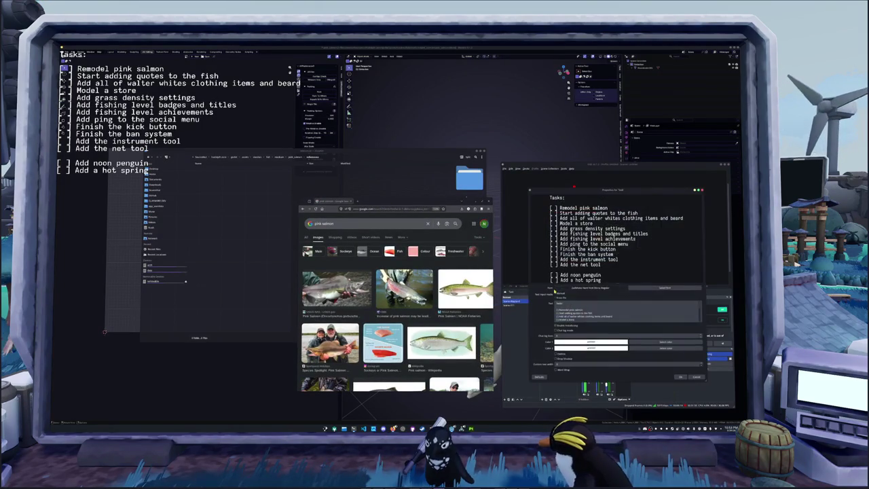
{"action": "scroll", "coordinate": [596, 313], "scroll_direction": "down", "scroll_amount": 2}
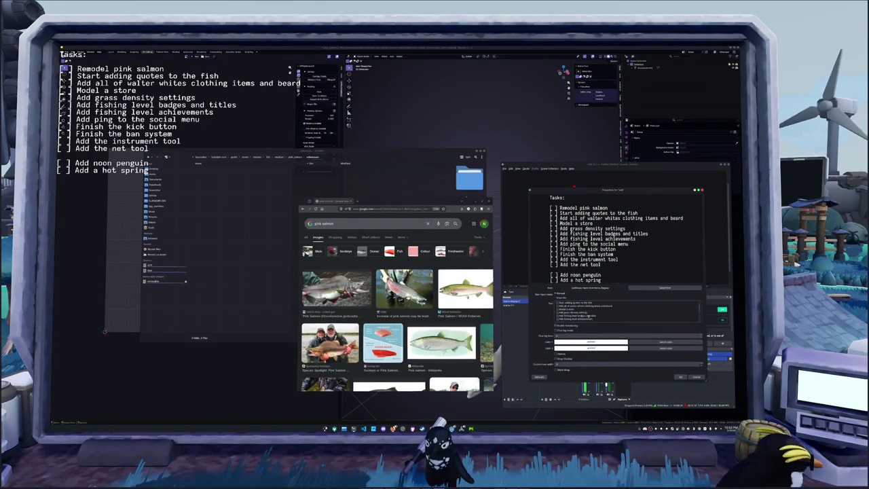
{"action": "scroll", "coordinate": [596, 314], "scroll_direction": "down", "scroll_amount": 3}
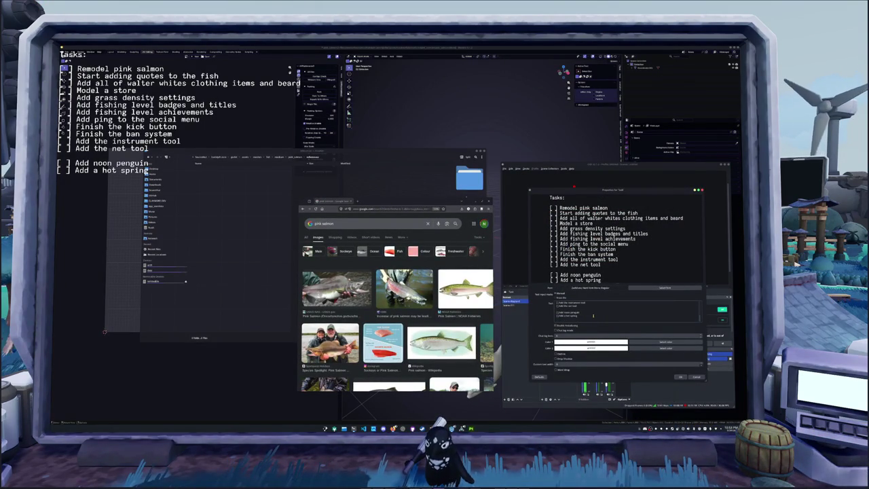
{"action": "scroll", "coordinate": [593, 315], "scroll_direction": "up", "scroll_amount": 2}
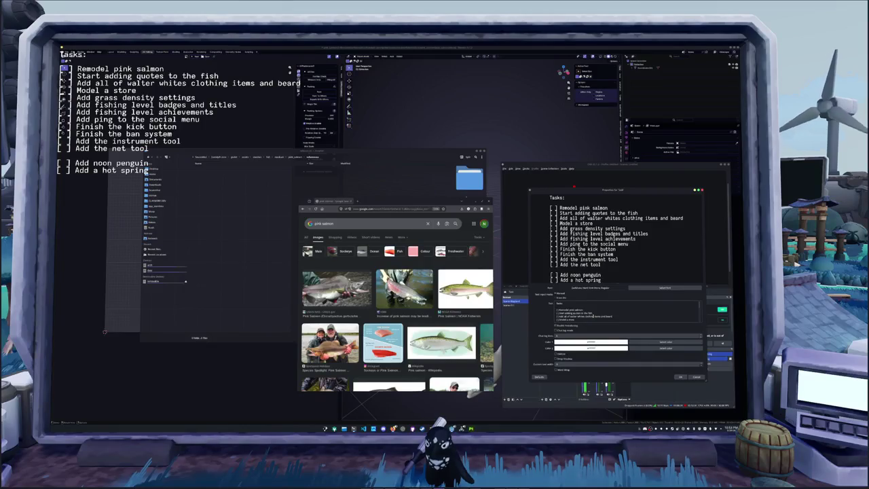
{"action": "scroll", "coordinate": [593, 316], "scroll_direction": "down", "scroll_amount": 3}
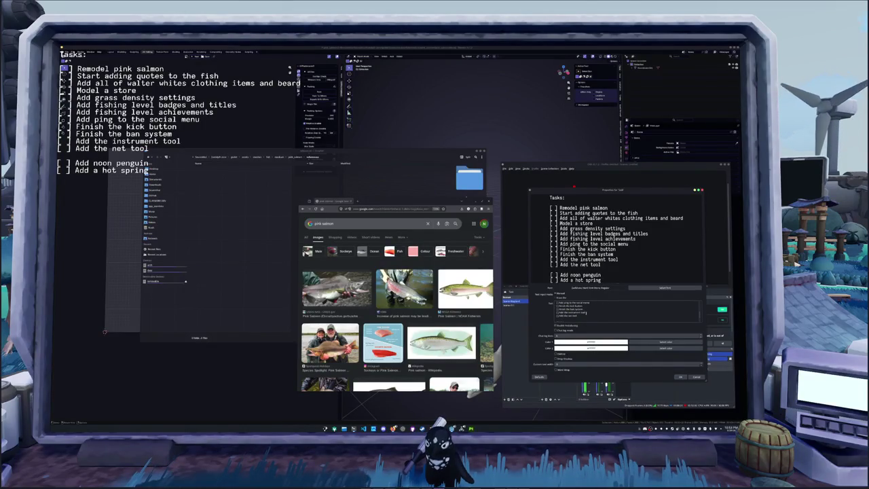
{"action": "scroll", "coordinate": [611, 314], "scroll_direction": "up", "scroll_amount": 3}
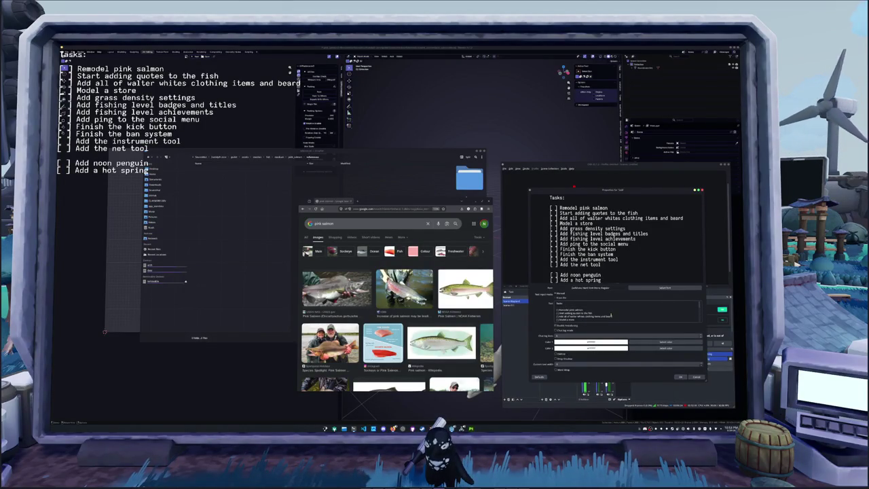
{"action": "left_click", "coordinate": [679, 377]}
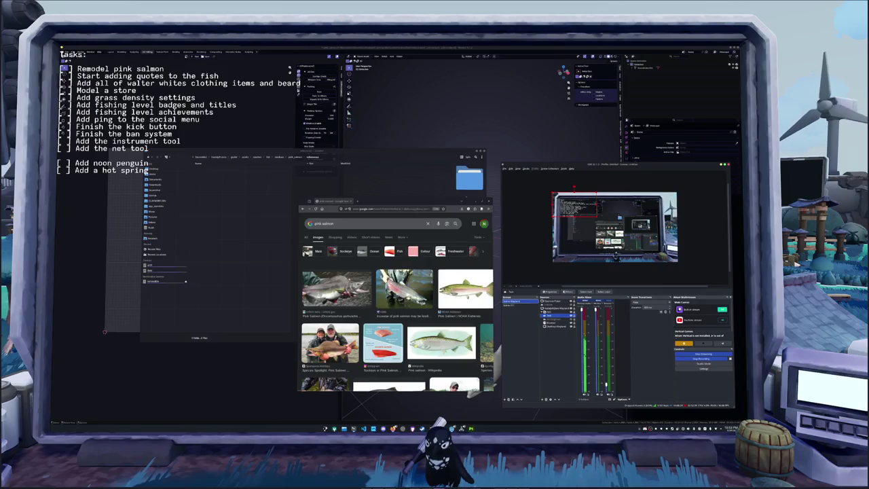
Widen the browser and preview the Saltery Lake Lodge and Reddit pink salmon images.
{"action": "left_click_drag", "start_coordinate": [391, 201], "coordinate": [525, 144]}
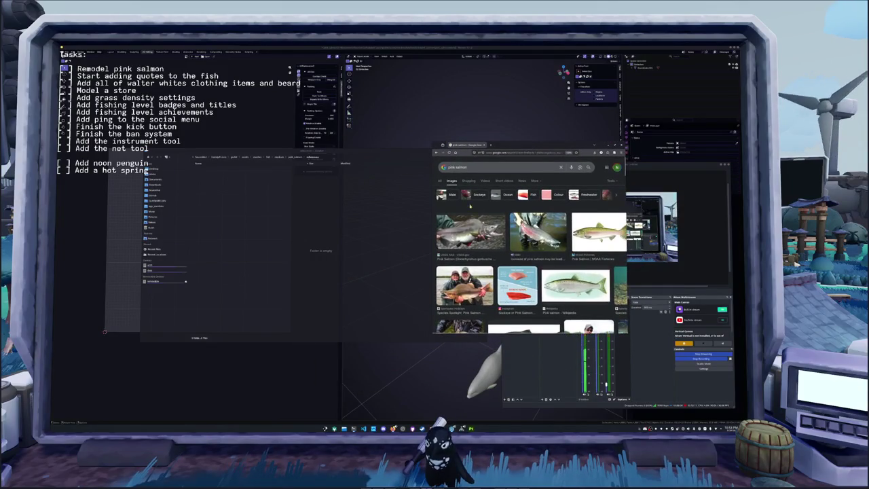
{"action": "scroll", "coordinate": [529, 258], "scroll_direction": "down", "scroll_amount": 2}
{"action": "left_click_drag", "start_coordinate": [432, 270], "coordinate": [327, 270]}
{"action": "scroll", "coordinate": [475, 251], "scroll_direction": "down", "scroll_amount": 2}
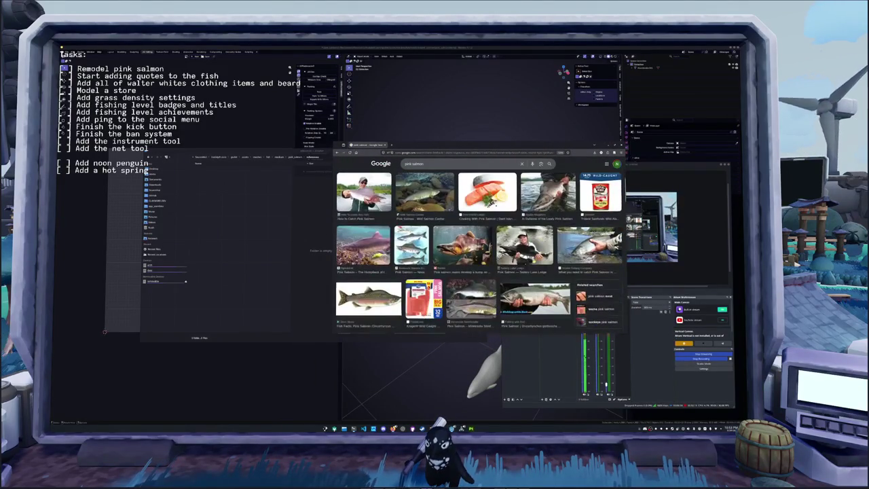
{"action": "left_click", "coordinate": [524, 244]}
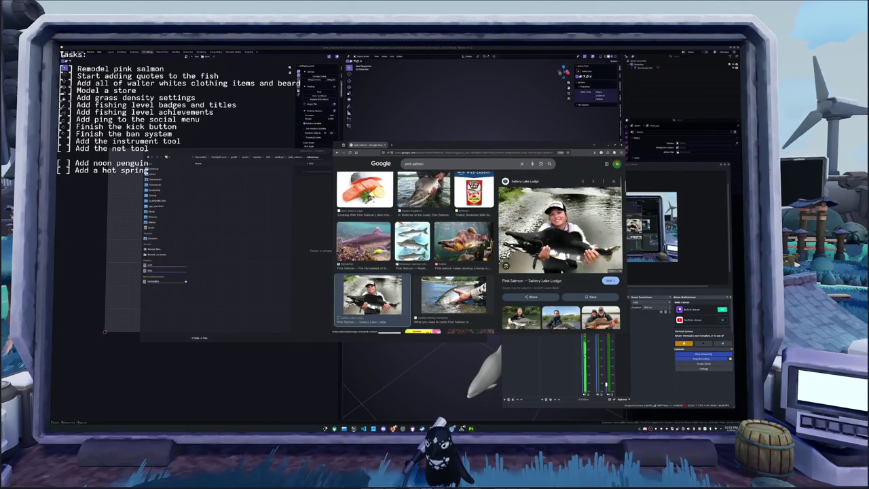
{"action": "scroll", "coordinate": [561, 258], "scroll_direction": "down", "scroll_amount": 1}
{"action": "scroll", "coordinate": [560, 258], "scroll_direction": "down", "scroll_amount": 2}
{"action": "scroll", "coordinate": [561, 258], "scroll_direction": "down", "scroll_amount": 1}
{"action": "scroll", "coordinate": [560, 258], "scroll_direction": "down", "scroll_amount": 1}
{"action": "scroll", "coordinate": [561, 258], "scroll_direction": "down", "scroll_amount": 1}
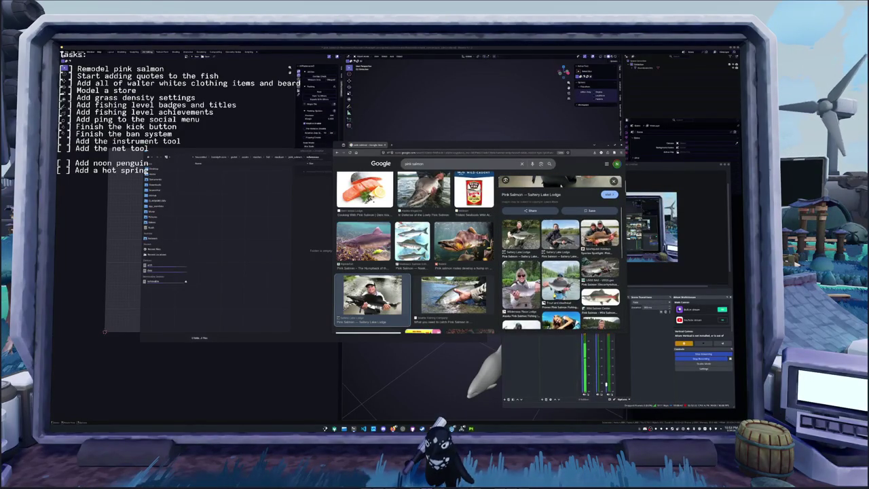
{"action": "scroll", "coordinate": [561, 258], "scroll_direction": "up", "scroll_amount": 1}
{"action": "scroll", "coordinate": [561, 258], "scroll_direction": "up", "scroll_amount": 2}
{"action": "scroll", "coordinate": [560, 258], "scroll_direction": "up", "scroll_amount": 1}
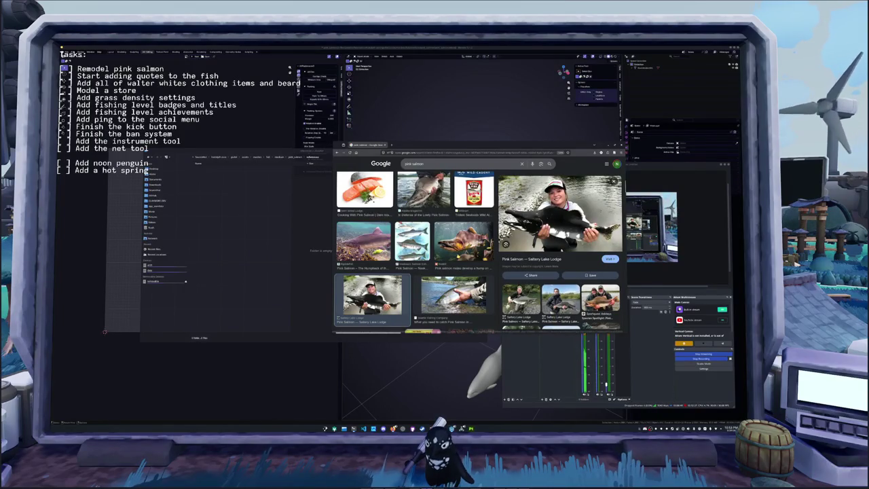
{"action": "left_click", "coordinate": [464, 241]}
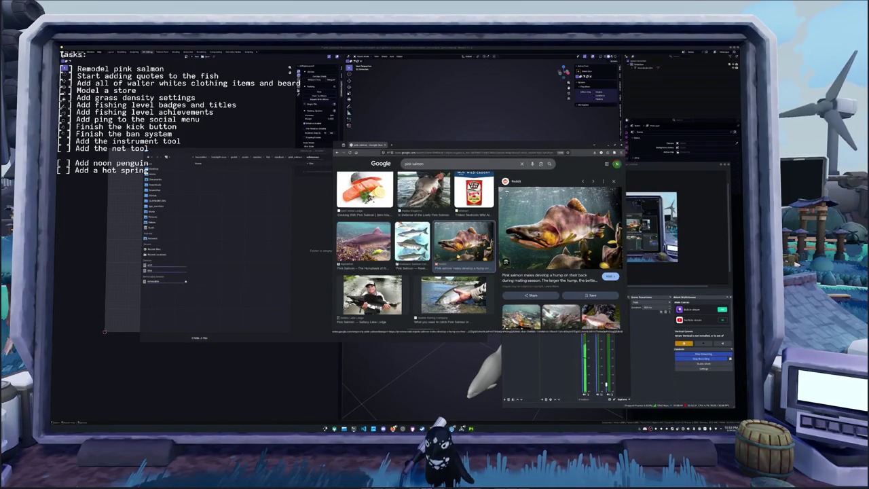
Open the Orvis News pink salmon side-view image in a new tab.
{"action": "scroll", "coordinate": [416, 251], "scroll_direction": "down", "scroll_amount": 3}
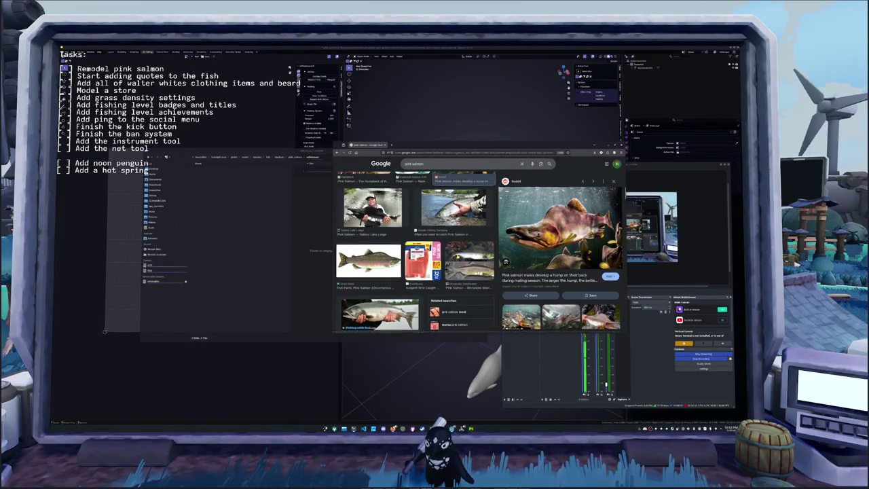
{"action": "left_click", "coordinate": [369, 260]}
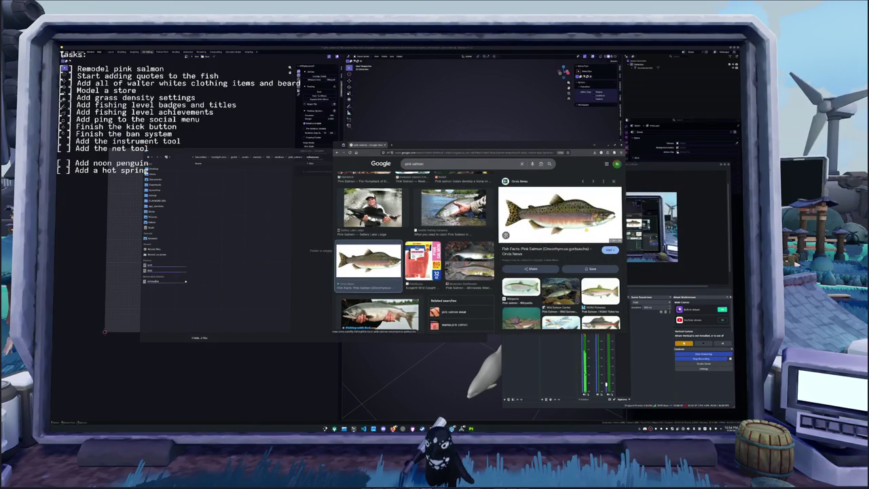
{"action": "right_click", "coordinate": [585, 228]}
{"action": "left_click", "coordinate": [601, 235]}
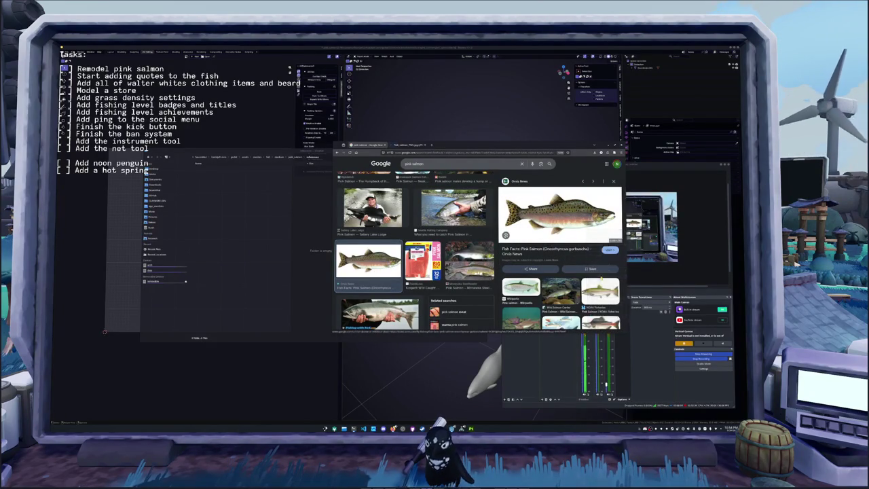
Preview the Humpback salmon illustration and the Minnesota Steelheader pink salmon photo.
{"action": "scroll", "coordinate": [561, 251], "scroll_direction": "down", "scroll_amount": 2}
{"action": "scroll", "coordinate": [561, 252], "scroll_direction": "down", "scroll_amount": 2}
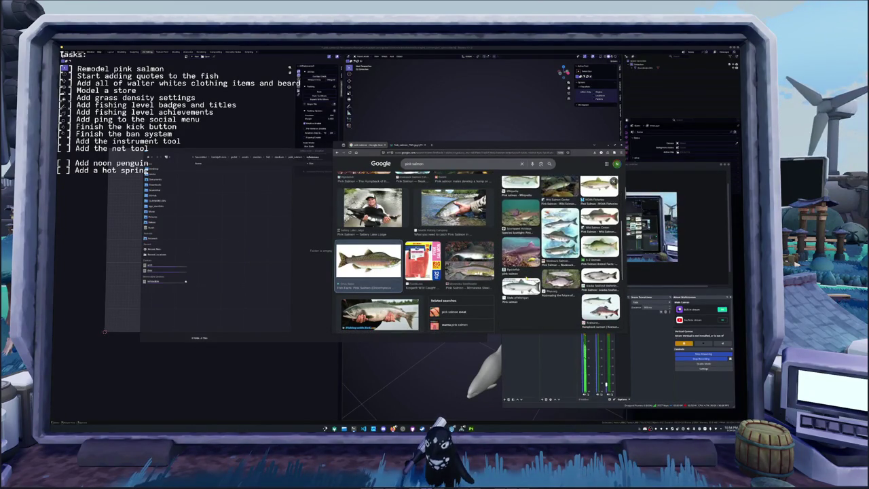
{"action": "left_click", "coordinate": [600, 307]}
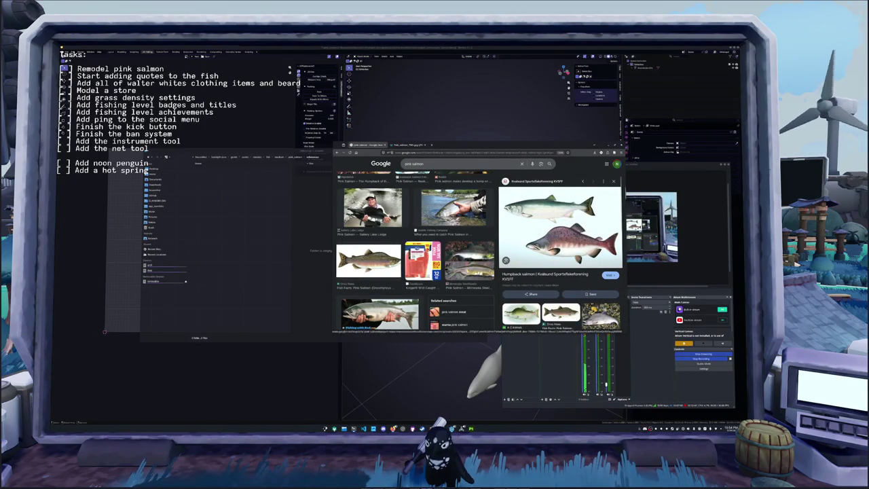
{"action": "scroll", "coordinate": [415, 252], "scroll_direction": "up", "scroll_amount": 2}
{"action": "scroll", "coordinate": [415, 252], "scroll_direction": "down", "scroll_amount": 1}
{"action": "left_click", "coordinate": [470, 292]}
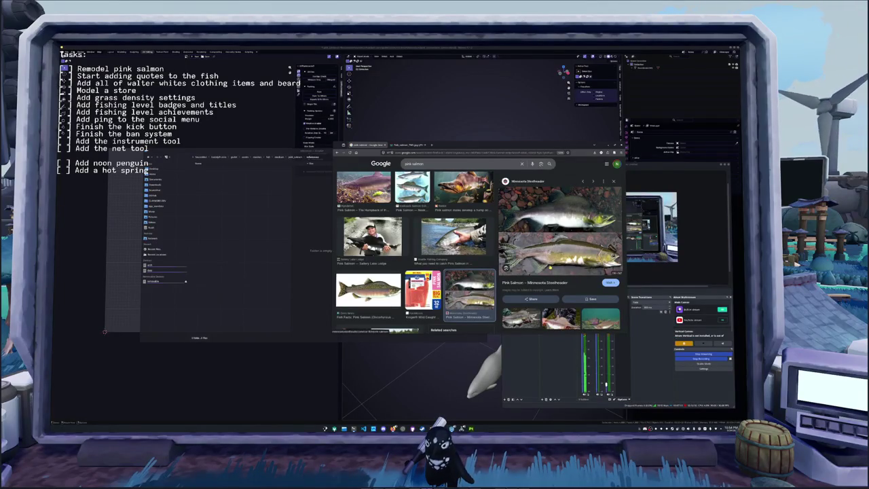
{"action": "scroll", "coordinate": [415, 251], "scroll_direction": "up", "scroll_amount": 3}
{"action": "scroll", "coordinate": [416, 251], "scroll_direction": "up", "scroll_amount": 2}
{"action": "scroll", "coordinate": [415, 251], "scroll_direction": "up", "scroll_amount": 2}
{"action": "scroll", "coordinate": [415, 251], "scroll_direction": "up", "scroll_amount": 2}
{"action": "scroll", "coordinate": [415, 258], "scroll_direction": "up", "scroll_amount": 2}
{"action": "scroll", "coordinate": [415, 258], "scroll_direction": "up", "scroll_amount": 2}
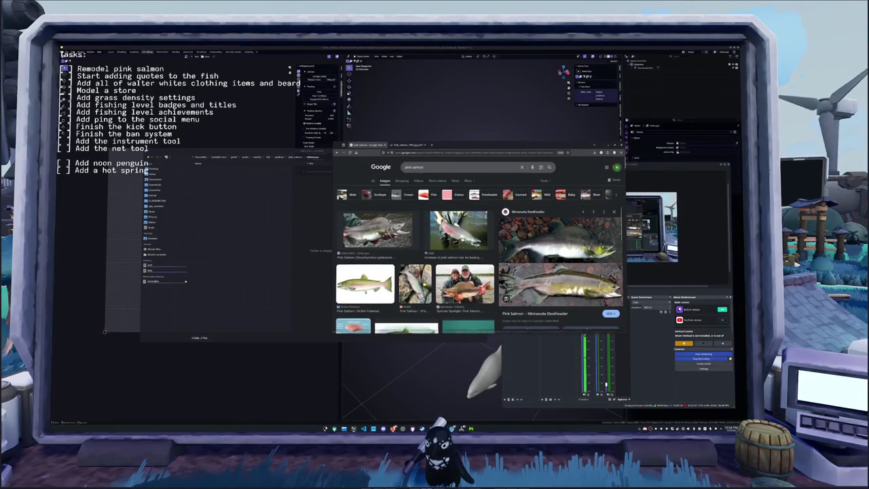
Preview the NOAA Fisheries, hands-held, Sportquest Holidays and Wikipedia pink salmon images.
{"action": "left_click", "coordinate": [365, 284]}
{"action": "left_click", "coordinate": [459, 231]}
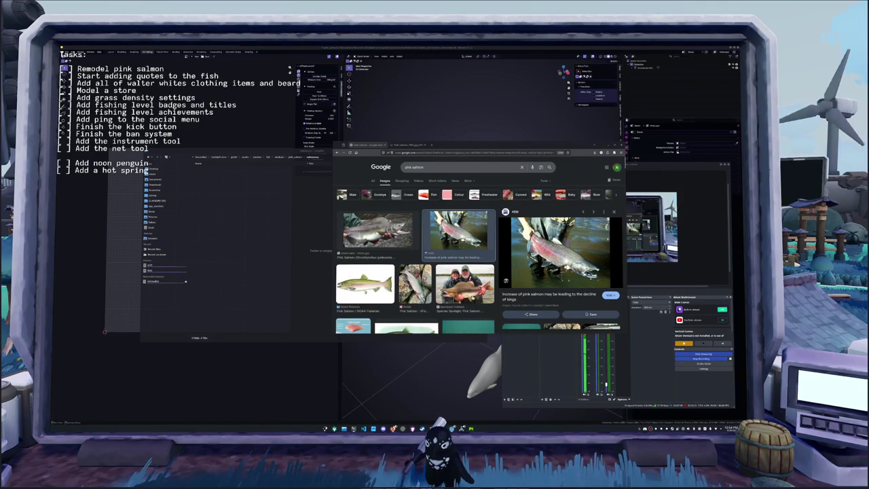
{"action": "scroll", "coordinate": [489, 312], "scroll_direction": "down", "scroll_amount": 3}
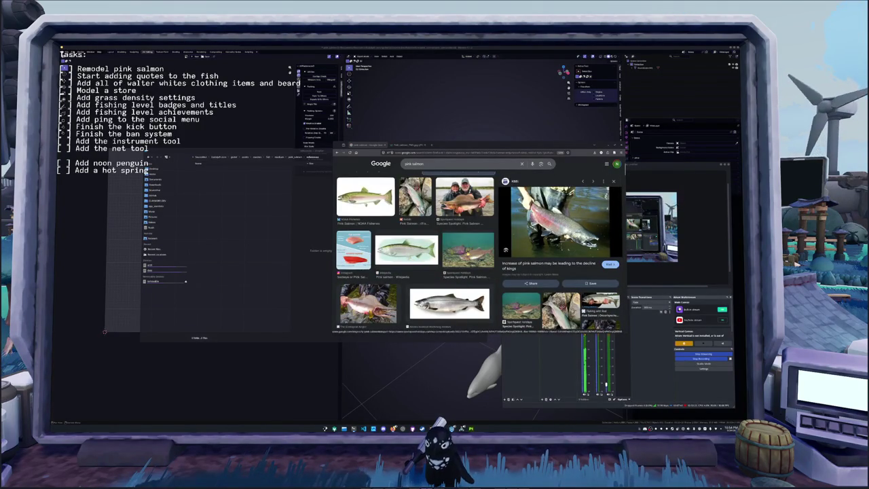
{"action": "left_click", "coordinate": [468, 250]}
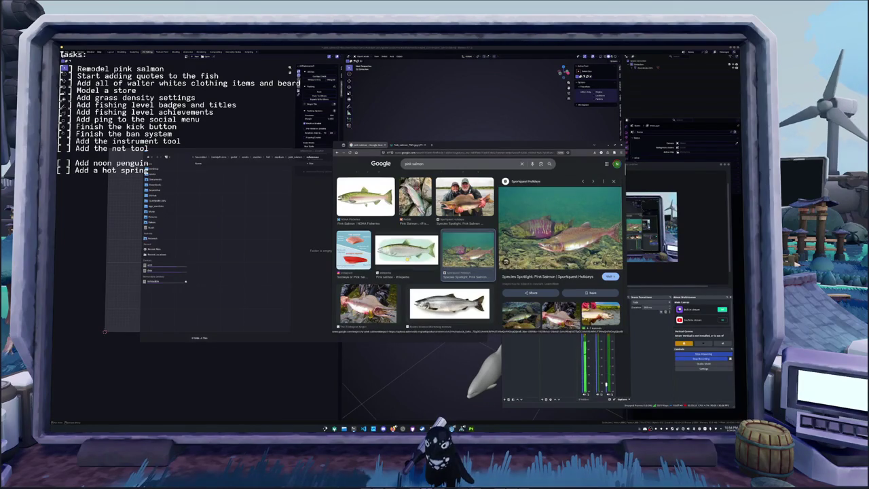
{"action": "left_click", "coordinate": [406, 250]}
{"action": "scroll", "coordinate": [406, 250], "scroll_direction": "up", "scroll_amount": 3}
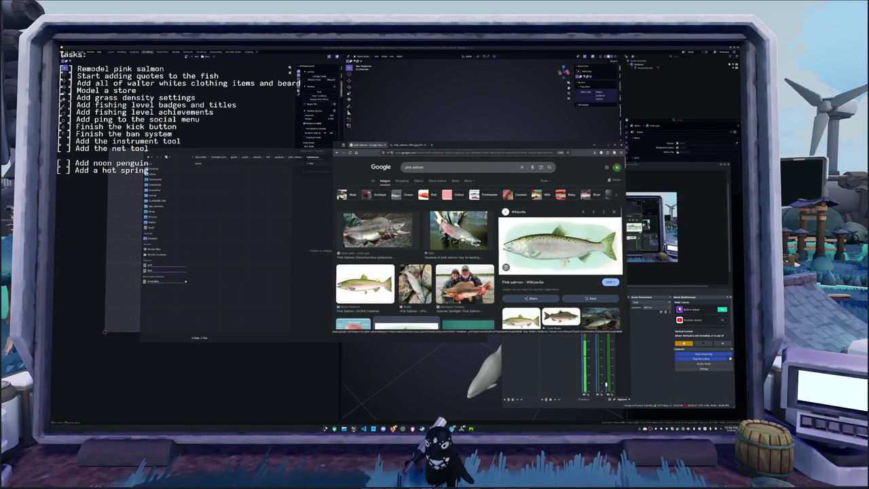
{"action": "left_click", "coordinate": [365, 283]}
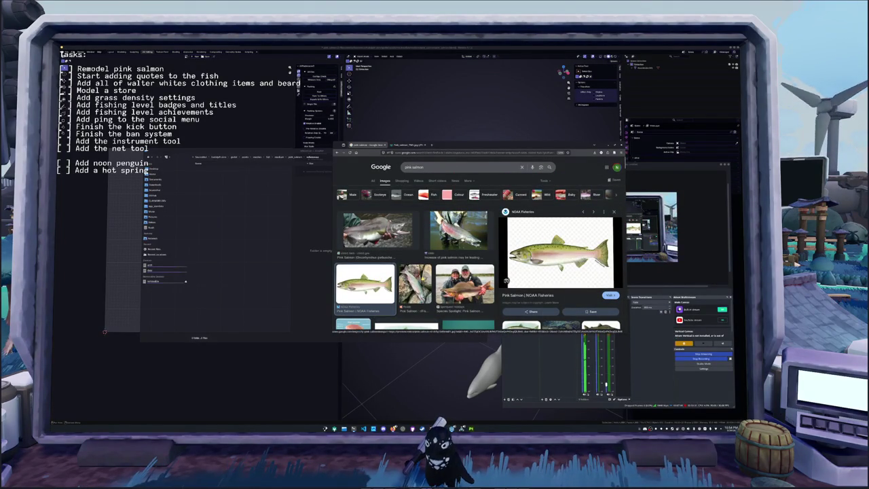
Scroll through the remaining results, then view the full-size Pink_salmon_FWS.jpg tab.
{"action": "scroll", "coordinate": [414, 258], "scroll_direction": "down", "scroll_amount": 2}
{"action": "scroll", "coordinate": [414, 258], "scroll_direction": "down", "scroll_amount": 2}
{"action": "scroll", "coordinate": [415, 258], "scroll_direction": "down", "scroll_amount": 2}
{"action": "scroll", "coordinate": [414, 258], "scroll_direction": "down", "scroll_amount": 2}
{"action": "scroll", "coordinate": [415, 258], "scroll_direction": "down", "scroll_amount": 2}
{"action": "scroll", "coordinate": [414, 258], "scroll_direction": "down", "scroll_amount": 2}
{"action": "scroll", "coordinate": [422, 279], "scroll_direction": "down", "scroll_amount": 2}
{"action": "scroll", "coordinate": [422, 278], "scroll_direction": "down", "scroll_amount": 2}
{"action": "scroll", "coordinate": [422, 278], "scroll_direction": "down", "scroll_amount": 2}
{"action": "scroll", "coordinate": [422, 279], "scroll_direction": "down", "scroll_amount": 2}
{"action": "scroll", "coordinate": [422, 278], "scroll_direction": "down", "scroll_amount": 2}
{"action": "scroll", "coordinate": [423, 278], "scroll_direction": "down", "scroll_amount": 2}
{"action": "scroll", "coordinate": [422, 278], "scroll_direction": "down", "scroll_amount": 2}
{"action": "scroll", "coordinate": [422, 278], "scroll_direction": "down", "scroll_amount": 2}
{"action": "scroll", "coordinate": [422, 279], "scroll_direction": "down", "scroll_amount": 1}
{"action": "scroll", "coordinate": [422, 279], "scroll_direction": "down", "scroll_amount": 1}
{"action": "scroll", "coordinate": [422, 279], "scroll_direction": "down", "scroll_amount": 1}
{"action": "scroll", "coordinate": [422, 278], "scroll_direction": "down", "scroll_amount": 1}
{"action": "scroll", "coordinate": [423, 279], "scroll_direction": "down", "scroll_amount": 1}
{"action": "scroll", "coordinate": [423, 278], "scroll_direction": "down", "scroll_amount": 1}
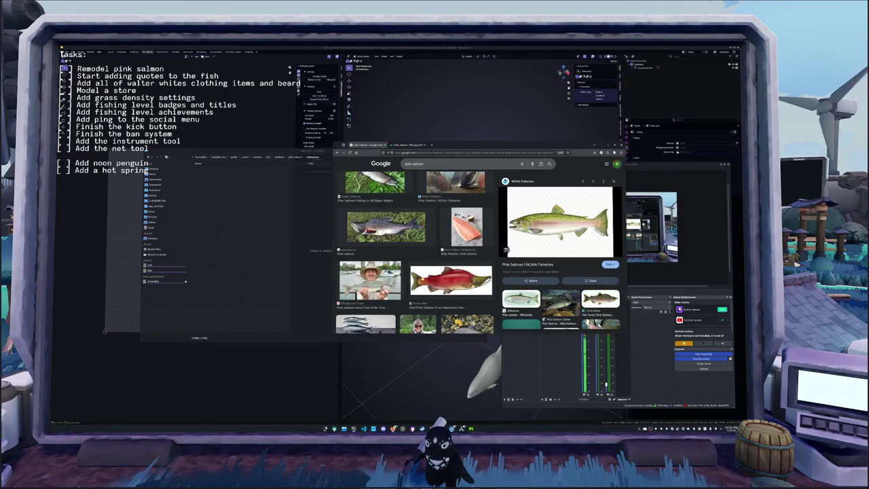
{"action": "scroll", "coordinate": [422, 279], "scroll_direction": "down", "scroll_amount": 1}
{"action": "scroll", "coordinate": [422, 278], "scroll_direction": "down", "scroll_amount": 1}
{"action": "scroll", "coordinate": [422, 278], "scroll_direction": "down", "scroll_amount": 1}
{"action": "scroll", "coordinate": [422, 278], "scroll_direction": "down", "scroll_amount": 1}
{"action": "scroll", "coordinate": [422, 278], "scroll_direction": "down", "scroll_amount": 1}
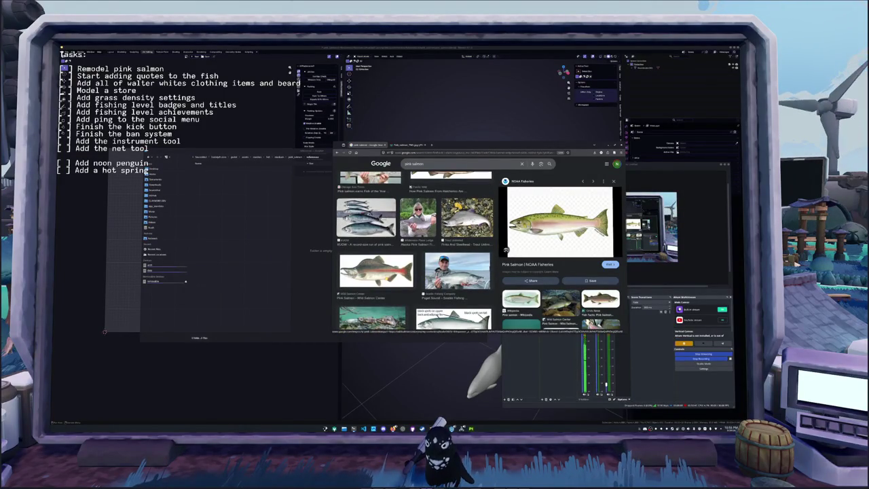
{"action": "scroll", "coordinate": [414, 252], "scroll_direction": "down", "scroll_amount": 2}
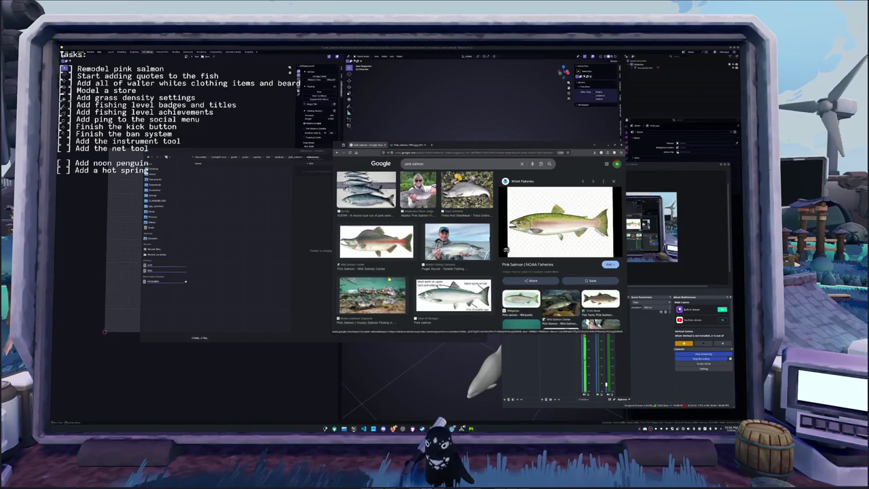
{"action": "scroll", "coordinate": [389, 279], "scroll_direction": "down", "scroll_amount": 3}
{"action": "scroll", "coordinate": [389, 279], "scroll_direction": "down", "scroll_amount": 2}
{"action": "scroll", "coordinate": [389, 279], "scroll_direction": "down", "scroll_amount": 2}
{"action": "scroll", "coordinate": [389, 279], "scroll_direction": "up", "scroll_amount": 3}
{"action": "scroll", "coordinate": [389, 279], "scroll_direction": "up", "scroll_amount": 3}
{"action": "scroll", "coordinate": [389, 279], "scroll_direction": "up", "scroll_amount": 3}
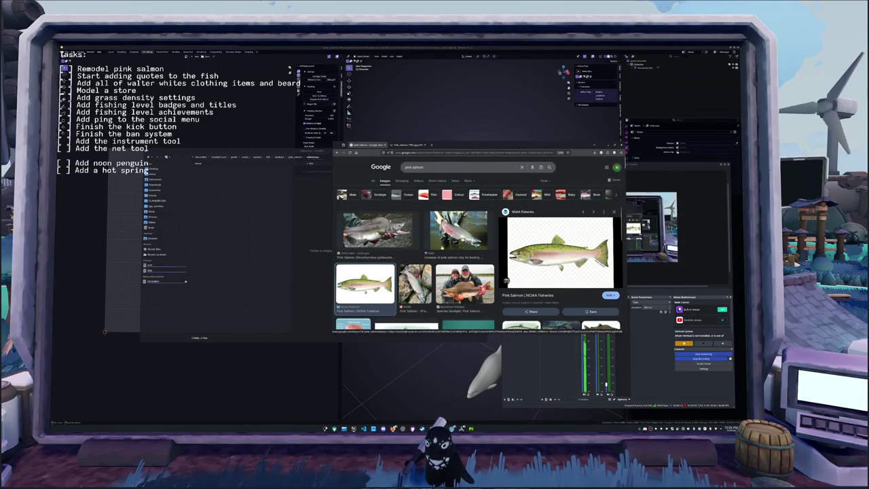
{"action": "scroll", "coordinate": [414, 258], "scroll_direction": "down", "scroll_amount": 2}
{"action": "scroll", "coordinate": [414, 258], "scroll_direction": "down", "scroll_amount": 2}
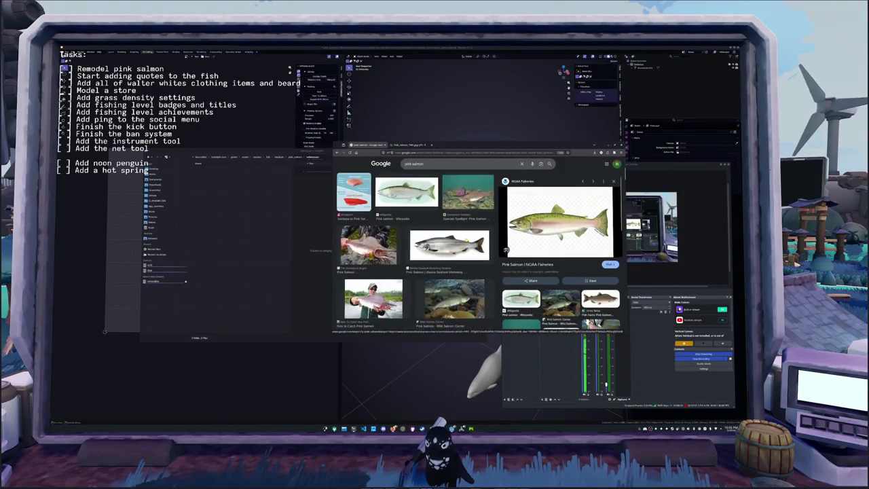
{"action": "scroll", "coordinate": [414, 258], "scroll_direction": "down", "scroll_amount": 2}
{"action": "left_click", "coordinate": [408, 145]}
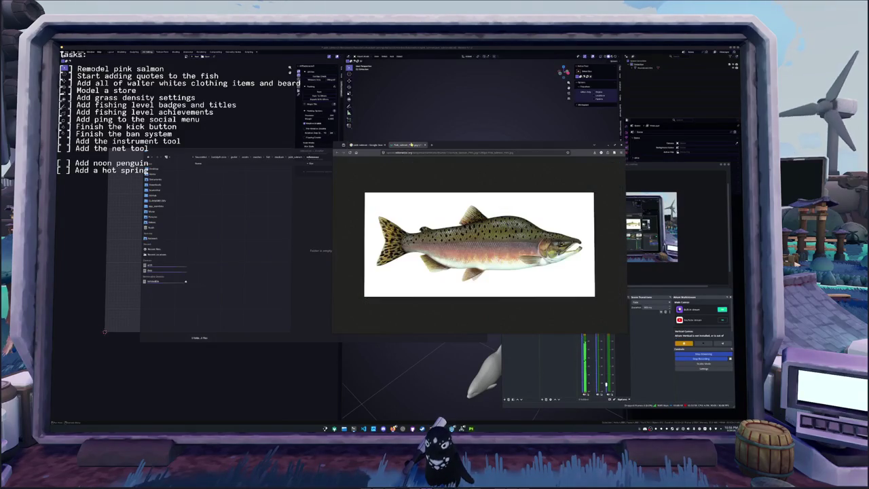
Save the salmon illustration into the project folder and load it into Blender as a reference image.
{"action": "left_click_drag", "start_coordinate": [479, 245], "coordinate": [290, 263]}
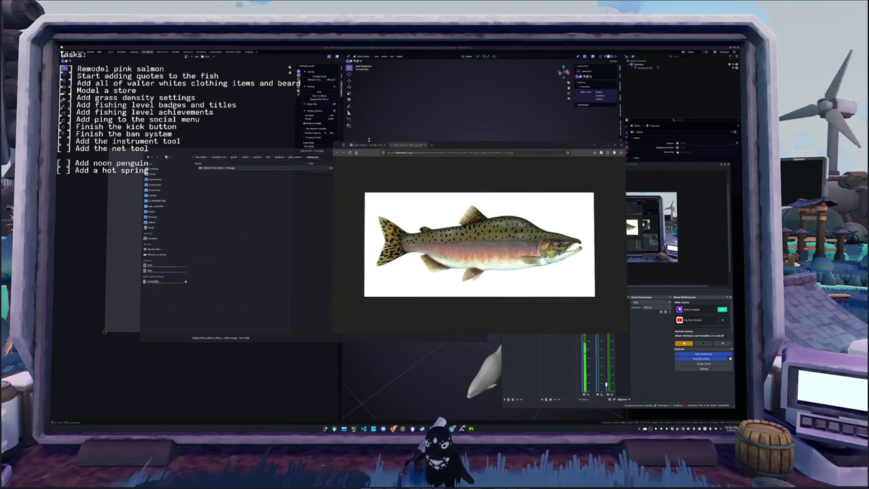
{"action": "left_click", "coordinate": [370, 145]}
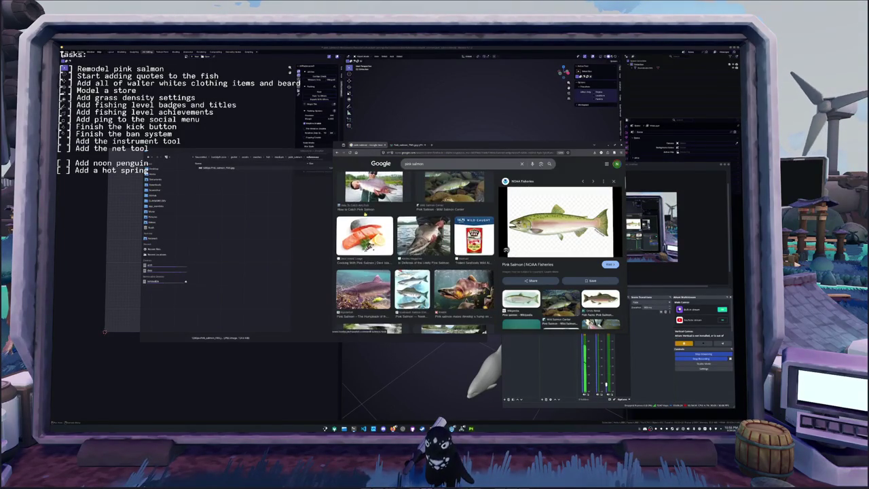
{"action": "scroll", "coordinate": [414, 258], "scroll_direction": "down", "scroll_amount": 3}
{"action": "scroll", "coordinate": [415, 258], "scroll_direction": "down", "scroll_amount": 3}
{"action": "scroll", "coordinate": [415, 258], "scroll_direction": "down", "scroll_amount": 3}
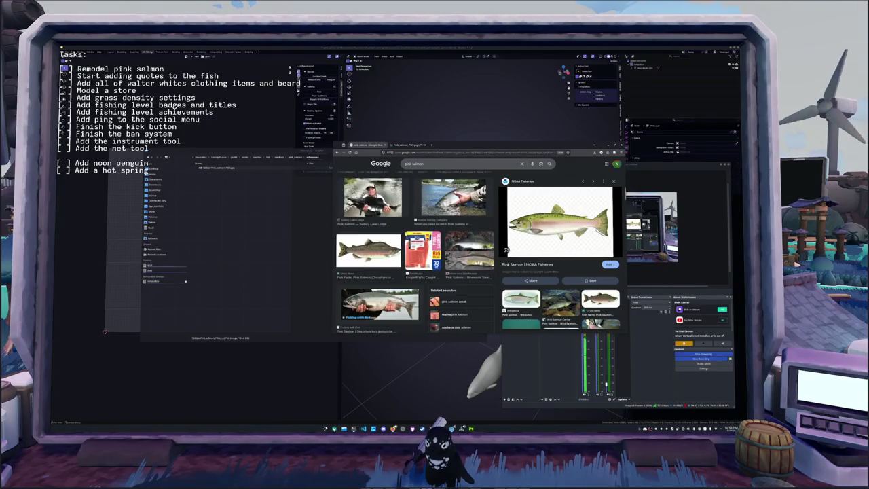
{"action": "scroll", "coordinate": [414, 258], "scroll_direction": "down", "scroll_amount": 3}
{"action": "double_click", "coordinate": [228, 168]}
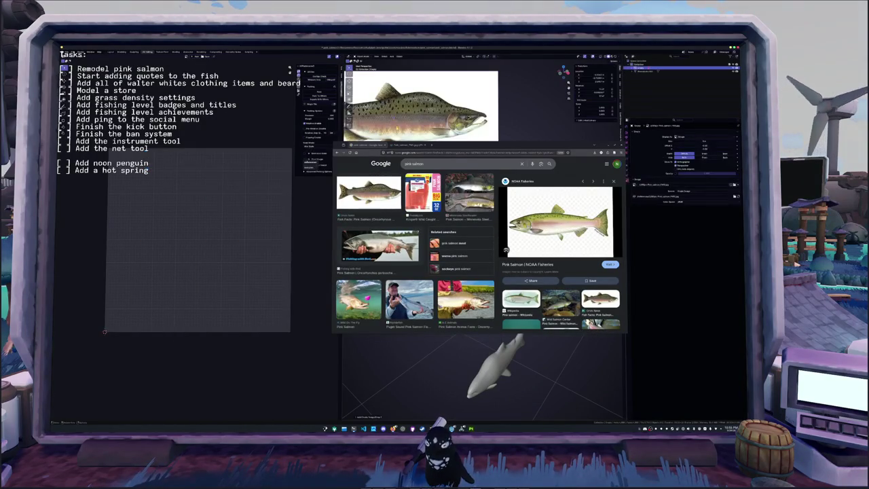
Move the browser out of the way and bring up Blender's full 3D viewport layout.
{"action": "left_click_drag", "start_coordinate": [528, 145], "coordinate": [601, 217]}
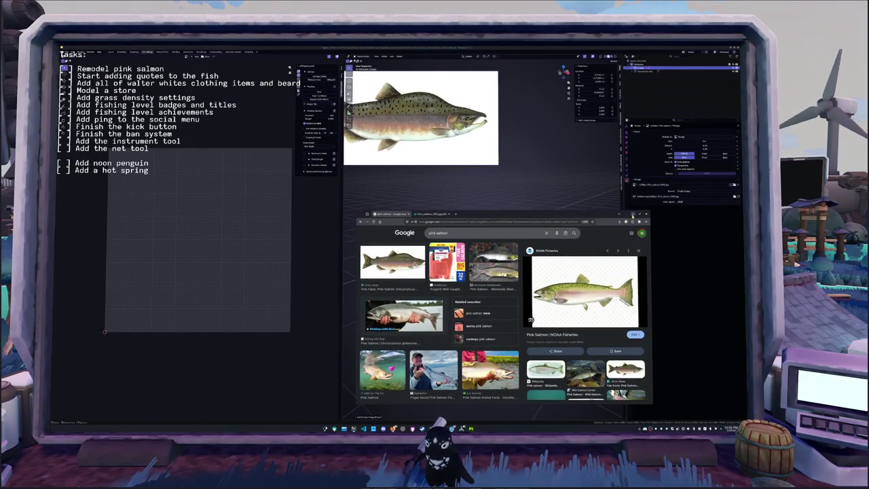
{"action": "left_click", "coordinate": [632, 216]}
{"action": "left_click", "coordinate": [112, 52]}
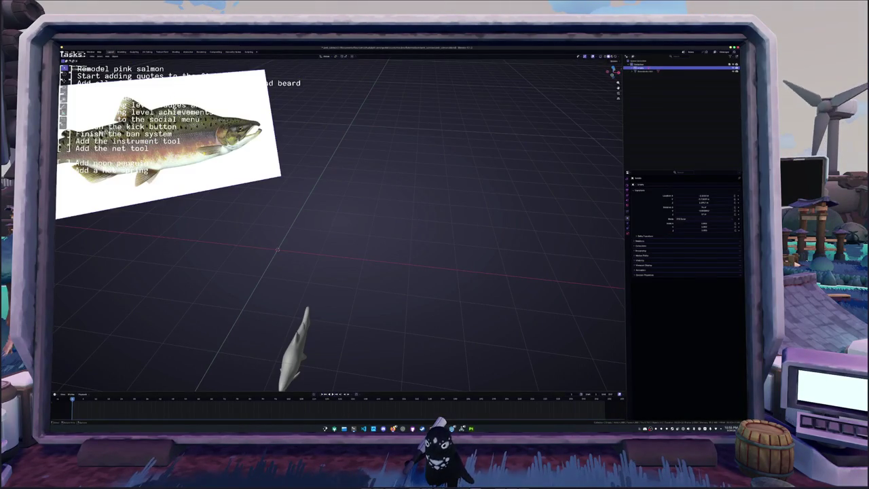
Reset the reference image, rotate it 90° on X to stand upright, and shift it along X.
{"action": "key", "text": "alt+r"}
{"action": "key", "text": "alt+g"}
{"action": "key", "text": "r"}
{"action": "key", "text": "x"}
{"action": "key", "text": "9"}
{"action": "key", "text": "0"}
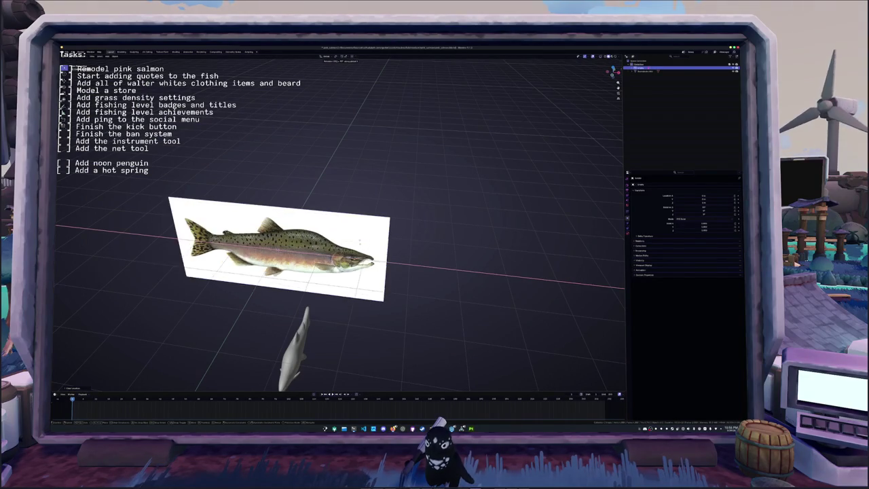
{"action": "key", "text": "Return"}
{"action": "key", "text": "g"}
{"action": "key", "text": "x"}
{"action": "left_click", "coordinate": [360, 241]}
View the fish and image face-on in orthographic side view (numpad 1, then 3).
{"action": "middle_click_drag", "start_coordinate": [360, 242], "coordinate": [328, 245]}
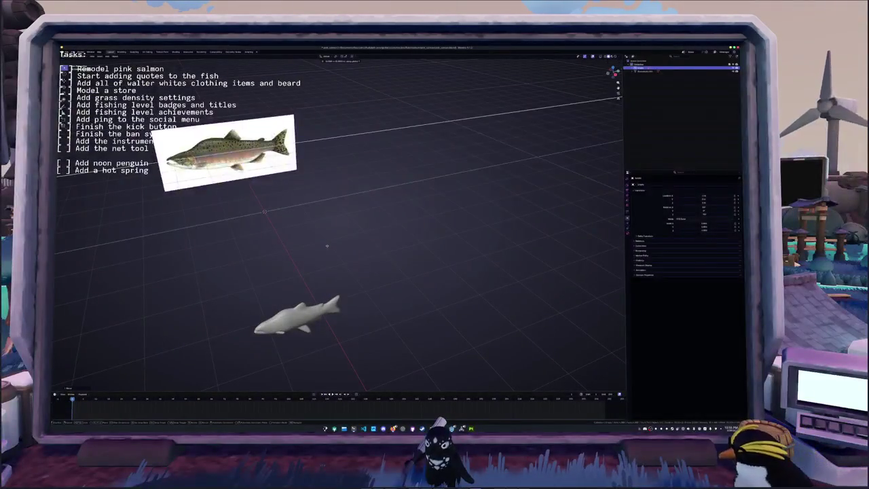
{"action": "key", "text": "KP_1"}
{"action": "key", "text": "KP_3"}
{"action": "scroll", "coordinate": [351, 243], "scroll_direction": "up", "scroll_amount": 1}
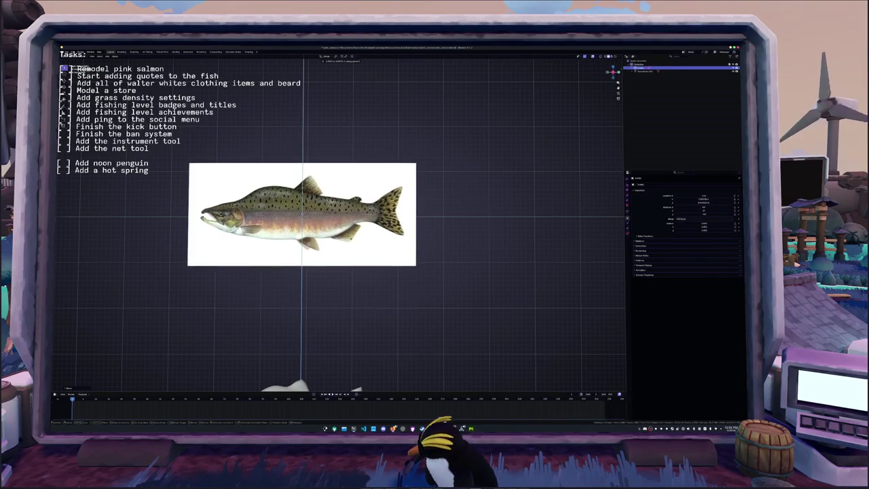
Nudge the reference image slightly left, enable Transparency and lower its Opacity.
{"action": "key", "text": "y"}
{"action": "left_click", "coordinate": [426, 243]}
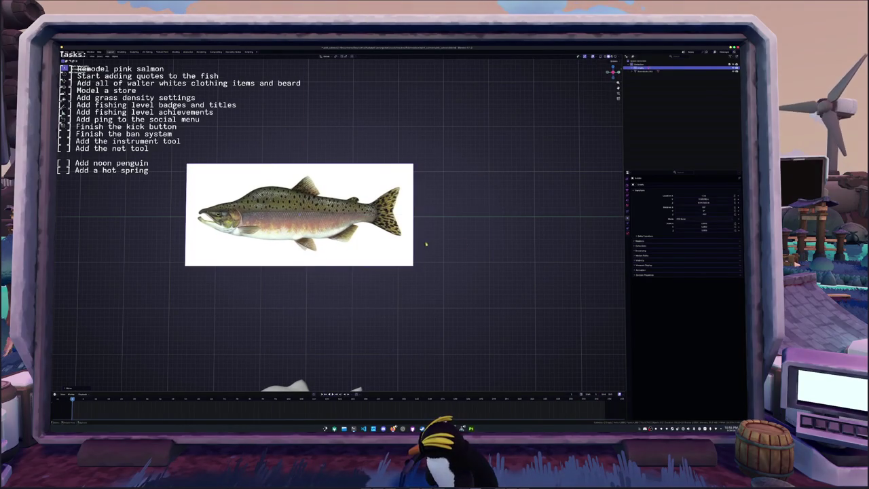
{"action": "left_click", "coordinate": [628, 235]}
{"action": "left_click", "coordinate": [678, 226]}
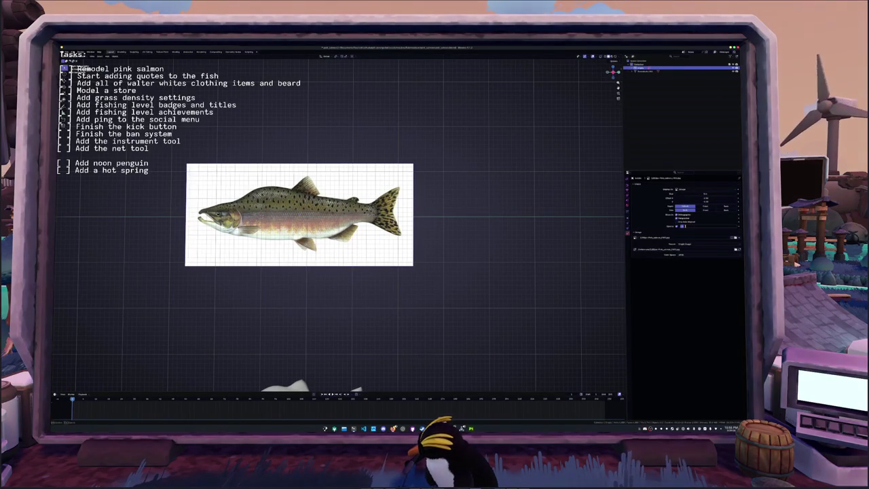
{"action": "left_click_drag", "start_coordinate": [699, 226], "coordinate": [687, 228]}
{"action": "middle_click_drag", "start_coordinate": [448, 222], "coordinate": [364, 227]}
{"action": "middle_click_drag", "start_coordinate": [432, 250], "coordinate": [438, 252]}
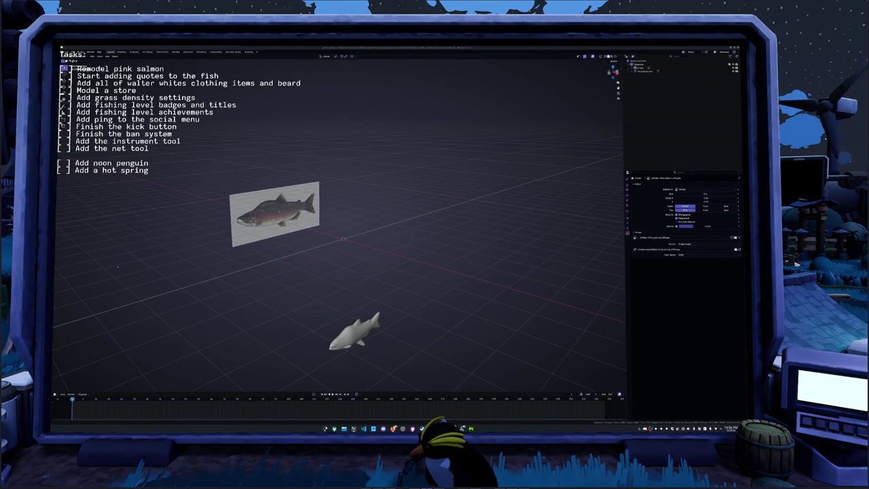
Move and shrink the stopwatch window, then hide its extra features.
{"action": "mouse_move", "coordinate": [662, 168]}
{"action": "left_mouse_down"}
{"action": "mouse_move", "coordinate": [616, 164]}
{"action": "mouse_move", "coordinate": [539, 120]}
{"action": "left_mouse_up"}
{"action": "mouse_move", "coordinate": [458, 117]}
{"action": "left_mouse_down"}
{"action": "mouse_move", "coordinate": [527, 192]}
{"action": "mouse_move", "coordinate": [524, 224]}
{"action": "mouse_move", "coordinate": [512, 173]}
{"action": "mouse_move", "coordinate": [472, 170]}
{"action": "mouse_move", "coordinate": [479, 174]}
{"action": "left_mouse_up"}
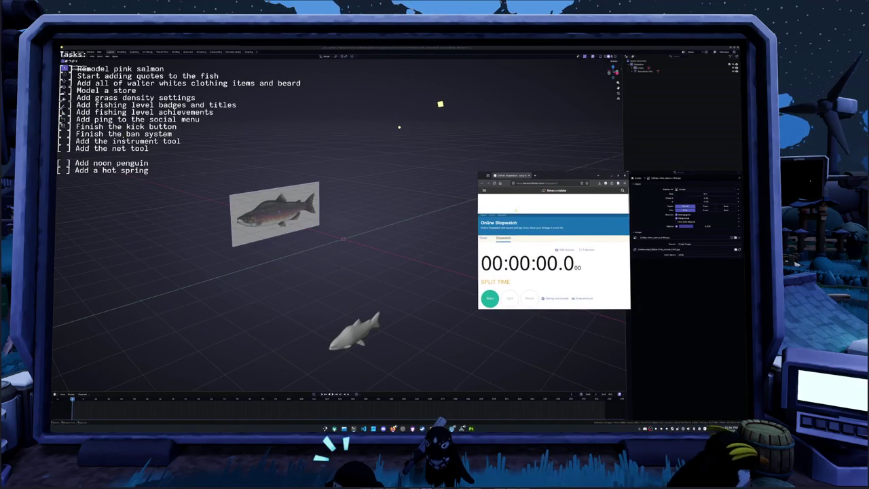
{"action": "left_click", "coordinate": [563, 250]}
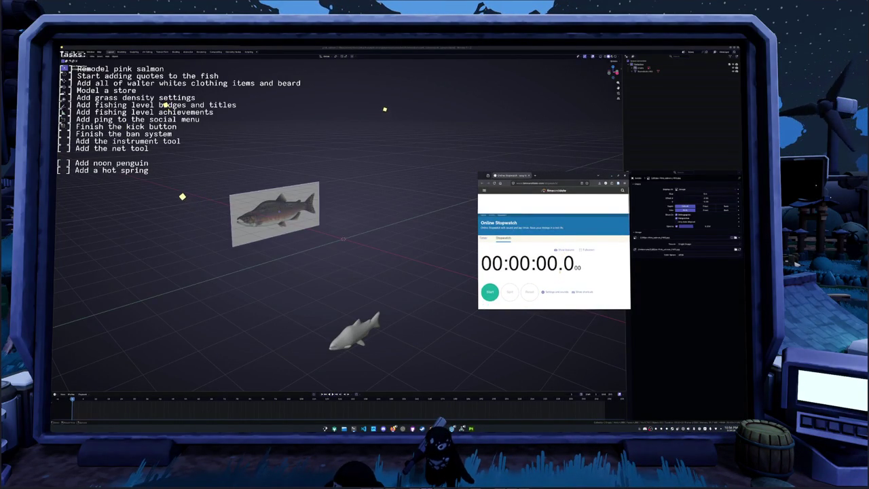
Open the stopwatch page's developer inspector and enlarge the browser window upward.
{"action": "scroll", "coordinate": [561, 272], "scroll_direction": "down", "scroll_amount": 1}
{"action": "left_click_drag", "start_coordinate": [546, 174], "coordinate": [542, 221]}
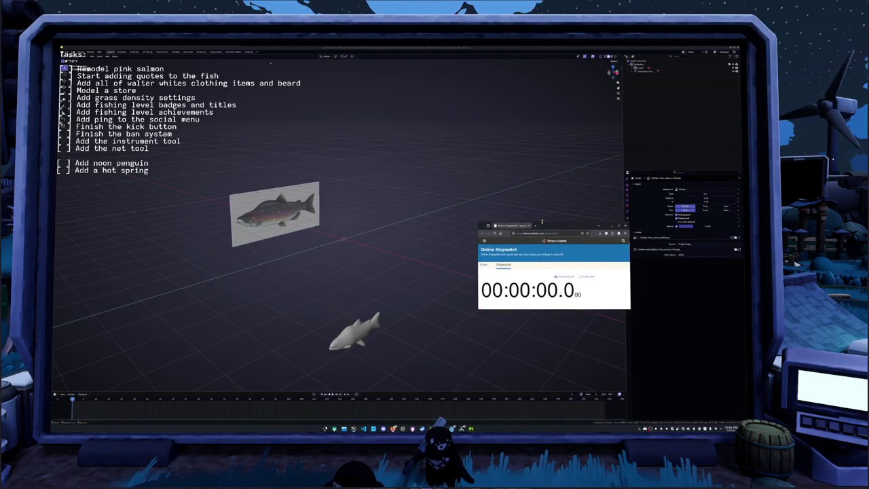
{"action": "scroll", "coordinate": [618, 277], "scroll_direction": "down", "scroll_amount": 1}
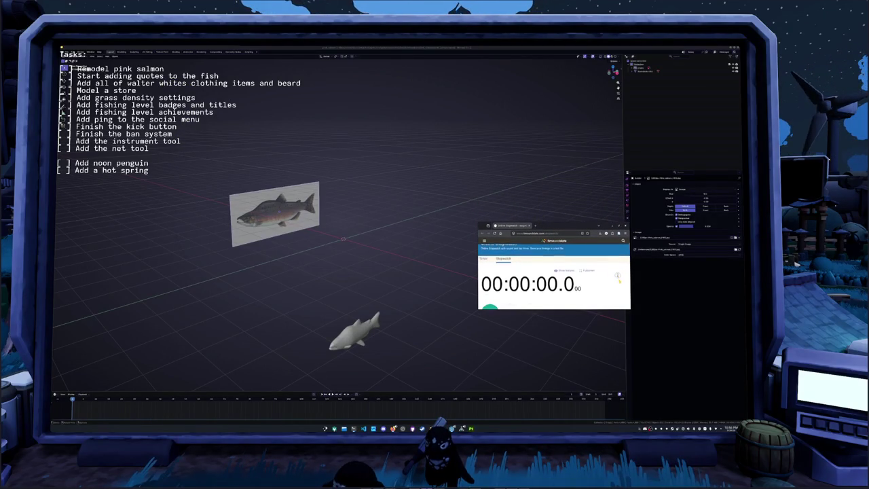
{"action": "right_click", "coordinate": [603, 254]}
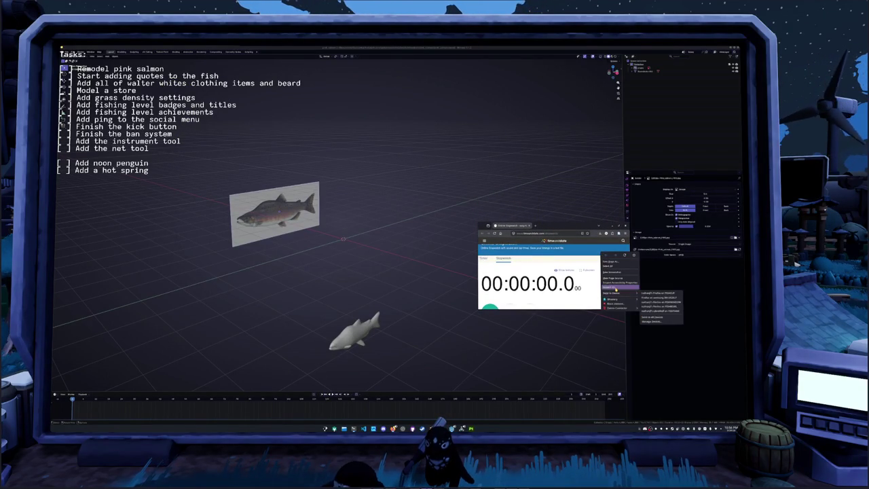
{"action": "left_click", "coordinate": [613, 292]}
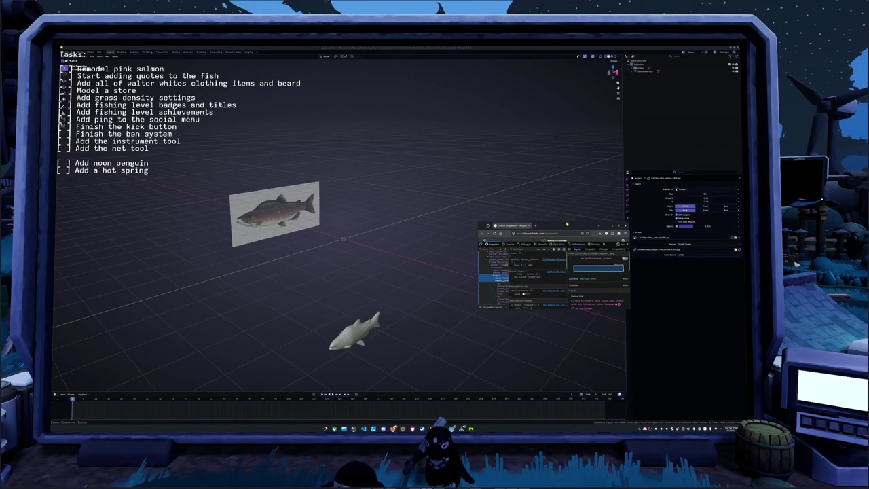
{"action": "left_click_drag", "start_coordinate": [567, 221], "coordinate": [567, 110]}
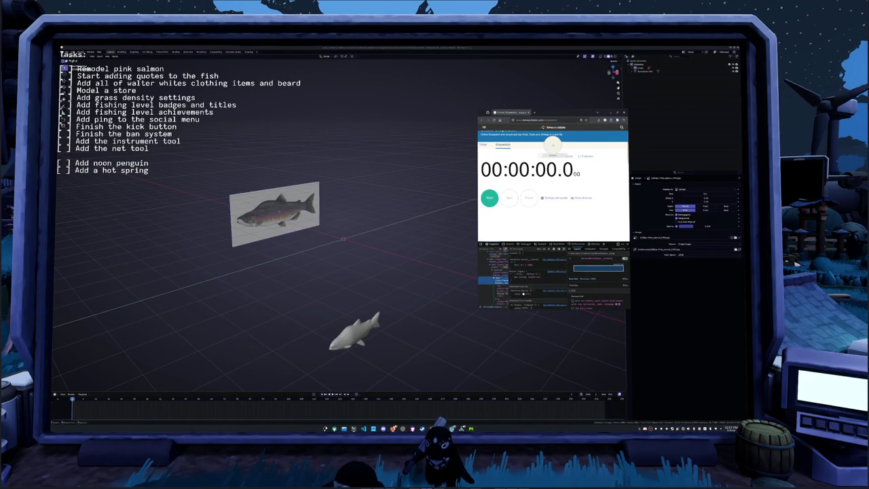
Delete the blue top banner and the page header nodes from the stopwatch page.
{"action": "right_click", "coordinate": [554, 144]}
{"action": "left_click", "coordinate": [481, 243]}
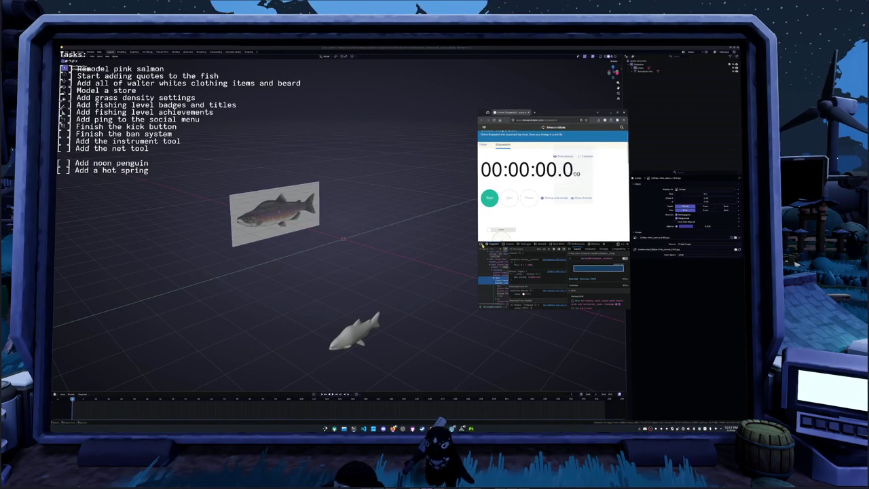
{"action": "left_click", "coordinate": [581, 143]}
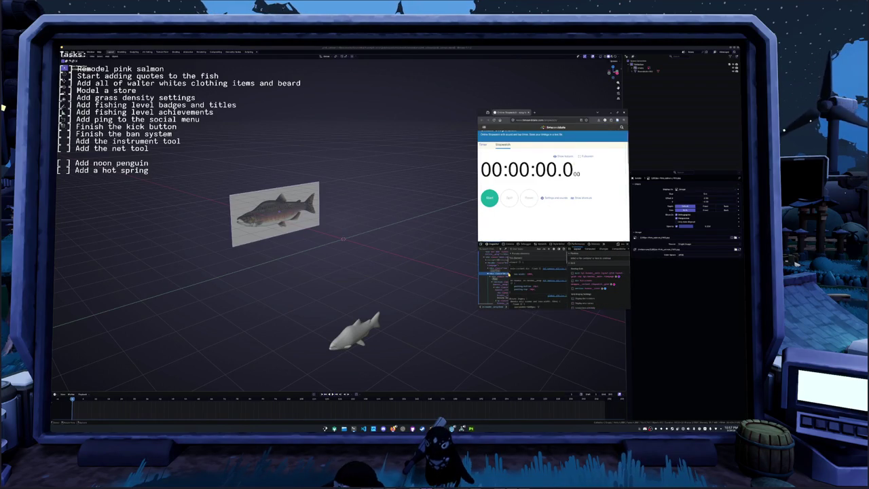
{"action": "right_click", "coordinate": [499, 274]}
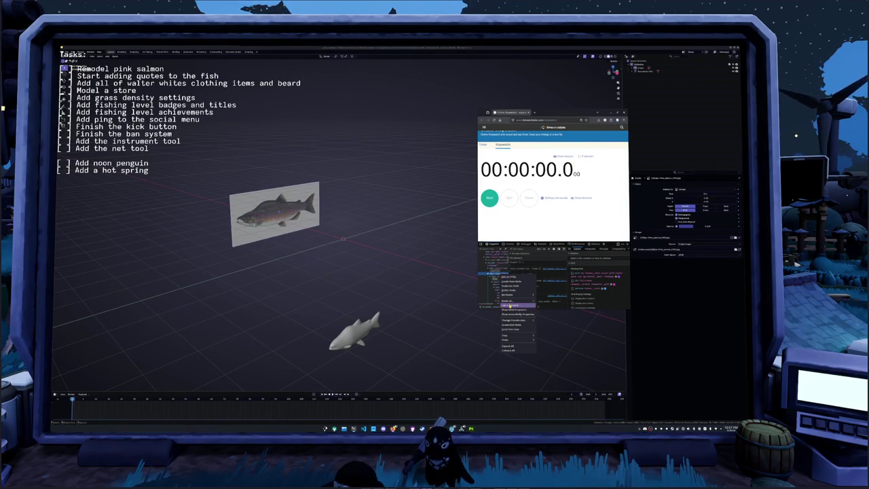
{"action": "left_click", "coordinate": [509, 290]}
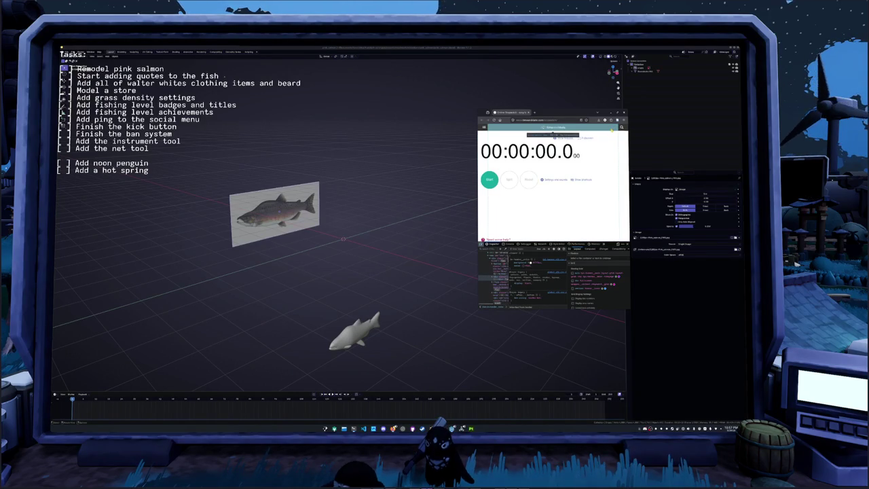
{"action": "right_click", "coordinate": [501, 277]}
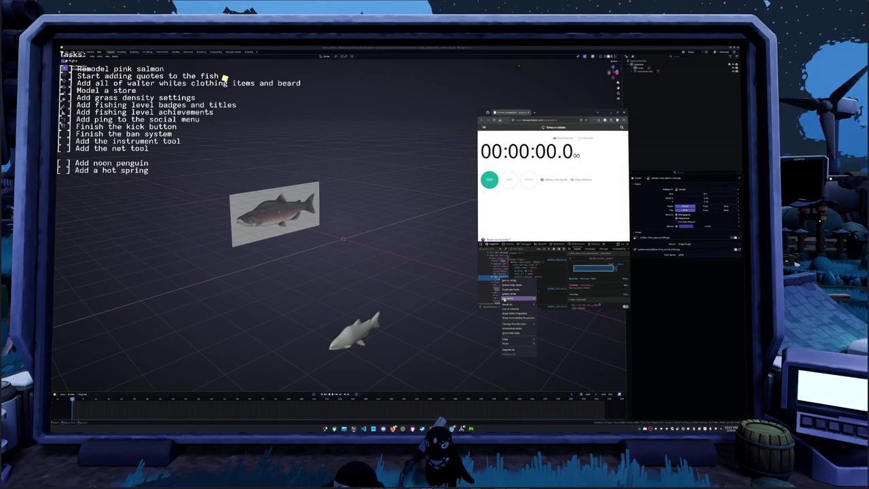
{"action": "left_click", "coordinate": [506, 299]}
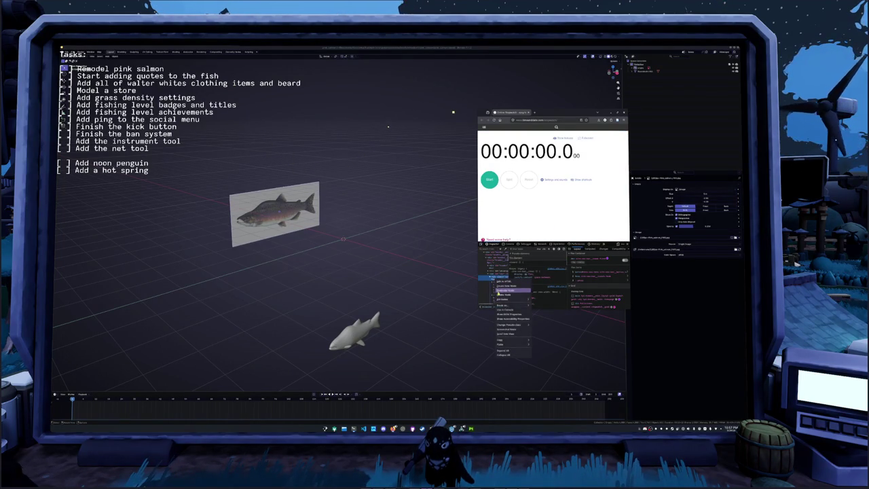
Remove the remaining nodes above the timer, close devtools, and shrink the window to the readout.
{"action": "left_click", "coordinate": [499, 291]}
{"action": "right_click", "coordinate": [494, 273]}
{"action": "left_click", "coordinate": [506, 291]}
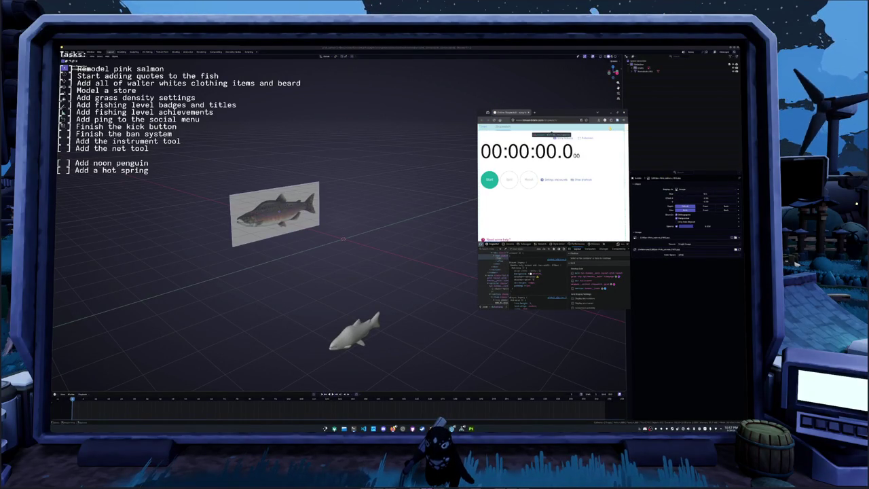
{"action": "right_click", "coordinate": [505, 257]}
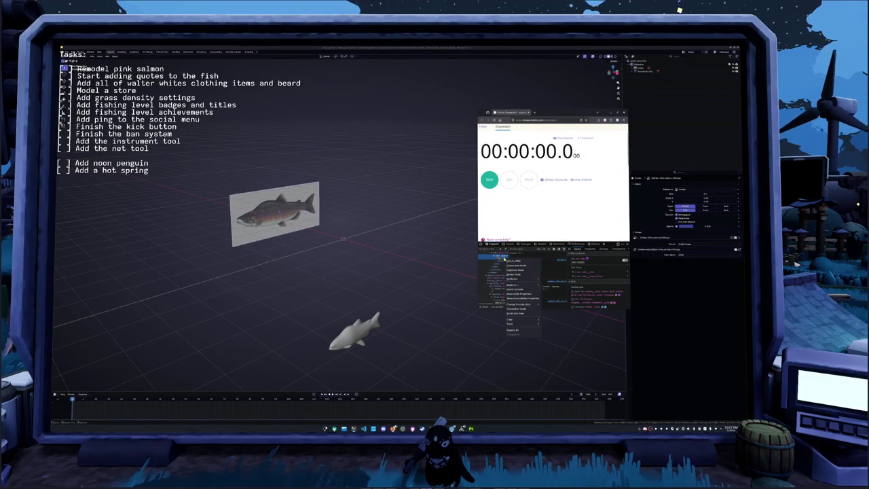
{"action": "left_click", "coordinate": [511, 274]}
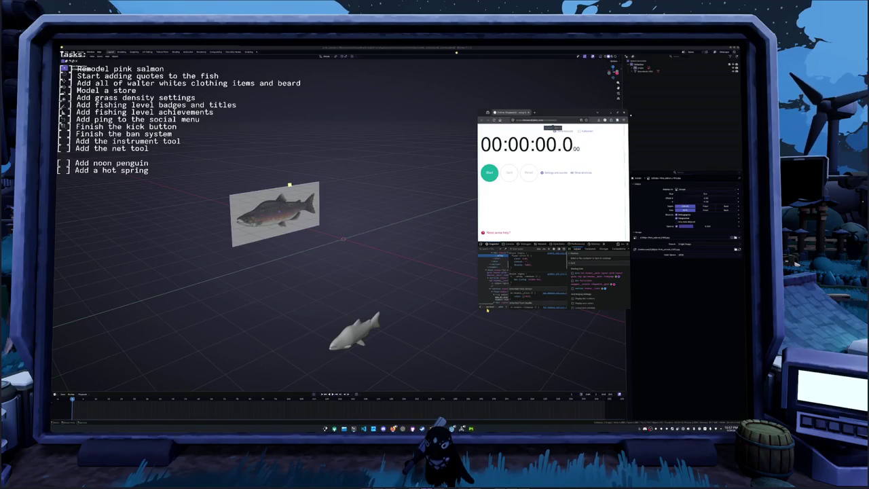
{"action": "key", "text": "F12"}
{"action": "left_click_drag", "start_coordinate": [547, 310], "coordinate": [548, 163]}
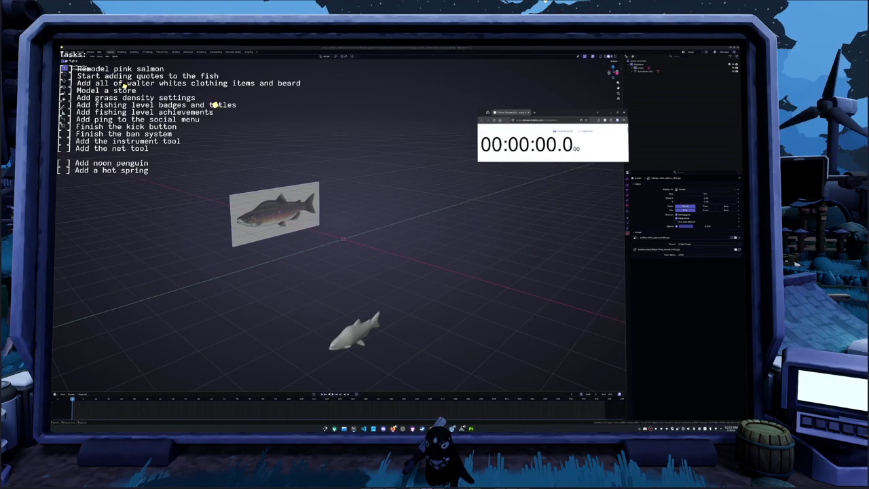
Place the stopwatch window at the top of the screen, kept on top of Blender.
{"action": "scroll", "coordinate": [605, 144], "scroll_direction": "down", "scroll_amount": 1}
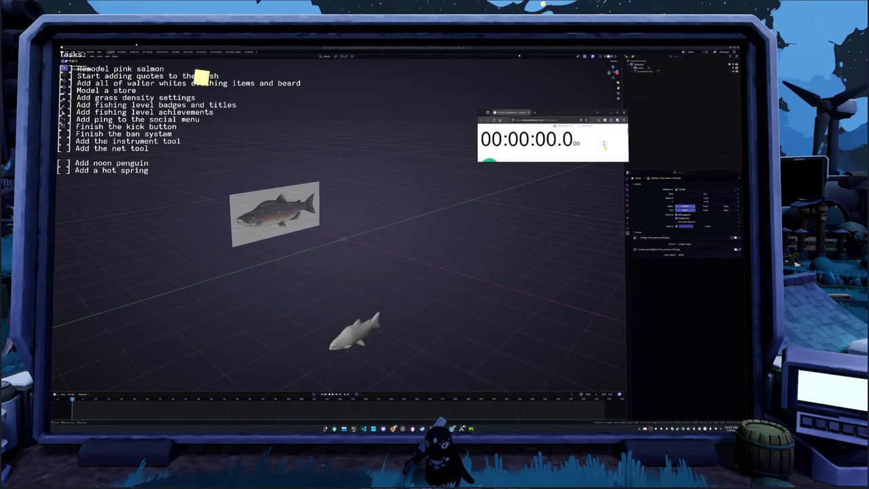
{"action": "scroll", "coordinate": [603, 146], "scroll_direction": "down", "scroll_amount": 1}
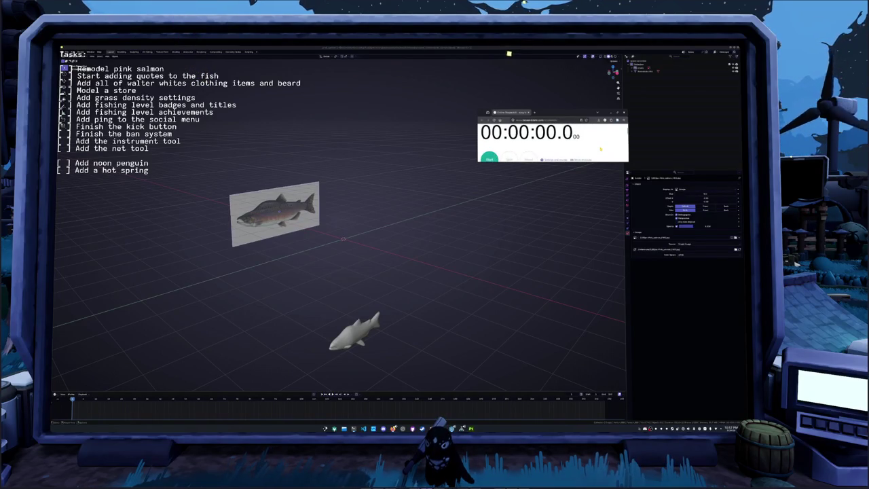
{"action": "left_click_drag", "start_coordinate": [567, 118], "coordinate": [541, 84]}
{"action": "left_click", "coordinate": [536, 163]}
{"action": "key", "text": "alt+Tab"}
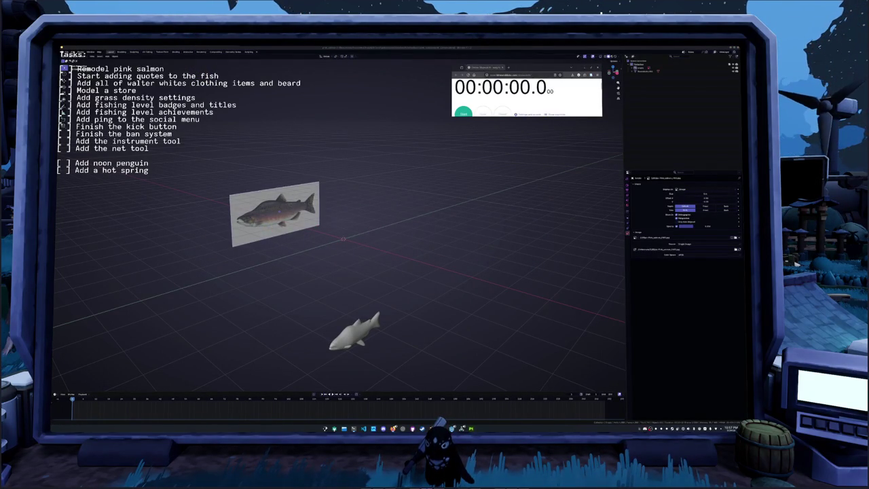
{"action": "middle_click_drag", "start_coordinate": [459, 252], "coordinate": [413, 274]}
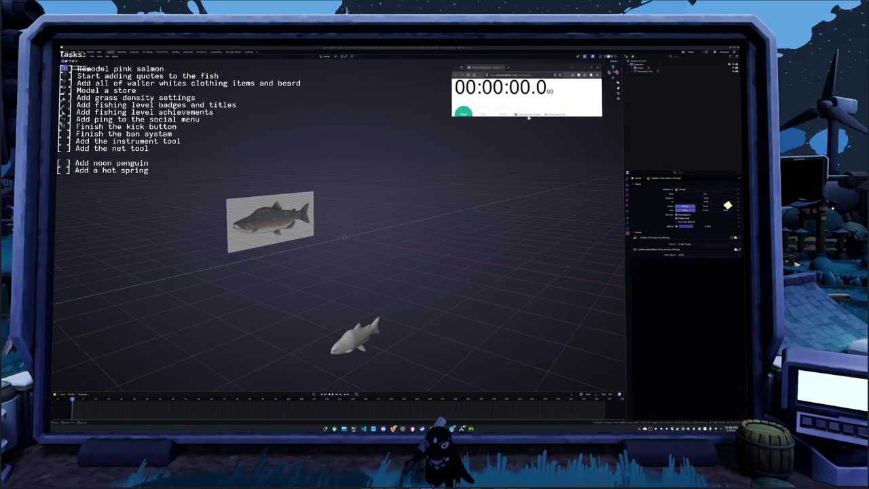
Review the stopwatch settings dialog and close it with Done to start the timer.
{"action": "left_click", "coordinate": [527, 114]}
{"action": "scroll", "coordinate": [509, 103], "scroll_direction": "down", "scroll_amount": 1}
{"action": "scroll", "coordinate": [516, 104], "scroll_direction": "down", "scroll_amount": 1}
{"action": "scroll", "coordinate": [527, 103], "scroll_direction": "down", "scroll_amount": 1}
{"action": "scroll", "coordinate": [536, 103], "scroll_direction": "down", "scroll_amount": 1}
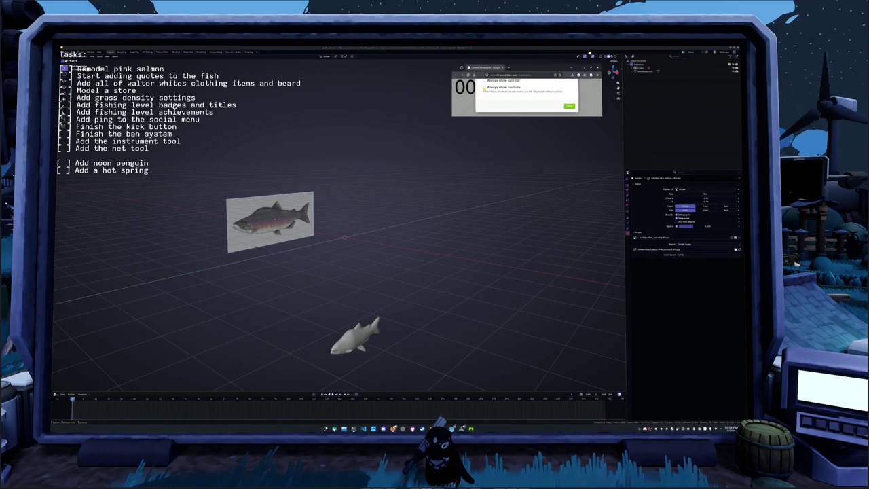
{"action": "left_click", "coordinate": [570, 107]}
{"action": "scroll", "coordinate": [544, 102], "scroll_direction": "down", "scroll_amount": 5}
{"action": "scroll", "coordinate": [526, 98], "scroll_direction": "up", "scroll_amount": 2}
{"action": "scroll", "coordinate": [526, 98], "scroll_direction": "up", "scroll_amount": 2}
{"action": "scroll", "coordinate": [526, 98], "scroll_direction": "up", "scroll_amount": 1}
{"action": "scroll", "coordinate": [540, 106], "scroll_direction": "down", "scroll_amount": 1}
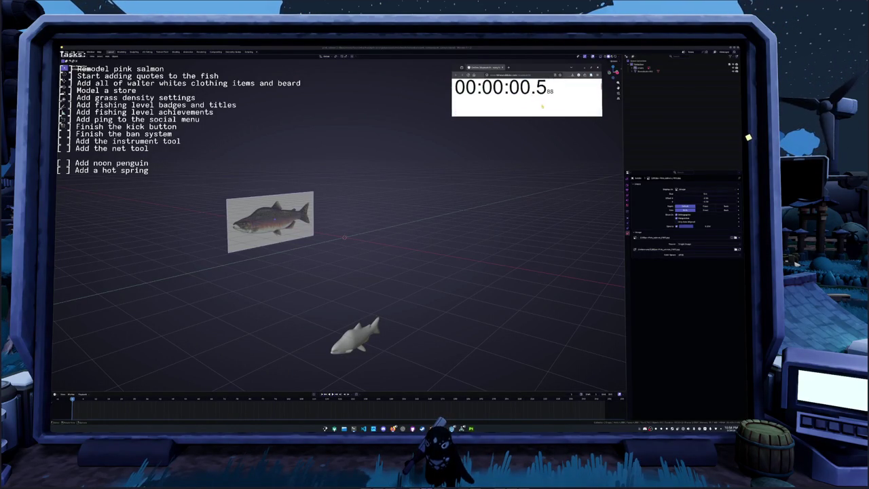
{"action": "scroll", "coordinate": [553, 109], "scroll_direction": "up", "scroll_amount": 1}
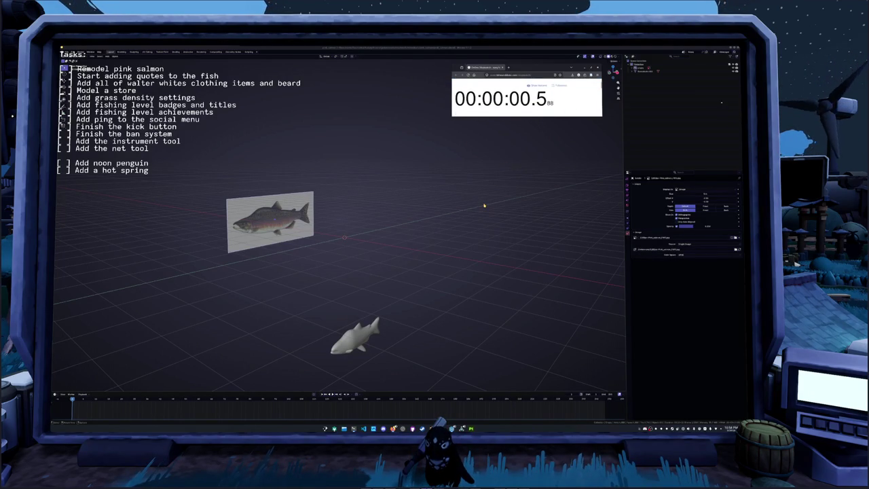
{"action": "key", "text": "shift+a"}
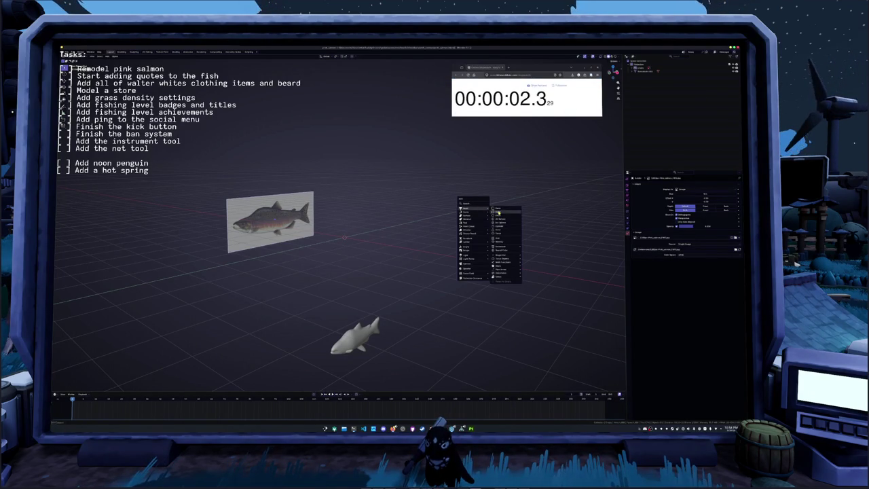
Add a cube, loop-cut it in Edit Mode, and view it in front view with X-ray on.
{"action": "left_click", "coordinate": [497, 212]}
{"action": "key", "text": "n"}
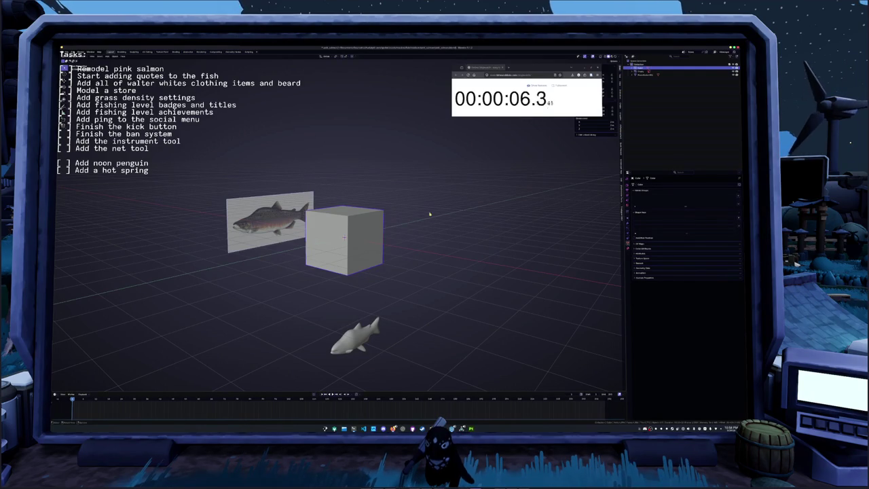
{"action": "key", "text": "Tab"}
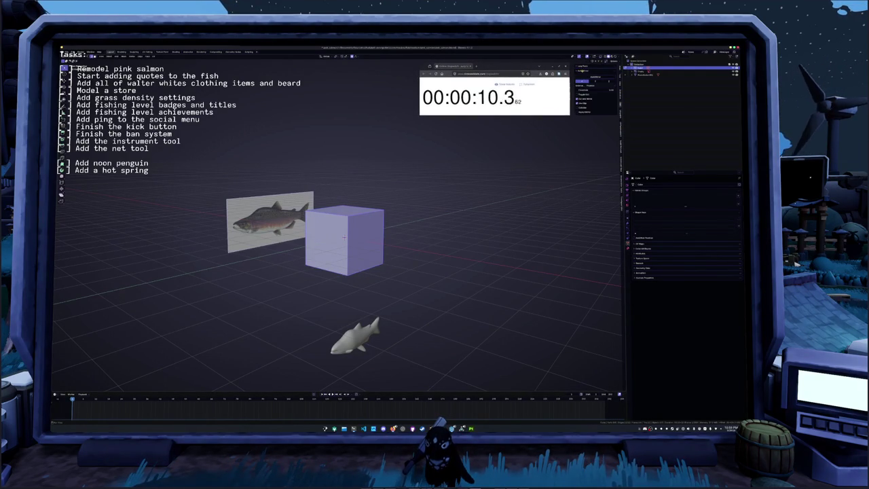
{"action": "key", "text": "ctrl+r"}
{"action": "left_click", "coordinate": [344, 237]}
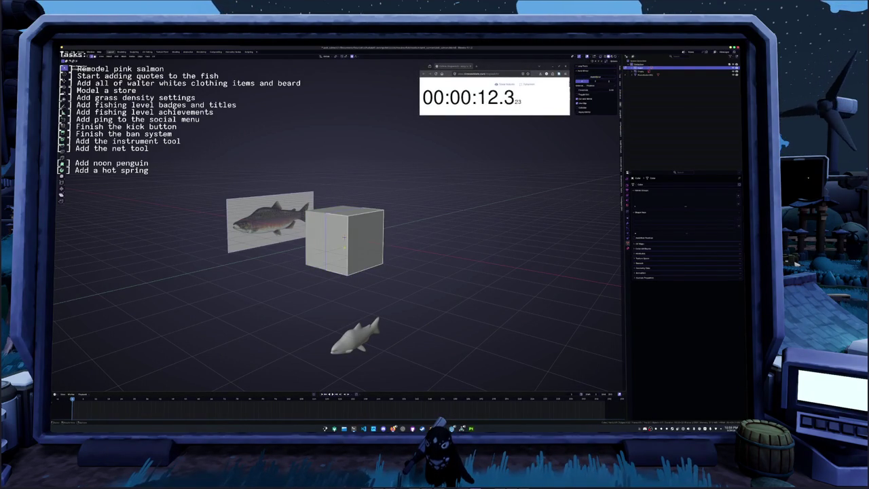
{"action": "key", "text": "a"}
{"action": "key", "text": "KP_1"}
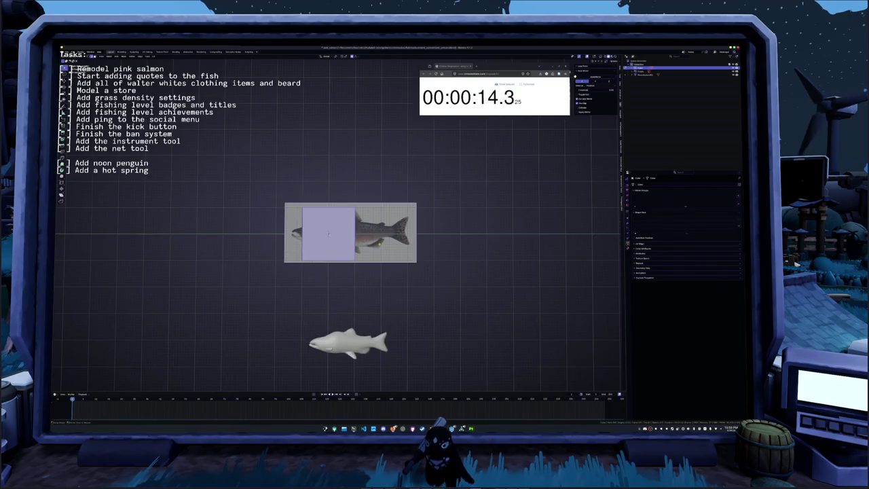
{"action": "scroll", "coordinate": [351, 233], "scroll_direction": "up", "scroll_amount": 2}
{"action": "scroll", "coordinate": [350, 232], "scroll_direction": "up", "scroll_amount": 2}
{"action": "key", "text": "alt+z"}
Lower the top-right vertex and raise the bottom-right vertex along Z to taper the snout.
{"action": "left_click", "coordinate": [371, 194]}
{"action": "key", "text": "g"}
{"action": "key", "text": "z"}
{"action": "left_click", "coordinate": [379, 223]}
{"action": "left_click", "coordinate": [370, 303]}
{"action": "key", "text": "g"}
{"action": "key", "text": "z"}
{"action": "left_click", "coordinate": [371, 276]}
Raise the bottom-left vertex along Z to the head outline and select the top-left vertex.
{"action": "mouse_move", "coordinate": [371, 276]}
{"action": "middle_mouse_down", "text": "shift"}
{"action": "mouse_move", "coordinate": [338, 275]}
{"action": "mouse_move", "coordinate": [388, 250]}
{"action": "middle_mouse_up", "text": "shift"}
{"action": "left_click", "coordinate": [328, 266]}
{"action": "key", "text": "g"}
{"action": "key", "text": "z"}
{"action": "left_click", "coordinate": [329, 227]}
{"action": "left_click_drag", "start_coordinate": [322, 144], "coordinate": [353, 157]}
Raise the middle edge vertically to fit the salmon's body outline.
{"action": "key", "text": "g"}
{"action": "key", "text": "z"}
{"action": "right_click", "coordinate": [335, 206]}
{"action": "key", "text": "g"}
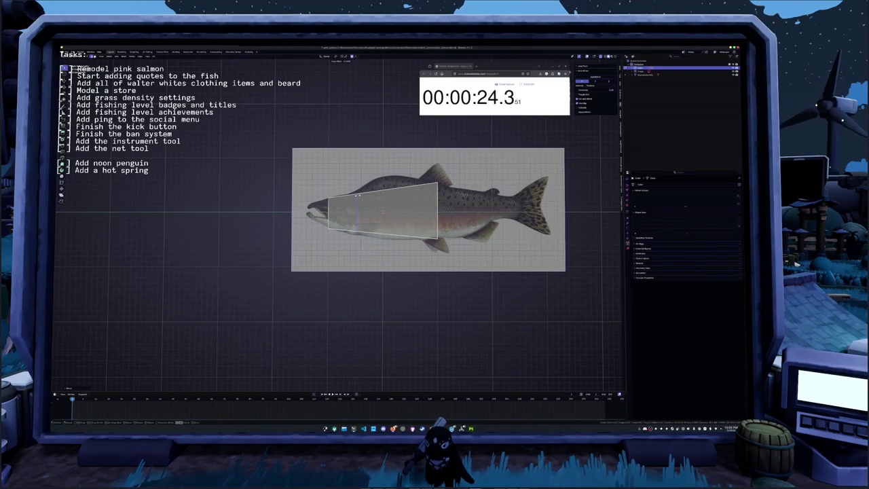
{"action": "key", "text": "g"}
{"action": "key", "text": "z"}
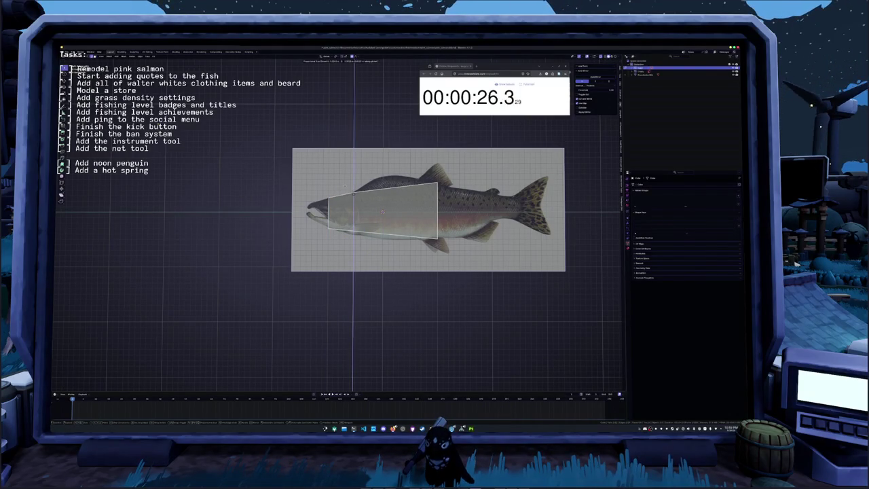
{"action": "key", "text": "Escape"}
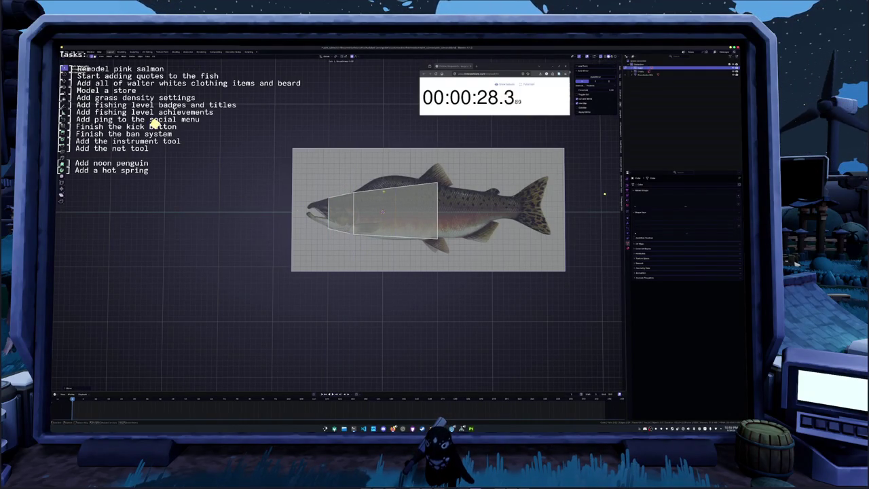
{"action": "key", "text": "g"}
{"action": "key", "text": "z"}
{"action": "left_click", "coordinate": [605, 185]}
Lift the top vertex to match the back's outline.
{"action": "scroll", "coordinate": [611, 185], "scroll_direction": "up", "scroll_amount": 2}
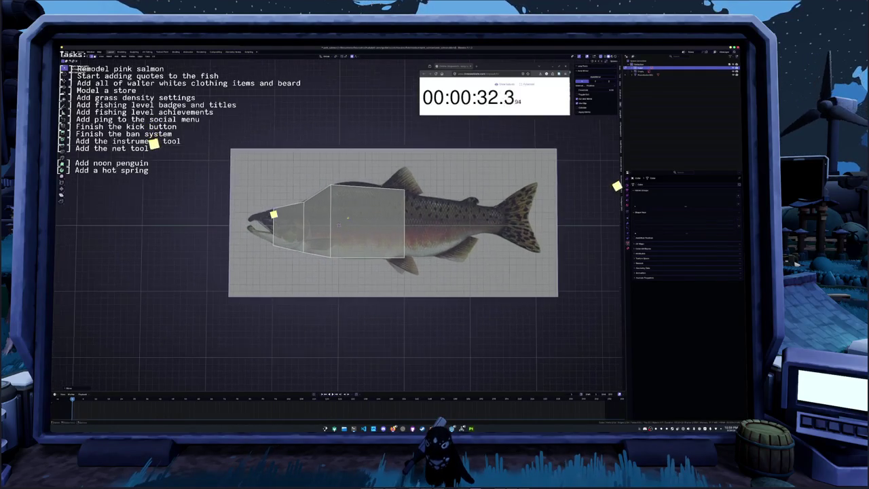
{"action": "key", "text": "g"}
{"action": "key", "text": "z"}
{"action": "left_click", "coordinate": [623, 203]}
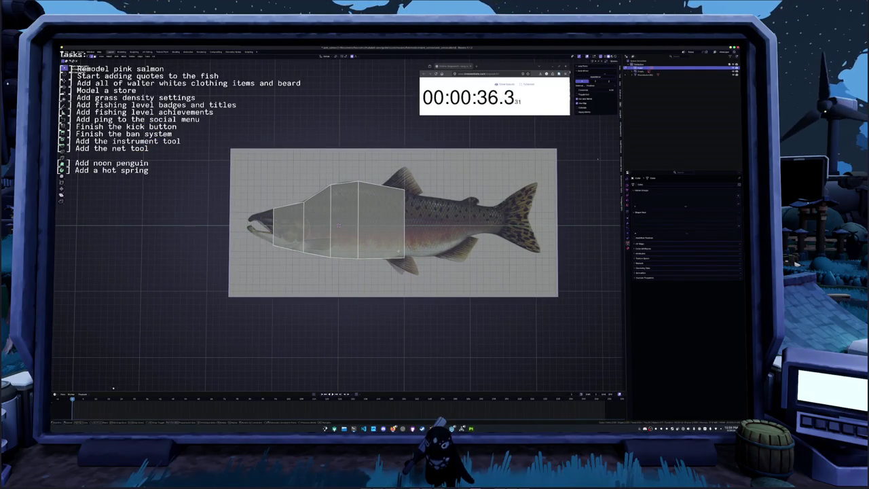
Extrude four horizontal body sections along X toward the tail.
{"action": "key", "text": "e"}
{"action": "key", "text": "x"}
{"action": "left_click", "coordinate": [427, 175]}
{"action": "key", "text": "e"}
{"action": "key", "text": "x"}
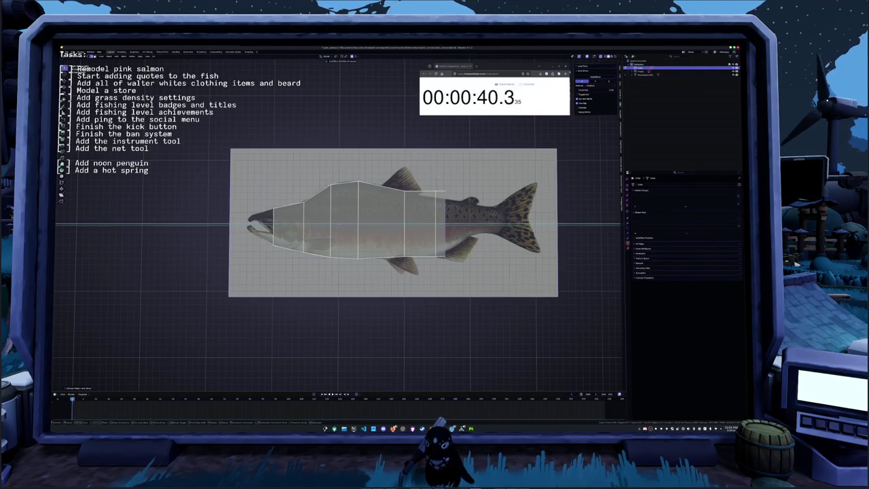
{"action": "left_click", "coordinate": [464, 175]}
{"action": "key", "text": "e"}
{"action": "key", "text": "x"}
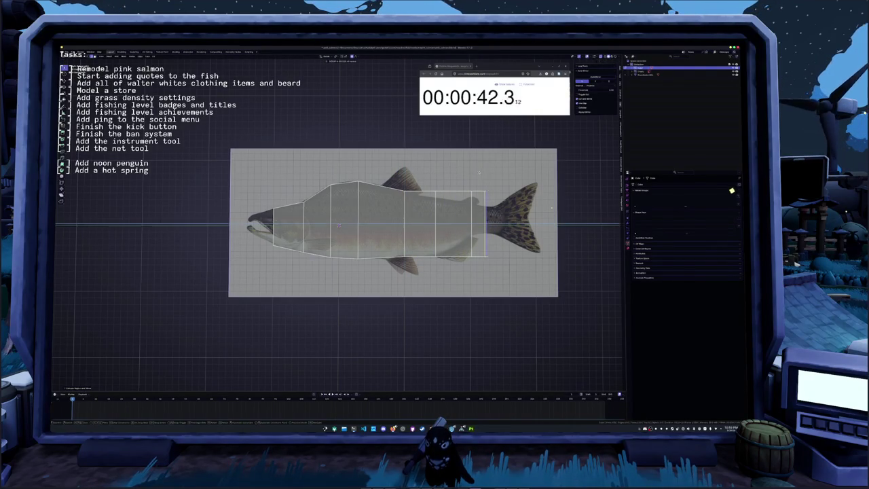
{"action": "left_click", "coordinate": [537, 208]}
{"action": "key", "text": "e"}
{"action": "key", "text": "x"}
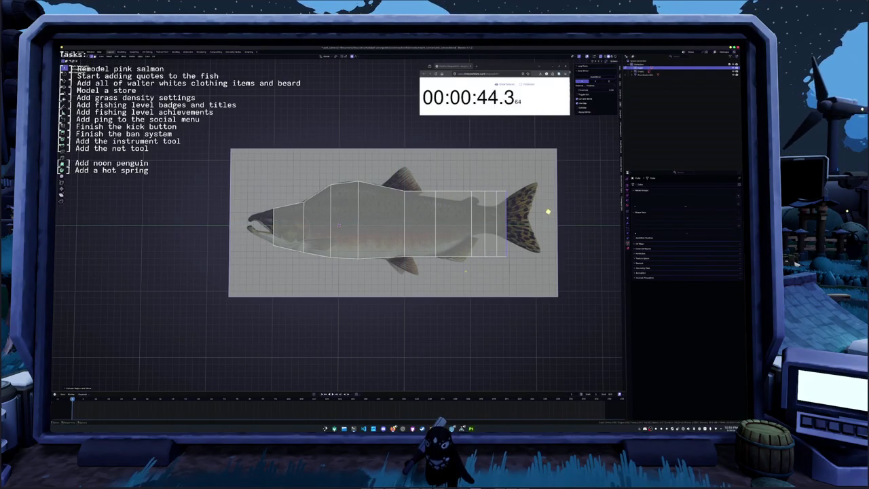
{"action": "left_click", "coordinate": [543, 222]}
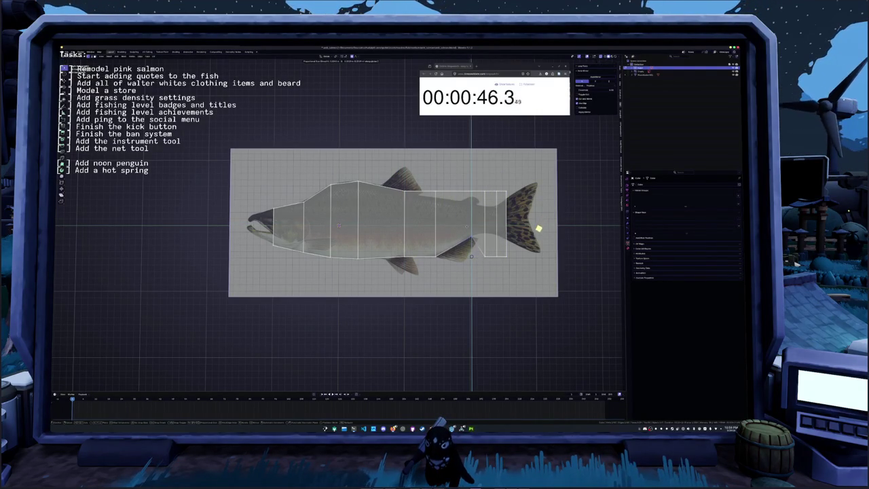
Squash the tail-end loops vertically to narrow the tail base.
{"action": "key", "text": "s"}
{"action": "key", "text": "z"}
{"action": "left_click", "coordinate": [519, 256]}
{"action": "key", "text": "s"}
{"action": "key", "text": "z"}
{"action": "left_click", "coordinate": [563, 269]}
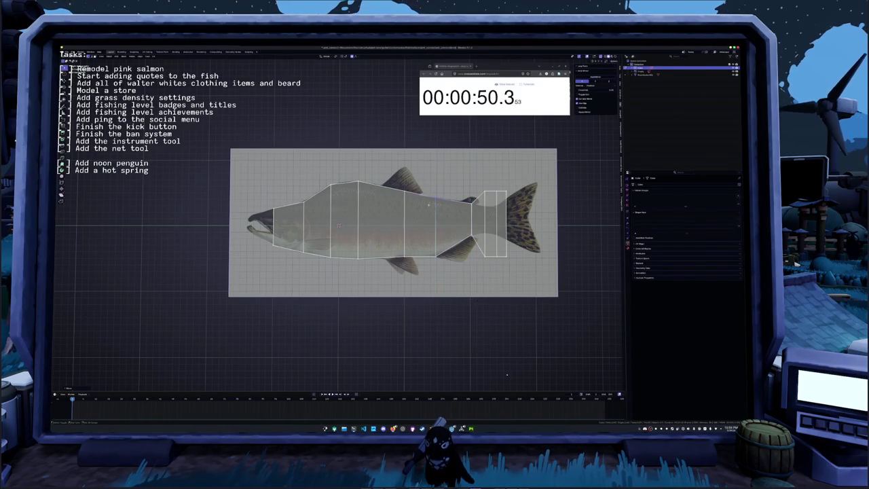
{"action": "scroll", "coordinate": [563, 270], "scroll_direction": "up", "scroll_amount": 2}
{"action": "middle_click_drag", "start_coordinate": [563, 270], "coordinate": [389, 218], "text": "shift"}
{"action": "key", "text": "s"}
{"action": "key", "text": "z"}
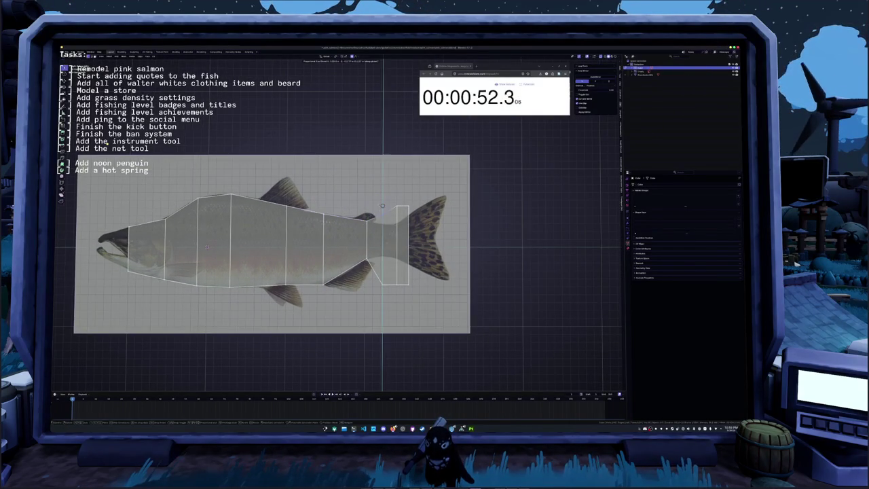
{"action": "left_click", "coordinate": [383, 210]}
Move the lower tail vertices vertically to taper the tail base.
{"action": "key", "text": "g"}
{"action": "key", "text": "z"}
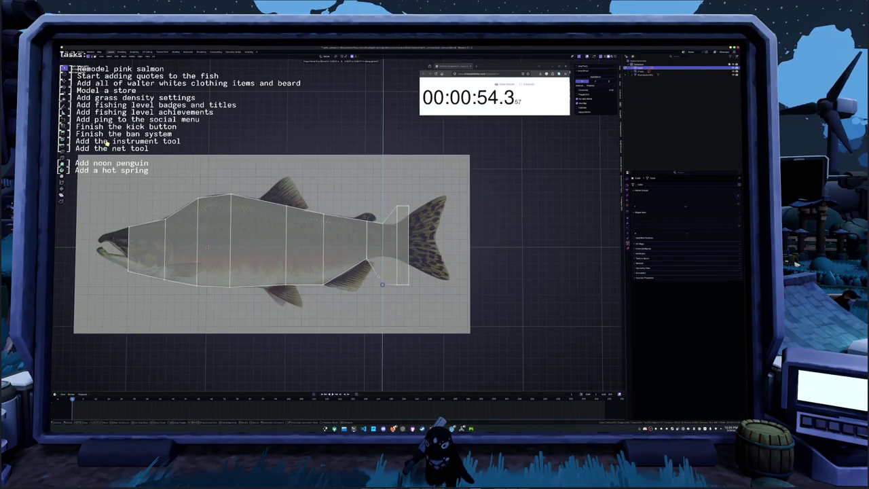
{"action": "left_click", "coordinate": [382, 284]}
{"action": "key", "text": "g"}
{"action": "key", "text": "z"}
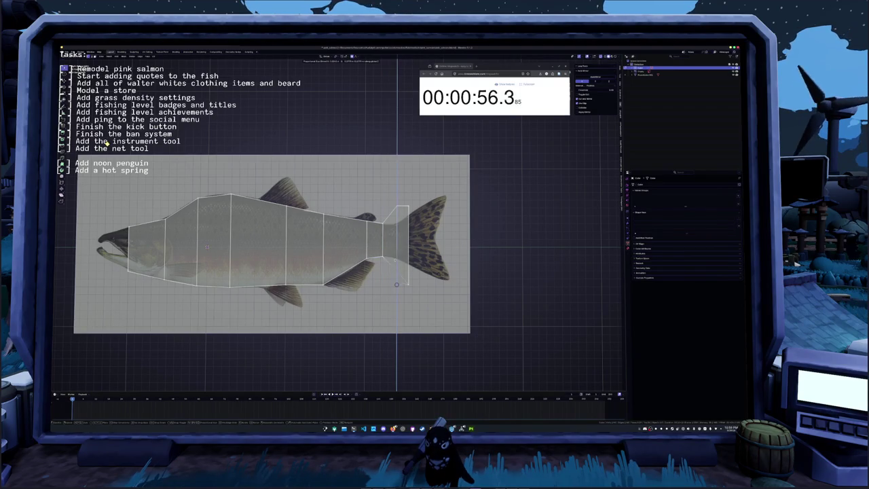
{"action": "left_click", "coordinate": [396, 284]}
{"action": "key", "text": "g"}
{"action": "key", "text": "z"}
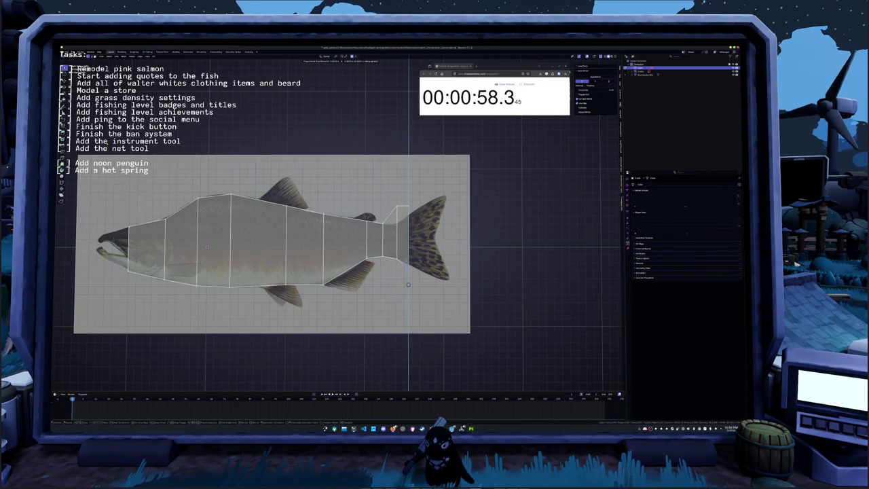
{"action": "left_click", "coordinate": [408, 284]}
{"action": "key", "text": "g"}
{"action": "key", "text": "z"}
{"action": "left_click", "coordinate": [353, 179]}
Adjust a tail vertex and its neighbouring body vertex, sliding the tail vertex horizontally.
{"action": "left_click", "coordinate": [408, 206]}
{"action": "key", "text": "g"}
{"action": "key", "text": "z"}
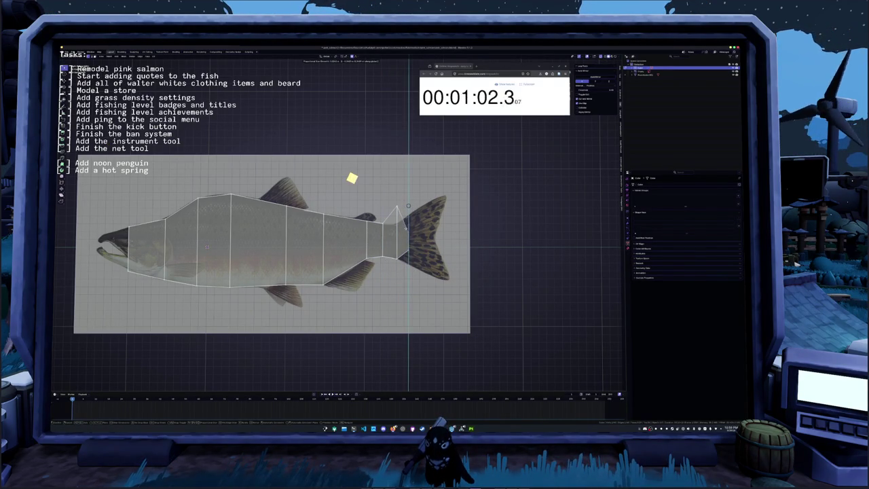
{"action": "left_click", "coordinate": [408, 206]}
{"action": "left_click", "coordinate": [396, 206]}
{"action": "key", "text": "g"}
{"action": "key", "text": "z"}
{"action": "left_click", "coordinate": [369, 192]}
{"action": "key", "text": "g"}
{"action": "key", "text": "x"}
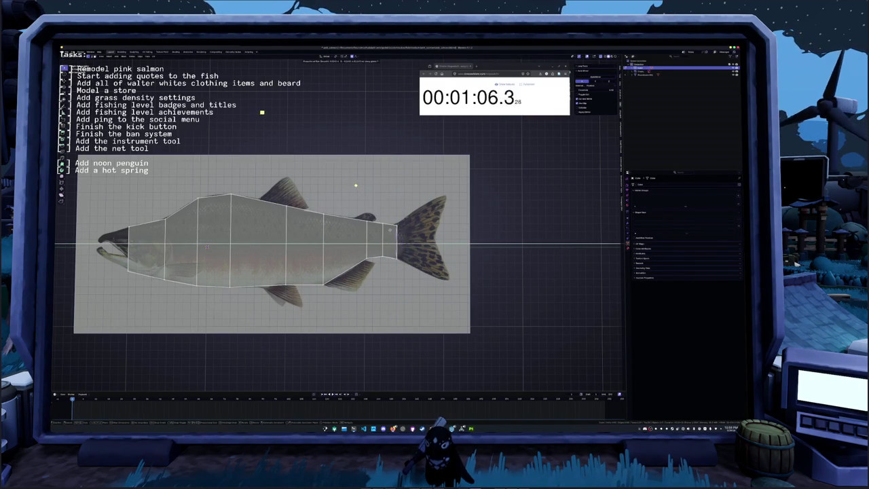
{"action": "left_click", "coordinate": [269, 102]}
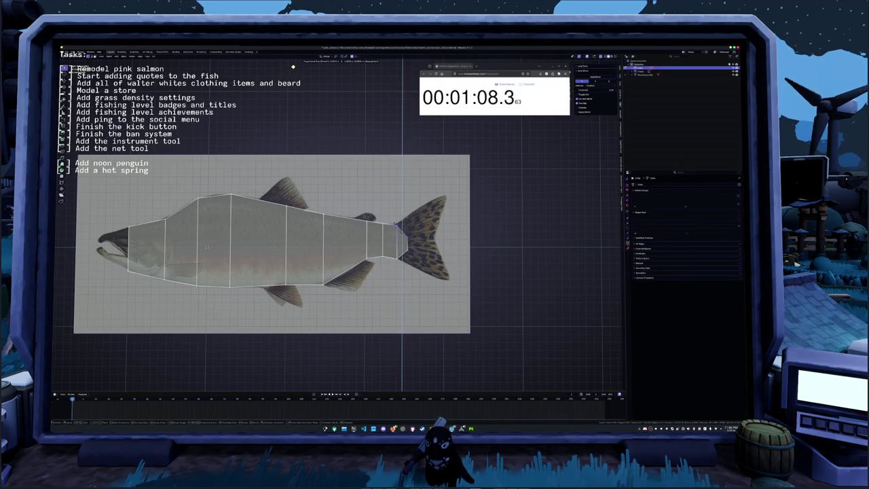
Align two more tail vertices vertically with the reference outline.
{"action": "key", "text": "g"}
{"action": "key", "text": "z"}
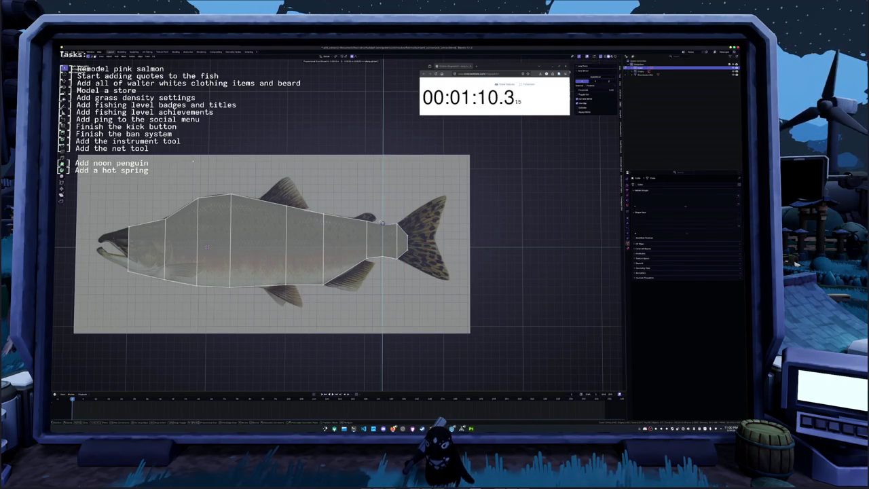
{"action": "left_click", "coordinate": [382, 222]}
{"action": "left_click", "coordinate": [366, 218]}
{"action": "key", "text": "g"}
{"action": "key", "text": "z"}
{"action": "left_click", "coordinate": [192, 163]}
Add one vertical edge loop across the middle of the body.
{"action": "scroll", "coordinate": [192, 163], "scroll_direction": "left", "scroll_amount": 2}
{"action": "scroll", "coordinate": [193, 163], "scroll_direction": "left", "scroll_amount": 3}
{"action": "scroll", "coordinate": [192, 165], "scroll_direction": "left", "scroll_amount": 4}
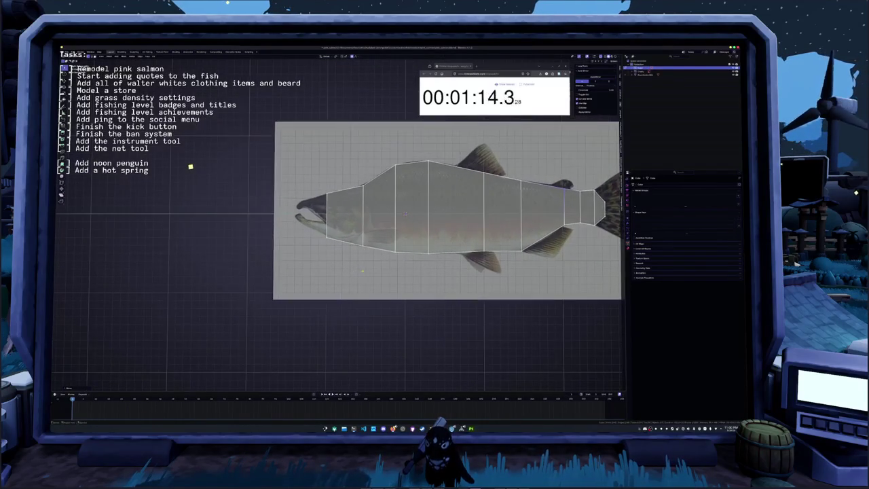
{"action": "scroll", "coordinate": [188, 163], "scroll_direction": "up", "scroll_amount": 2}
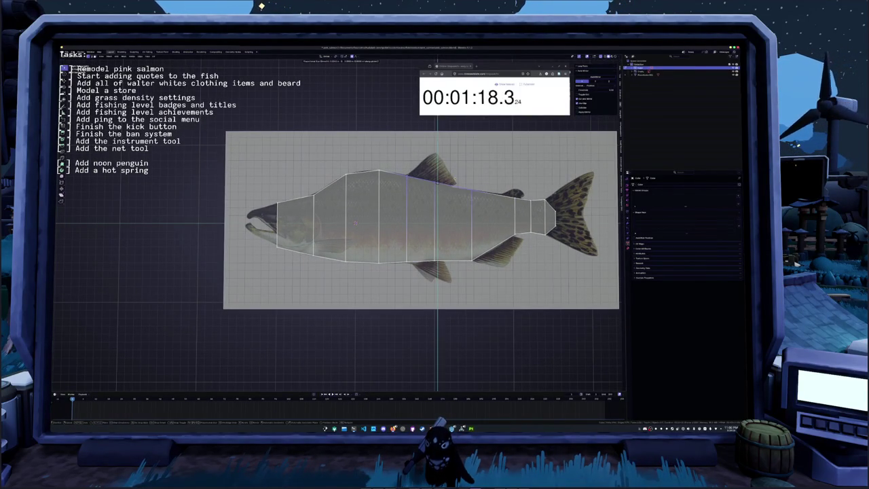
{"action": "scroll", "coordinate": [471, 173], "scroll_direction": "right", "scroll_amount": 2}
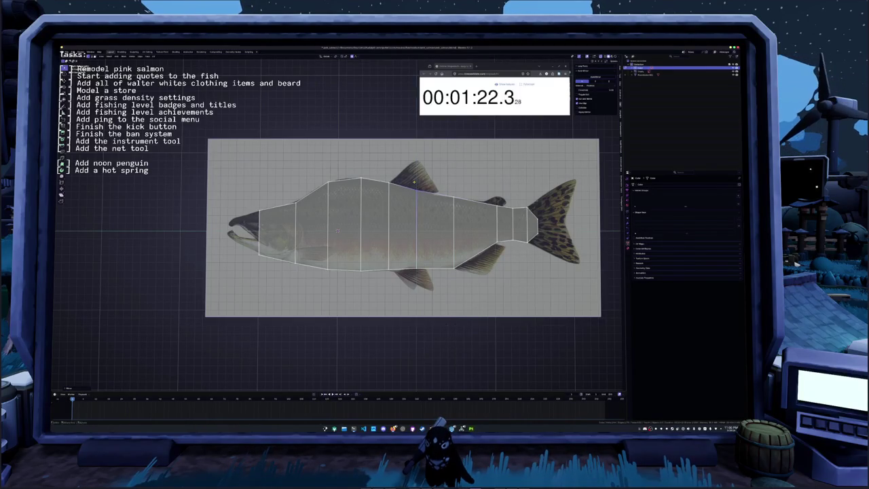
{"action": "scroll", "coordinate": [340, 224], "scroll_direction": "right", "scroll_amount": 5}
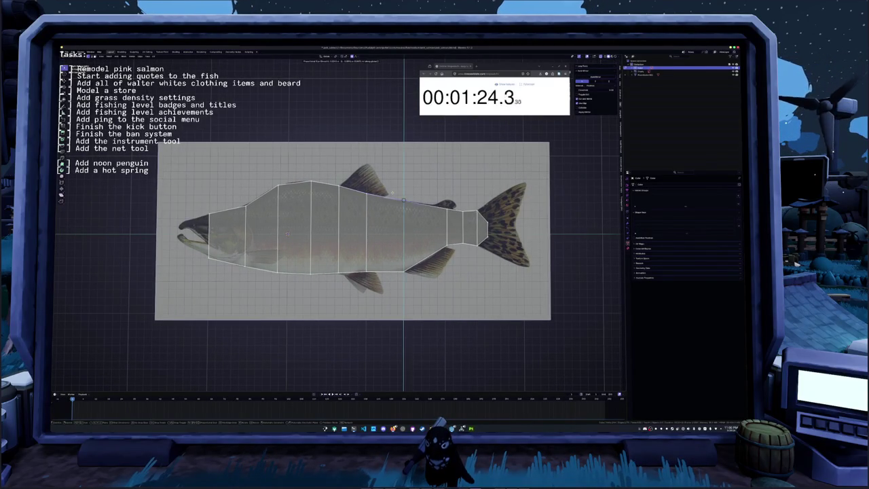
{"action": "scroll", "coordinate": [339, 224], "scroll_direction": "right", "scroll_amount": 3}
{"action": "scroll", "coordinate": [407, 200], "scroll_direction": "right", "scroll_amount": 4}
{"action": "scroll", "coordinate": [399, 201], "scroll_direction": "left", "scroll_amount": 10}
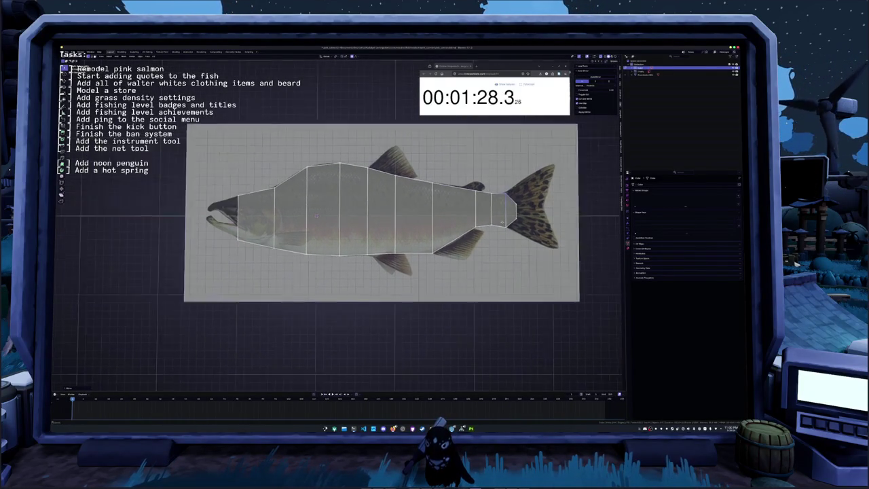
{"action": "scroll", "coordinate": [442, 224], "scroll_direction": "left", "scroll_amount": 2}
{"action": "left_click", "coordinate": [473, 237]}
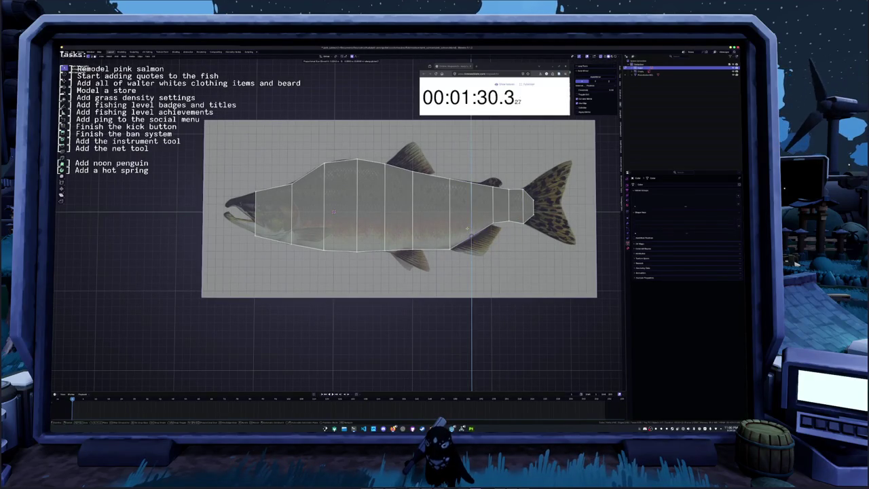
{"action": "left_click", "coordinate": [471, 237]}
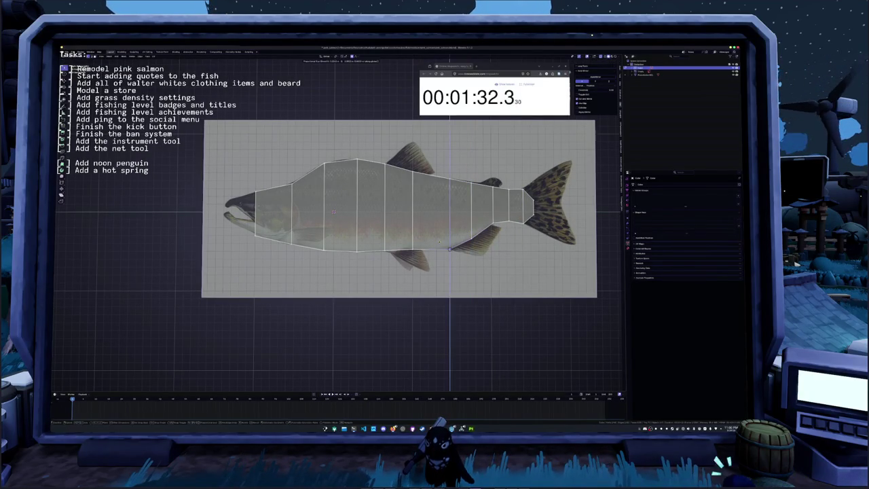
{"action": "scroll", "coordinate": [407, 210], "scroll_direction": "left", "scroll_amount": 10}
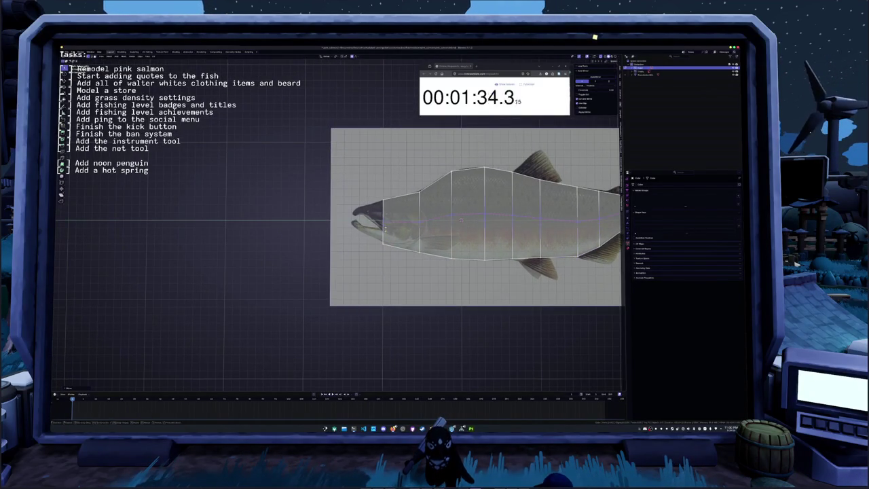
Add a horizontal edge loop, extrude a new head section and set its height.
{"action": "scroll", "coordinate": [409, 270], "scroll_direction": "up", "scroll_amount": 2}
{"action": "left_click", "coordinate": [409, 270]}
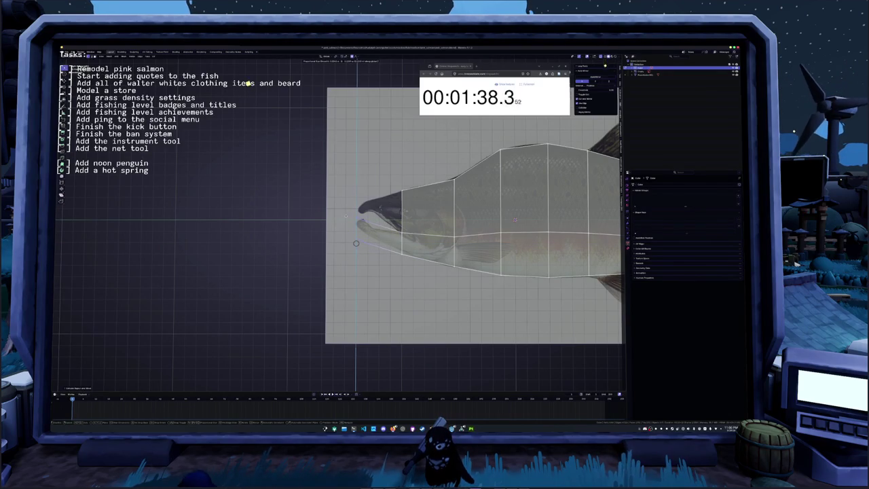
{"action": "key", "text": "e"}
{"action": "left_click", "coordinate": [340, 182]}
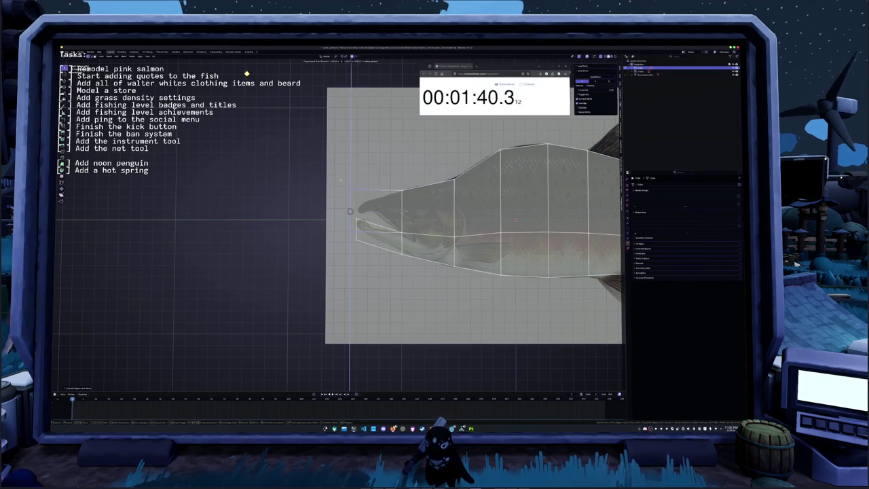
{"action": "key", "text": "g"}
{"action": "key", "text": "z"}
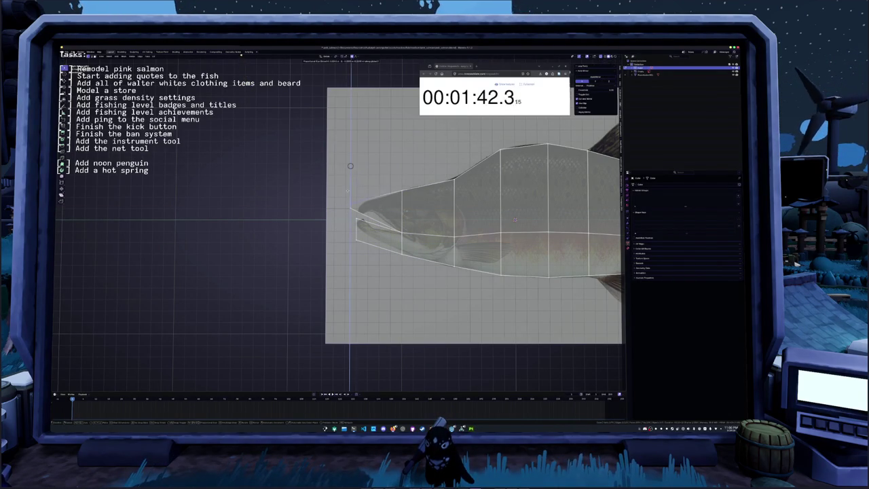
{"action": "left_click", "coordinate": [350, 205]}
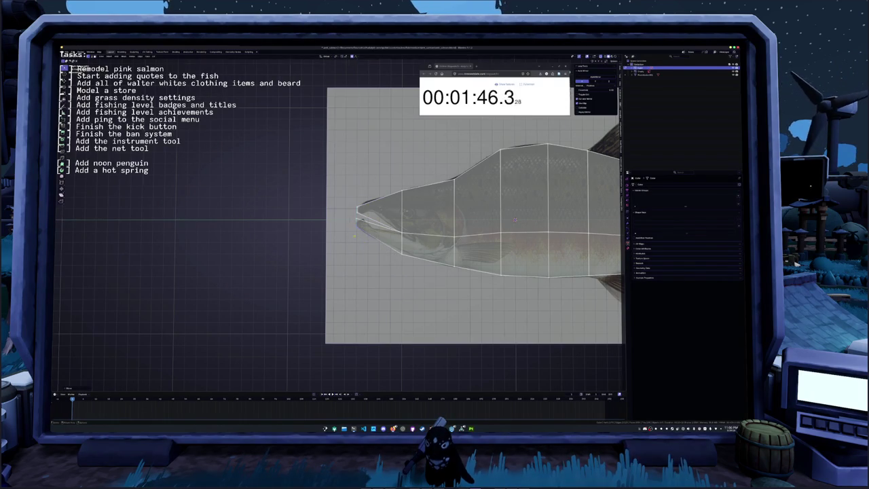
Shift the jaw vertices with proportional falloff toward the mouth shape.
{"action": "scroll", "coordinate": [360, 214], "scroll_direction": "up", "scroll_amount": 3}
{"action": "key", "text": "g"}
{"action": "left_click", "coordinate": [358, 214]}
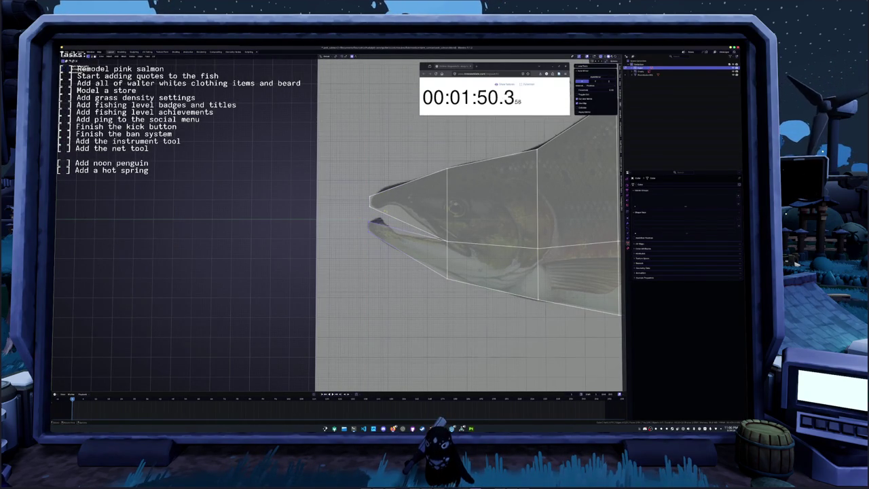
{"action": "key", "text": "g"}
{"action": "scroll", "coordinate": [367, 225], "scroll_direction": "down", "scroll_amount": 2}
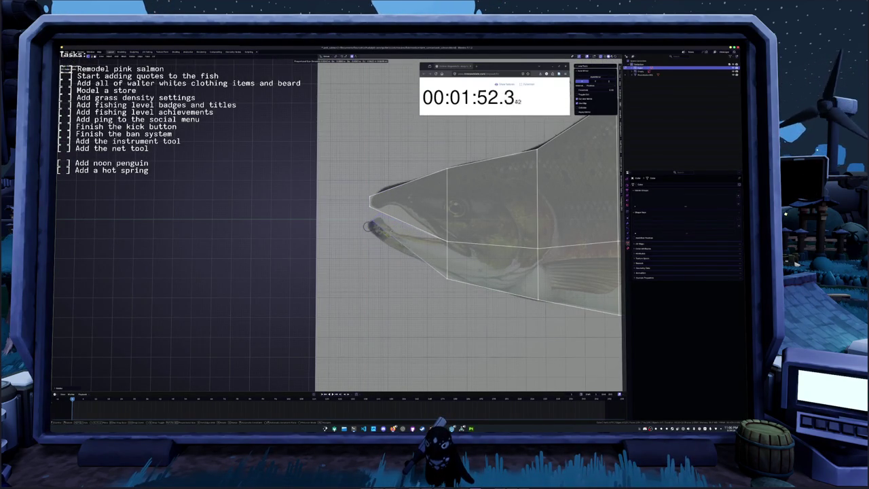
{"action": "left_click", "coordinate": [366, 222]}
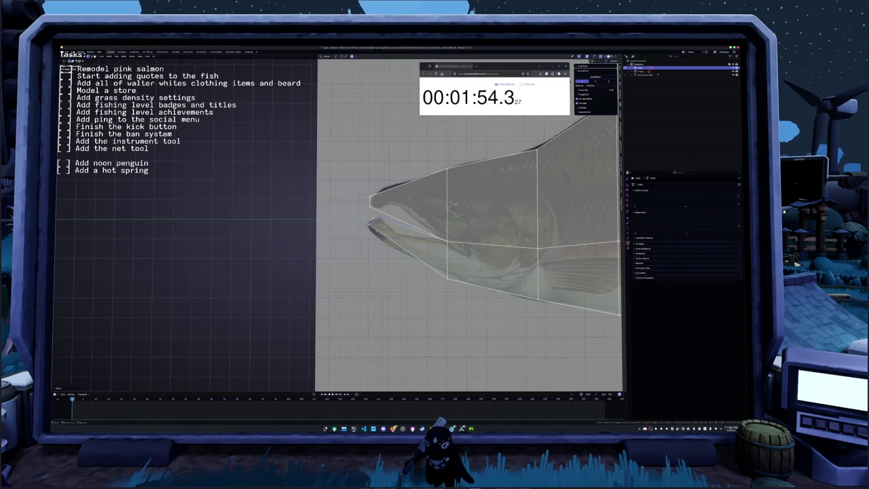
Drop the lower jaw open and pull it forward toward the jaw tip.
{"action": "key", "text": "g"}
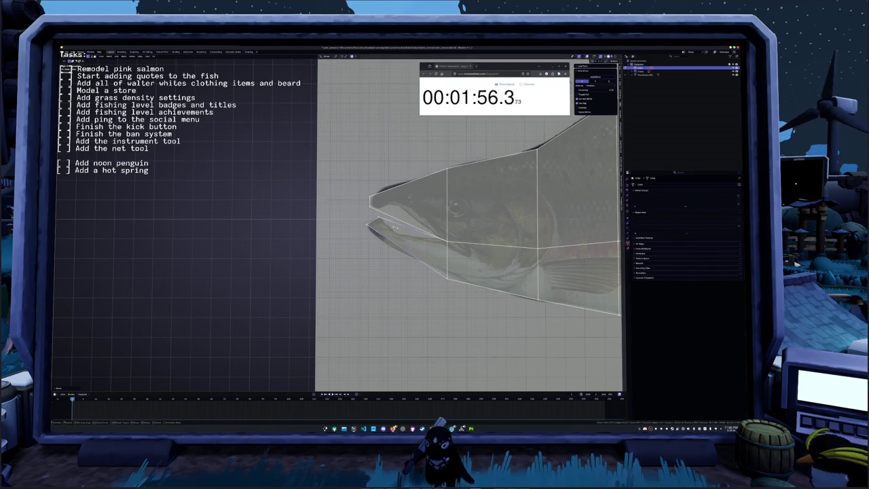
{"action": "left_click", "coordinate": [386, 235]}
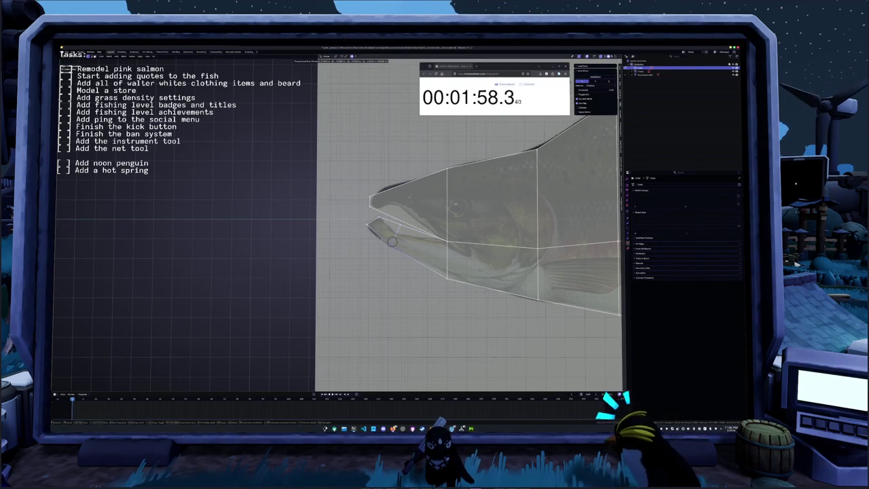
{"action": "key", "text": "g"}
{"action": "left_click", "coordinate": [422, 239]}
{"action": "key", "text": "g"}
{"action": "left_click", "coordinate": [434, 258]}
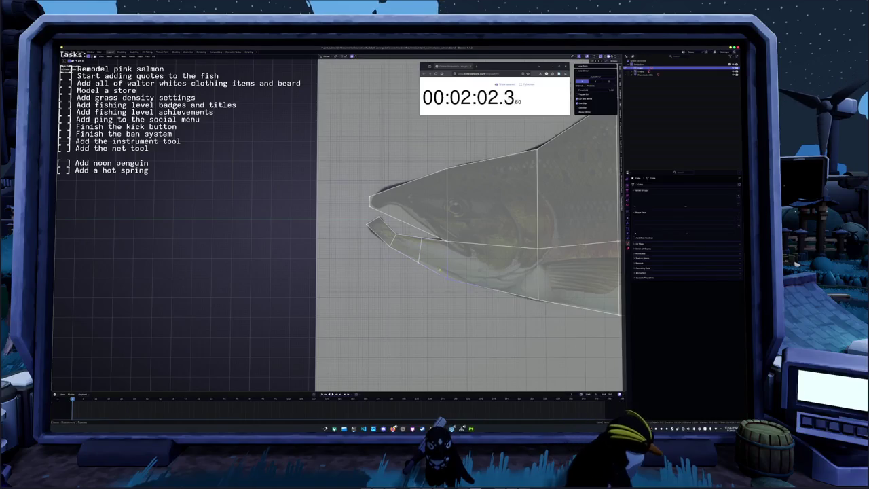
{"action": "key", "text": "g"}
{"action": "left_click", "coordinate": [447, 279]}
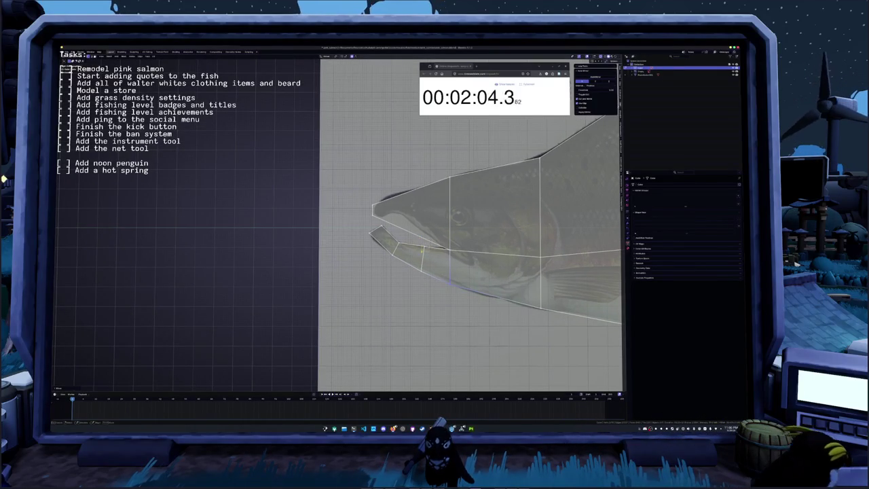
Lower the jaw once more to its final open position.
{"action": "key", "text": "g"}
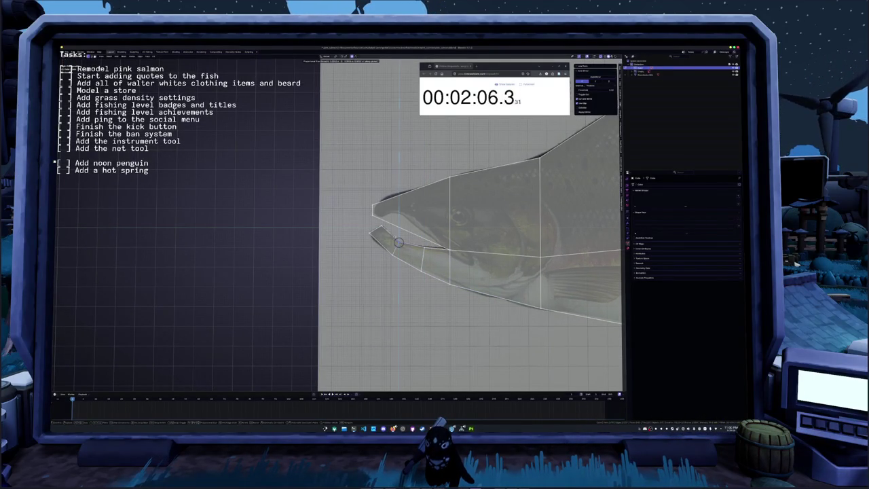
{"action": "left_click", "coordinate": [424, 245]}
{"action": "scroll", "coordinate": [424, 246], "scroll_direction": "up", "scroll_amount": 2}
{"action": "middle_click_drag", "start_coordinate": [424, 246], "coordinate": [395, 266], "text": "shift"}
Move the upper-jaw tip vertex onto the reference mouth corner.
{"action": "left_click", "coordinate": [361, 228]}
{"action": "key", "text": "g"}
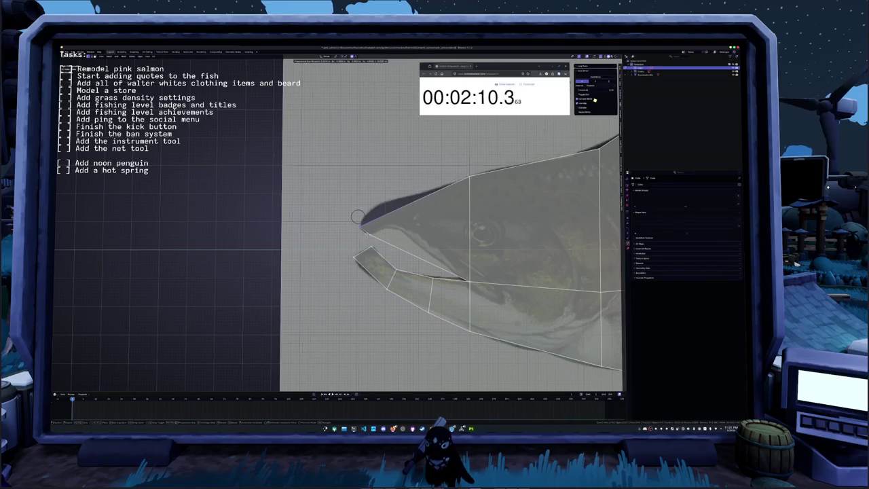
{"action": "left_click", "coordinate": [373, 221]}
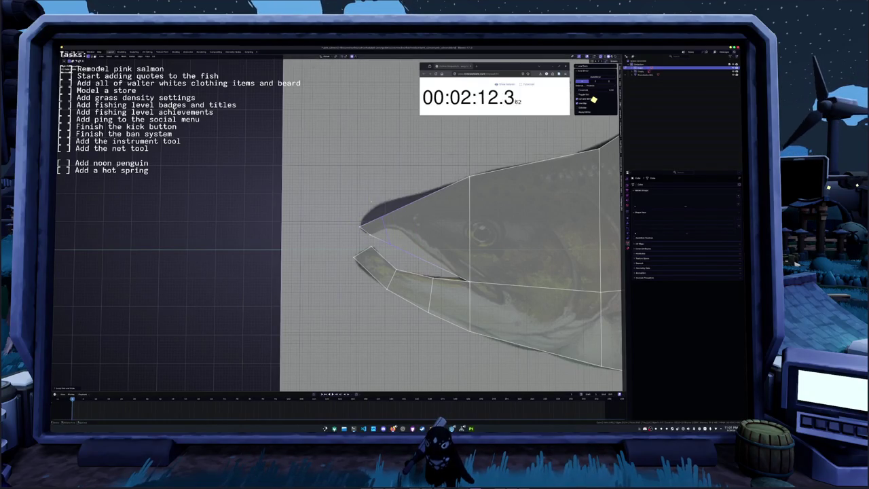
{"action": "key", "text": "g"}
{"action": "left_click", "coordinate": [385, 233]}
{"action": "key", "text": "g"}
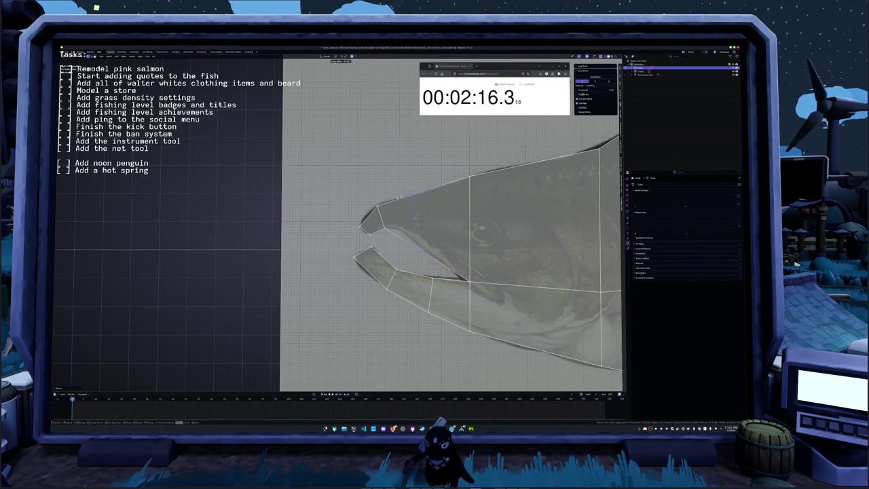
{"action": "left_click", "coordinate": [403, 224]}
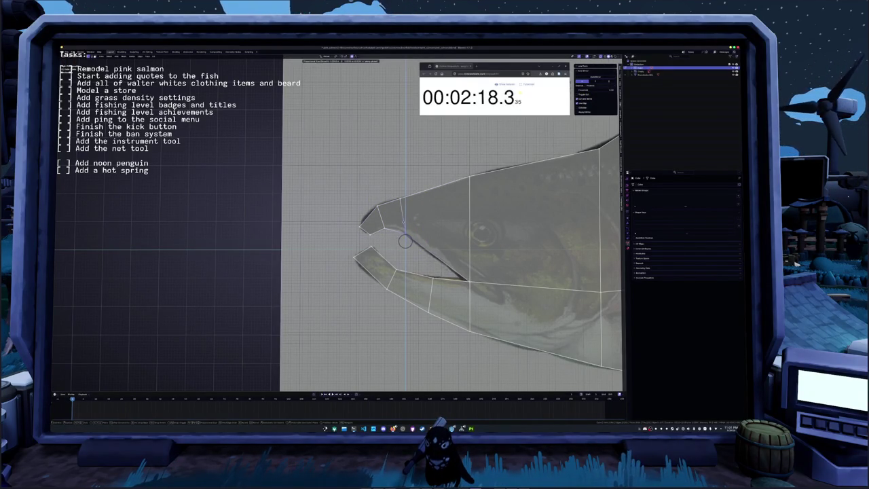
Loop-cut two vertical edge loops across the salmon's head.
{"action": "left_click", "coordinate": [401, 199]}
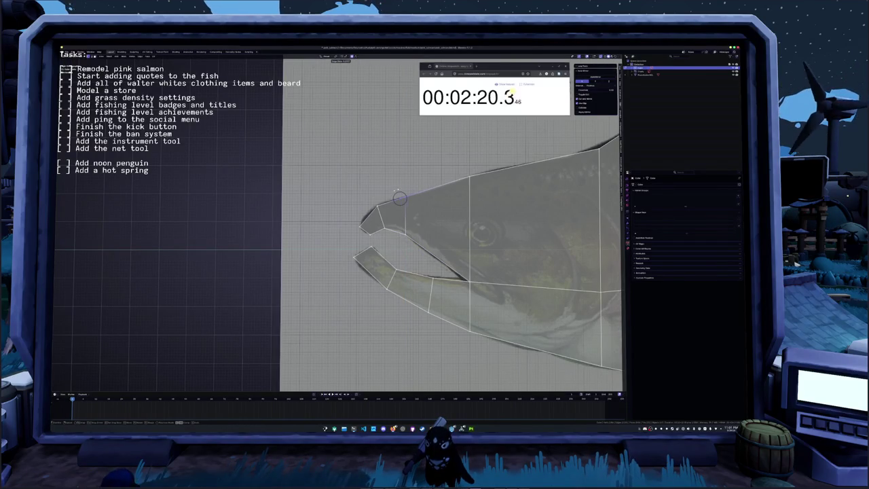
{"action": "middle_click_drag", "start_coordinate": [395, 193], "coordinate": [375, 192], "text": "shift"}
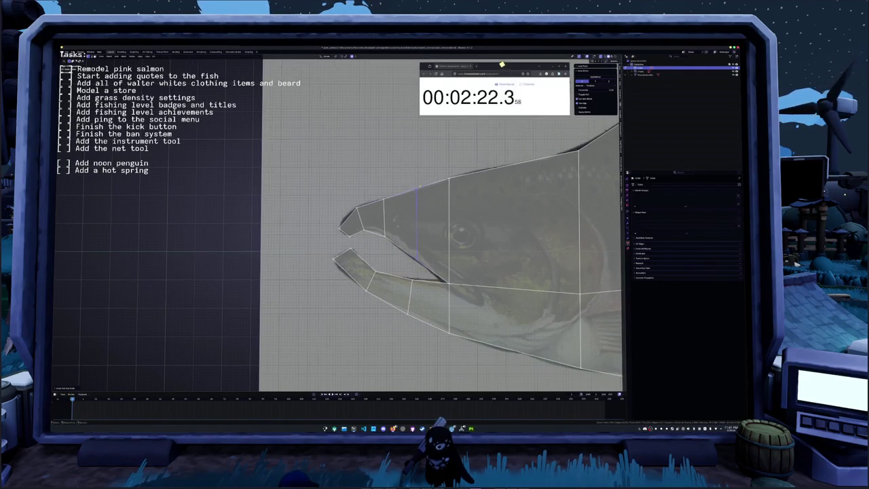
{"action": "left_click", "coordinate": [438, 279]}
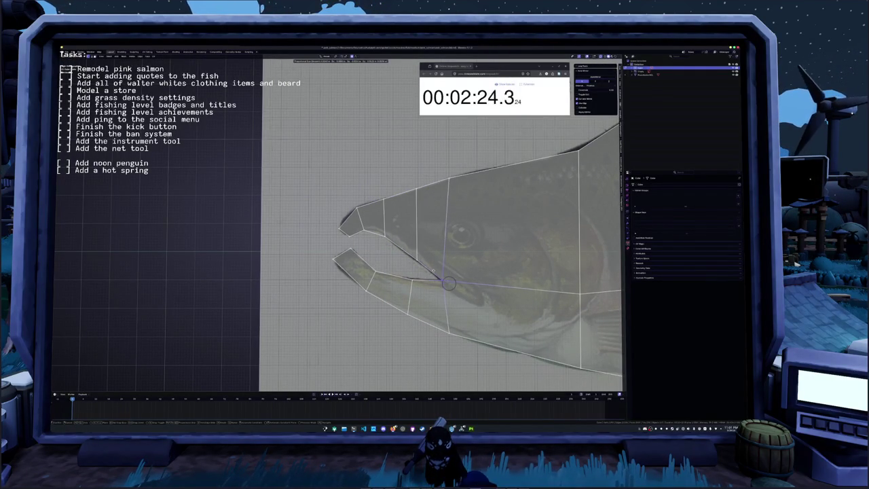
{"action": "left_click", "coordinate": [448, 254]}
{"action": "left_click", "coordinate": [448, 255]}
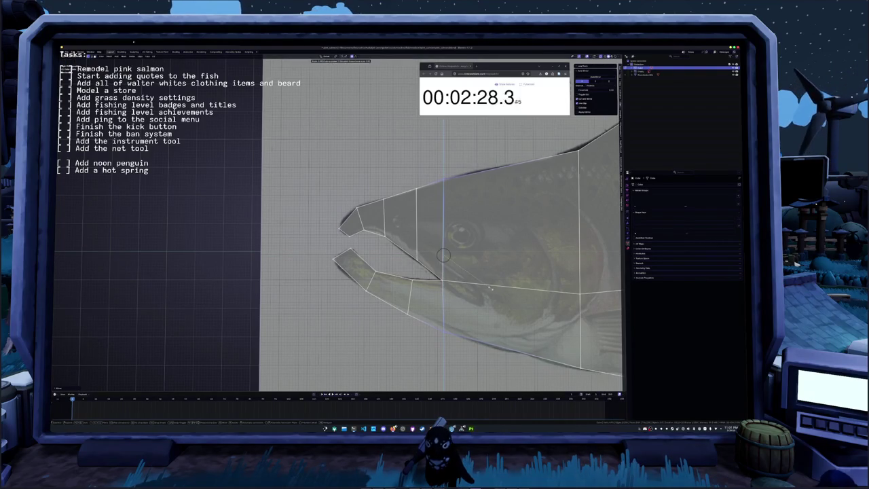
Zoom out to the whole fish and switch to top view.
{"action": "scroll", "coordinate": [426, 197], "scroll_direction": "down", "scroll_amount": 1}
{"action": "scroll", "coordinate": [423, 203], "scroll_direction": "down", "scroll_amount": 1}
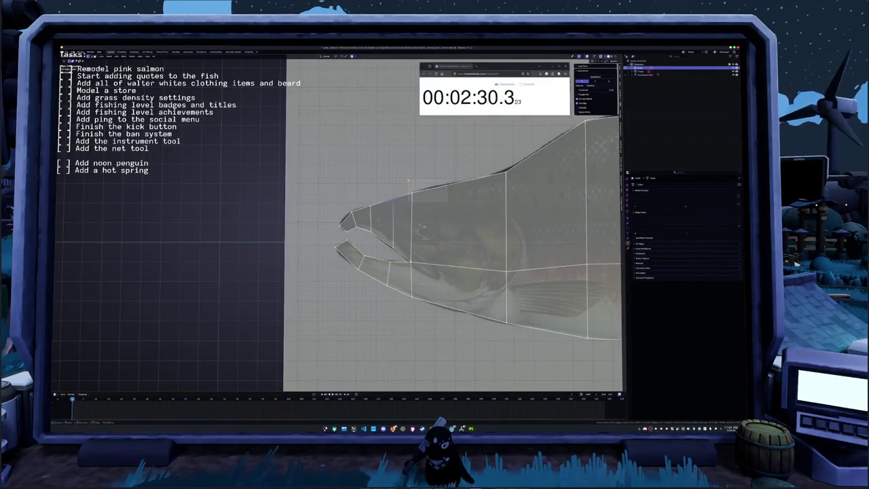
{"action": "scroll", "coordinate": [417, 212], "scroll_direction": "down", "scroll_amount": 3}
{"action": "scroll", "coordinate": [408, 224], "scroll_direction": "down", "scroll_amount": 2}
{"action": "scroll", "coordinate": [394, 237], "scroll_direction": "up", "scroll_amount": 2}
{"action": "key", "text": "KP_7"}
Zoom in on the salmon in side view and select the horizontal mid-body edge loop.
{"action": "key", "text": "KP_1"}
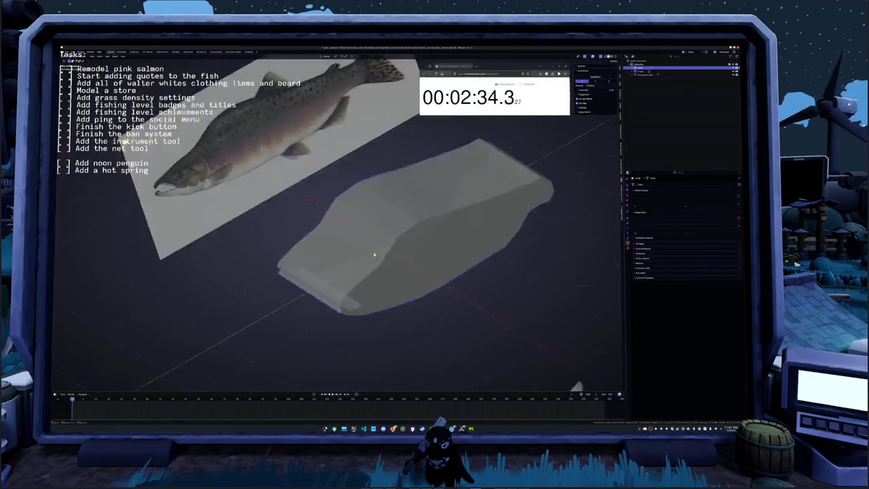
{"action": "scroll", "coordinate": [392, 268], "scroll_direction": "up", "scroll_amount": 1}
{"action": "scroll", "coordinate": [392, 267], "scroll_direction": "up", "scroll_amount": 2}
{"action": "scroll", "coordinate": [392, 267], "scroll_direction": "up", "scroll_amount": 2}
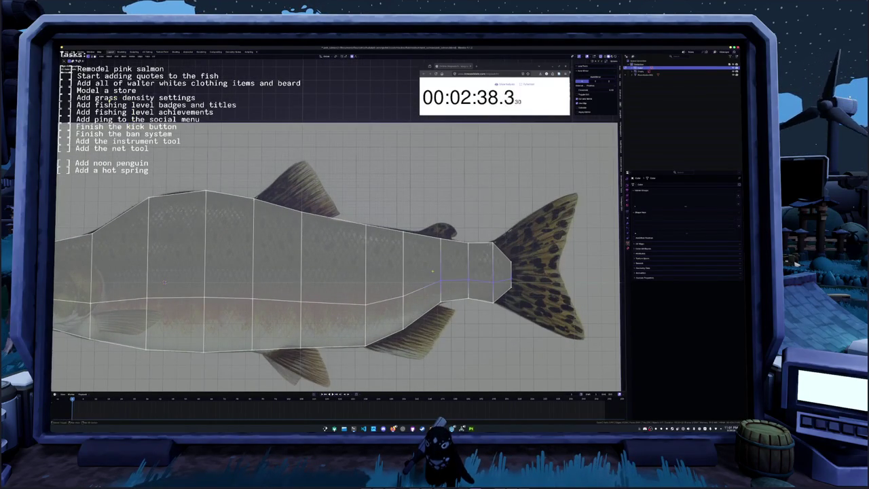
{"action": "key", "text": "g"}
{"action": "key", "text": "z"}
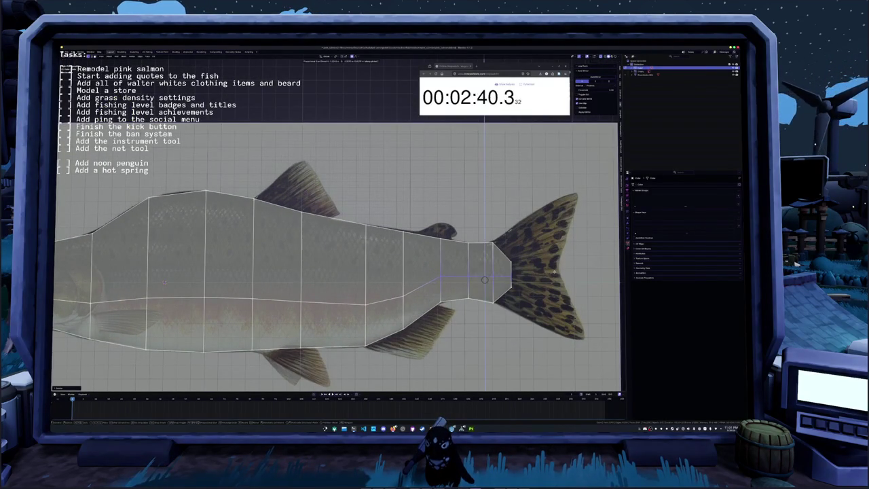
{"action": "middle_click_drag", "start_coordinate": [485, 279], "coordinate": [535, 258], "text": "shift"}
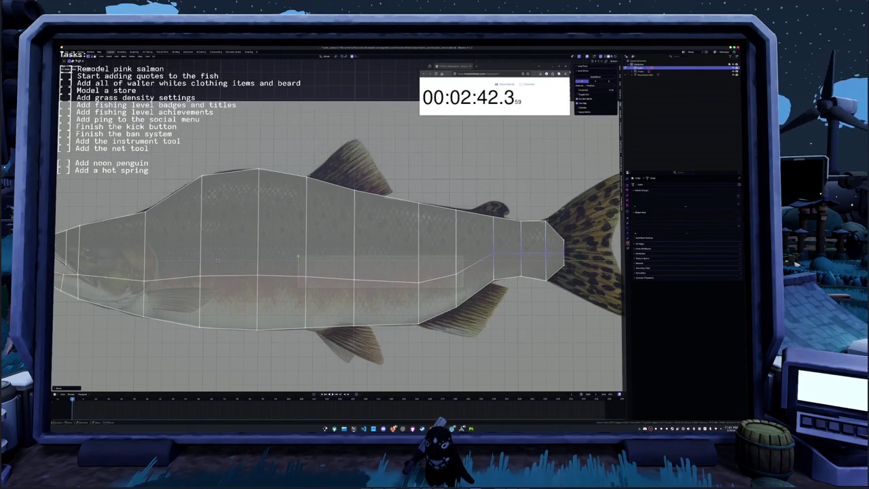
{"action": "left_click", "coordinate": [308, 257], "text": "alt"}
{"action": "mouse_move", "coordinate": [308, 257]}
{"action": "middle_mouse_down", "text": "shift"}
{"action": "mouse_move", "coordinate": [288, 254]}
{"action": "mouse_move", "coordinate": [323, 254]}
{"action": "middle_mouse_up", "text": "shift"}
Slide the midline vertices along their edges at mid-body, near the tail, and where head meets body.
{"action": "key", "text": "g"}
{"action": "key", "text": "g"}
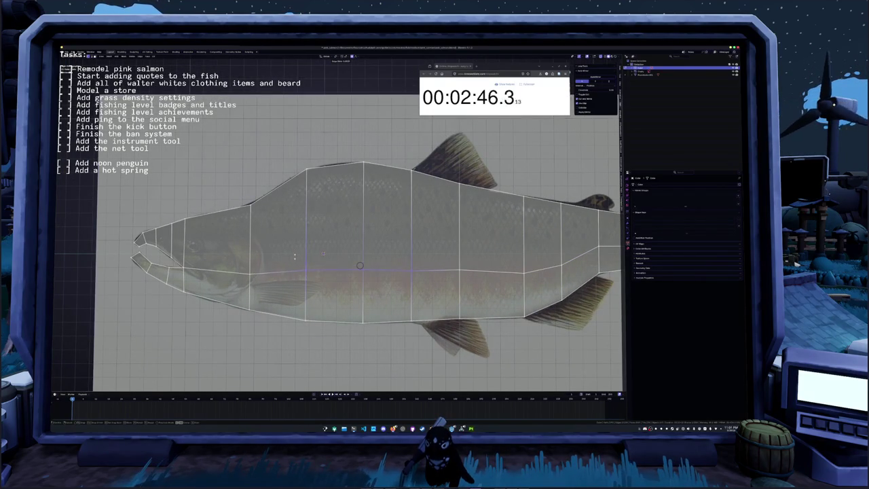
{"action": "left_click", "coordinate": [294, 259]}
{"action": "left_click", "coordinate": [451, 255]}
{"action": "key", "text": "g"}
{"action": "key", "text": "g"}
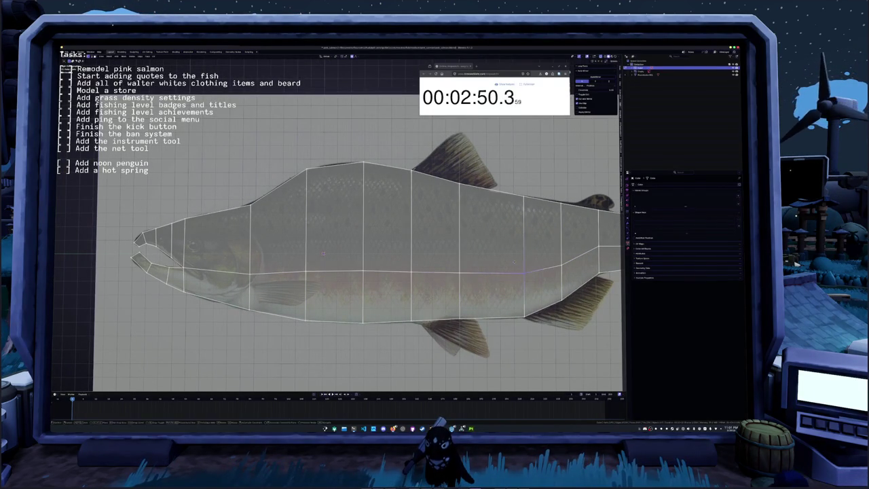
{"action": "middle_click_drag", "start_coordinate": [450, 256], "coordinate": [352, 264], "text": "shift"}
{"action": "left_click", "coordinate": [499, 256]}
{"action": "key", "text": "g"}
{"action": "key", "text": "g"}
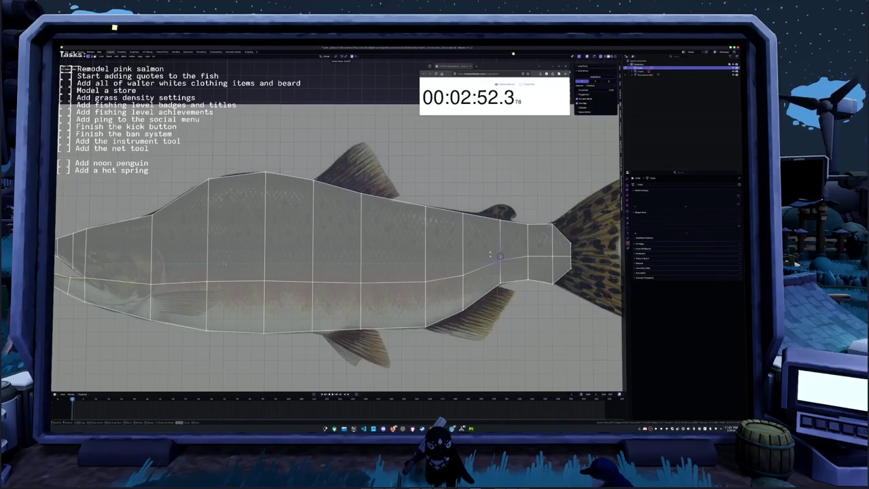
{"action": "middle_click_drag", "start_coordinate": [491, 257], "coordinate": [411, 244], "text": "shift"}
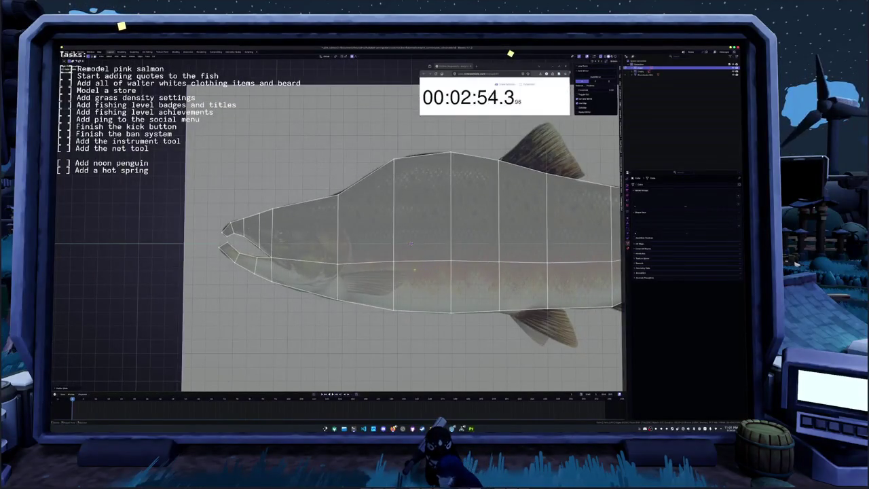
{"action": "left_click", "coordinate": [337, 263]}
{"action": "key", "text": "g"}
{"action": "key", "text": "g"}
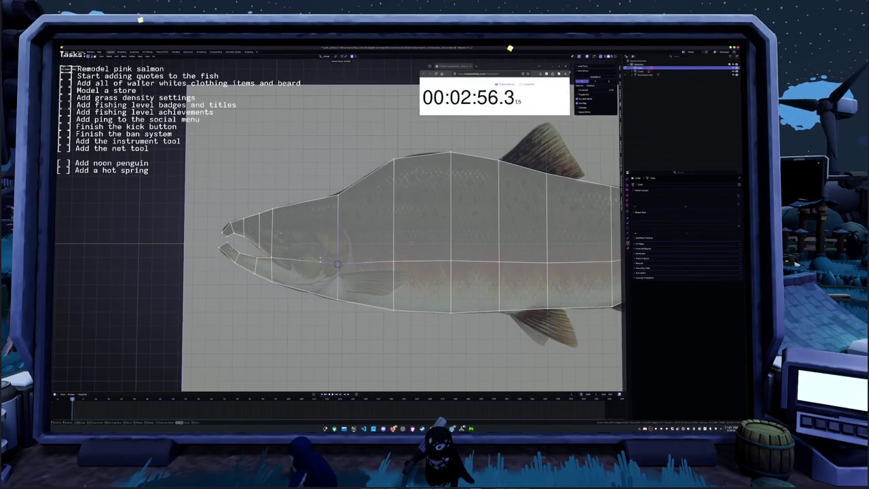
{"action": "key", "text": "Escape"}
Frame the fish edge-on and move the top edge along X to peak the cross-section.
{"action": "key", "text": "Home"}
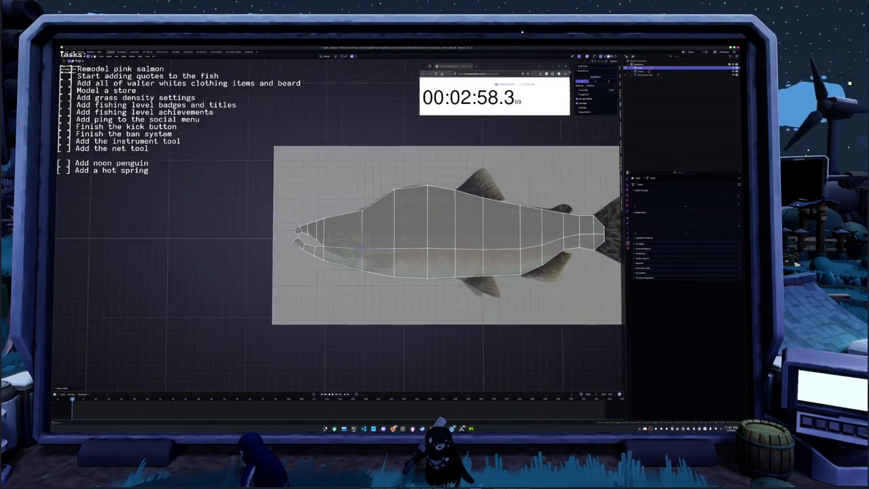
{"action": "key", "text": "KP_3"}
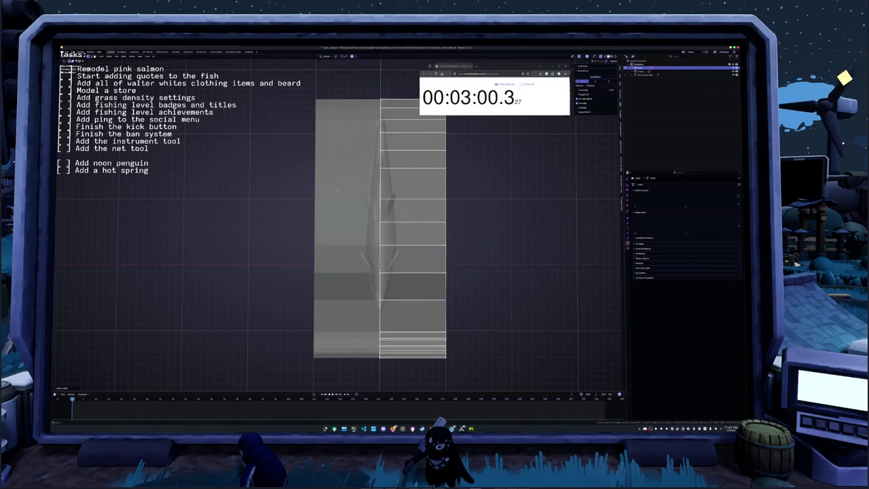
{"action": "scroll", "coordinate": [336, 182], "scroll_direction": "up", "scroll_amount": 4, "text": "shift"}
{"action": "scroll", "coordinate": [337, 181], "scroll_direction": "up", "scroll_amount": 2}
{"action": "key", "text": "g"}
{"action": "key", "text": "x"}
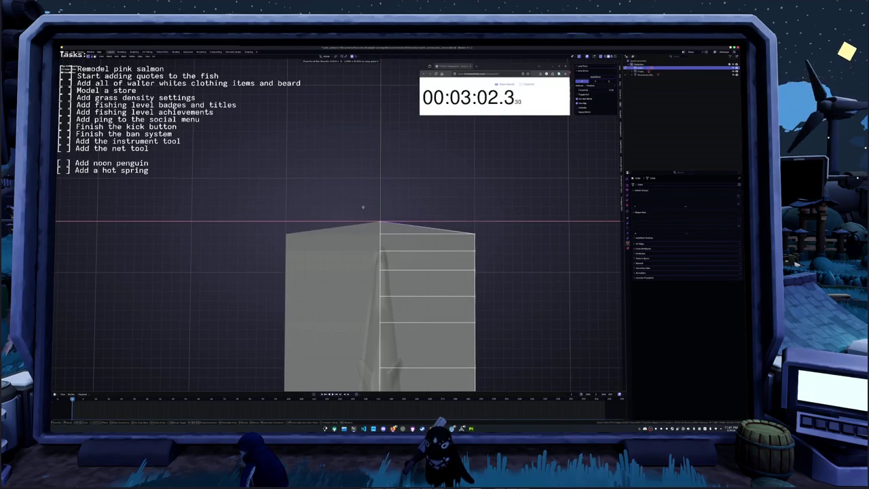
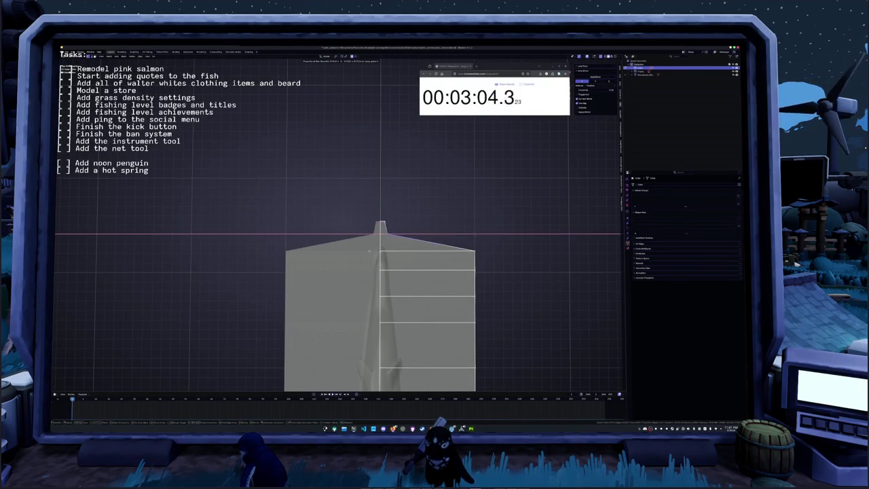
Move the shoulder vertices down along X, undoing and redoing the move until it fits.
{"action": "left_click", "coordinate": [368, 252]}
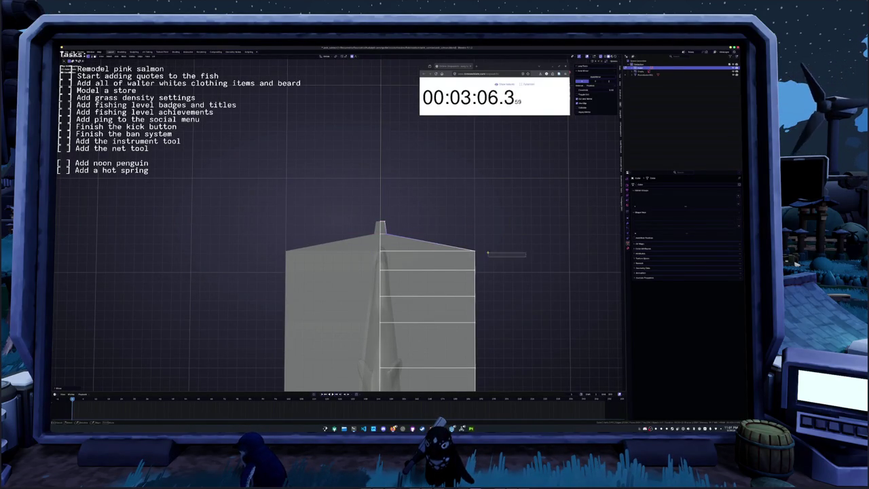
{"action": "key", "text": "g"}
{"action": "key", "text": "x"}
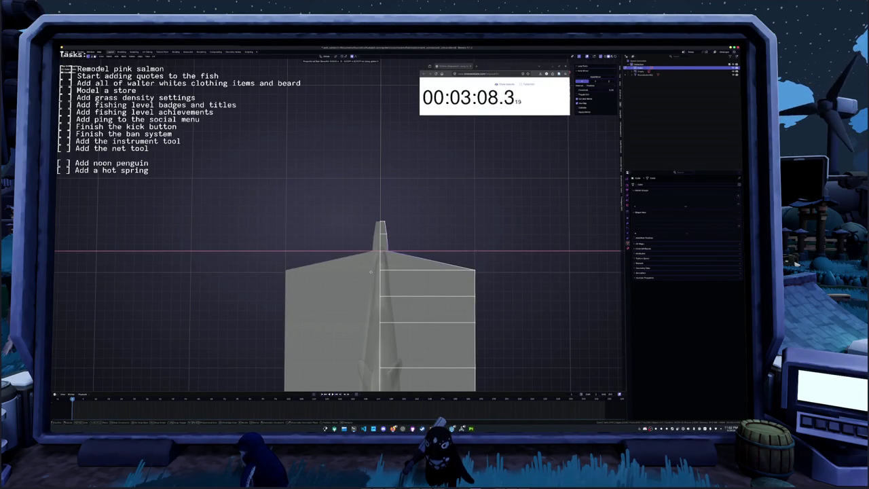
{"action": "left_click", "coordinate": [370, 273]}
{"action": "key", "text": "g"}
{"action": "key", "text": "x"}
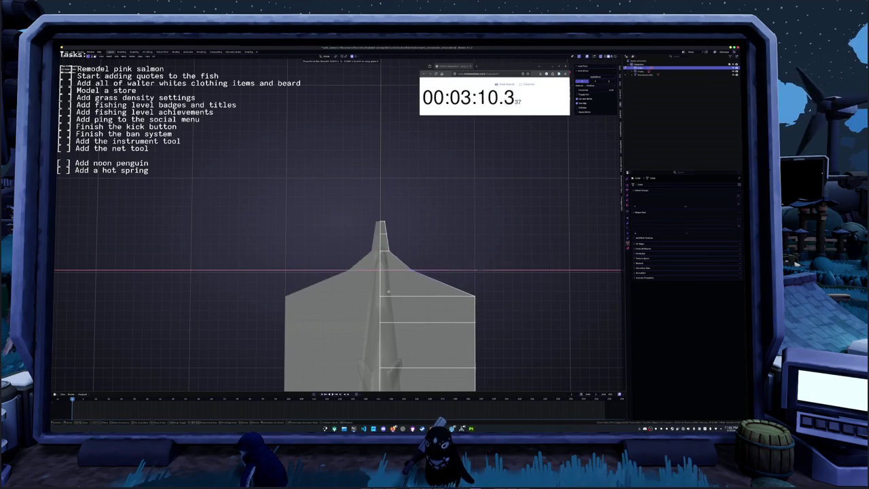
{"action": "left_click", "coordinate": [369, 193]}
{"action": "key", "text": "ctrl+z"}
{"action": "key", "text": "g"}
{"action": "key", "text": "x"}
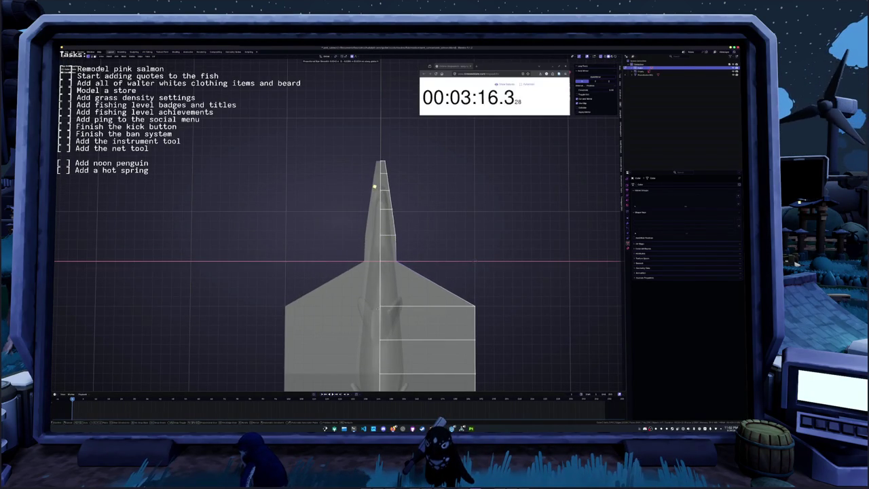
{"action": "middle_click_drag", "start_coordinate": [374, 182], "coordinate": [354, 142], "text": "shift"}
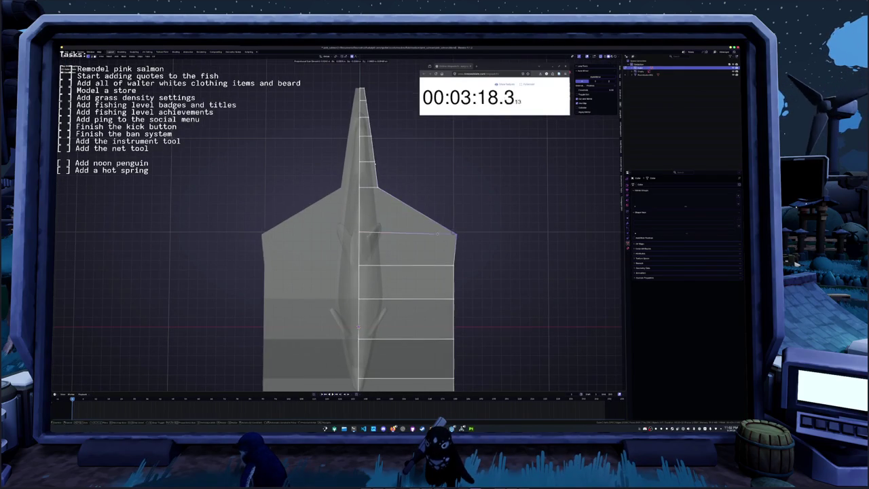
{"action": "left_click", "coordinate": [362, 257]}
{"action": "middle_click_drag", "start_coordinate": [362, 257], "coordinate": [411, 242], "text": "shift"}
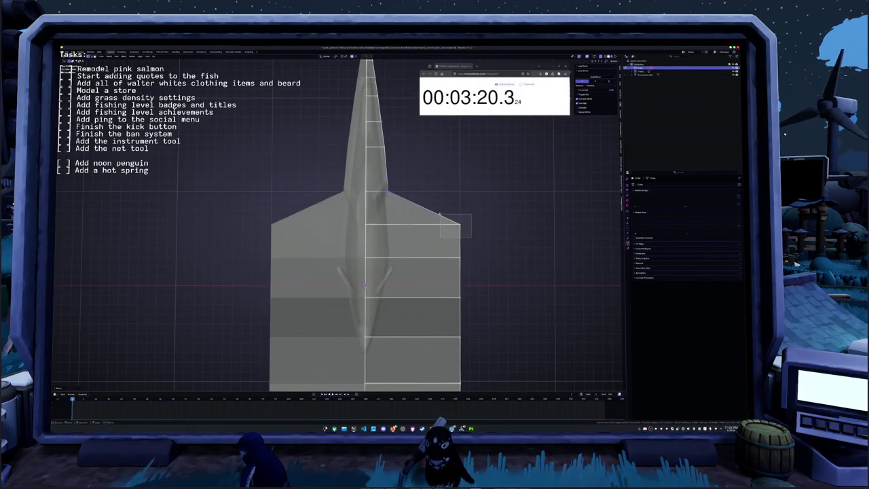
Lower the shoulder vertices further in several small grab moves.
{"action": "key", "text": "g"}
{"action": "left_click", "coordinate": [370, 257]}
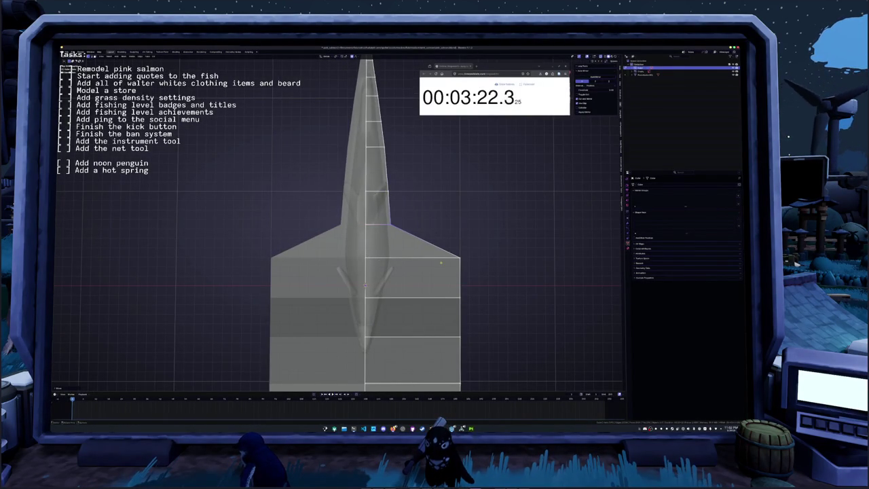
{"action": "key", "text": "g"}
{"action": "left_click", "coordinate": [367, 286]}
{"action": "middle_click_drag", "start_coordinate": [366, 286], "coordinate": [420, 254]}
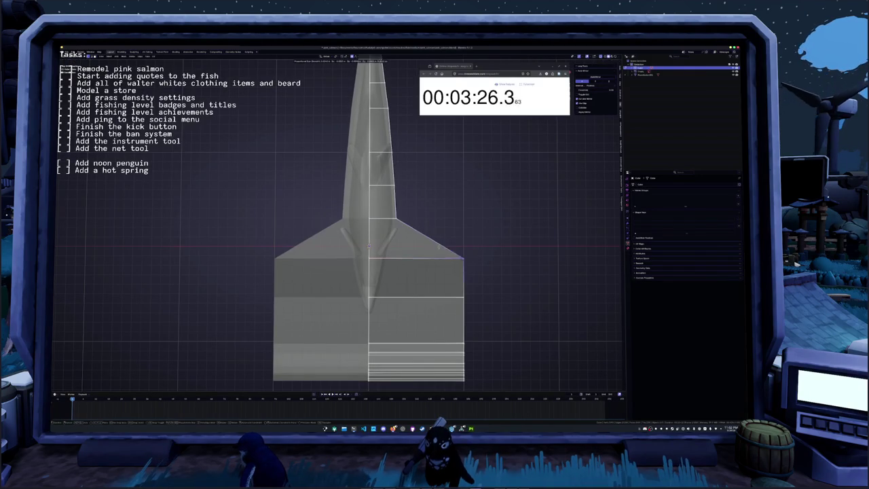
{"action": "key", "text": "g"}
{"action": "left_click", "coordinate": [374, 273]}
{"action": "middle_click_drag", "start_coordinate": [374, 273], "coordinate": [372, 265]}
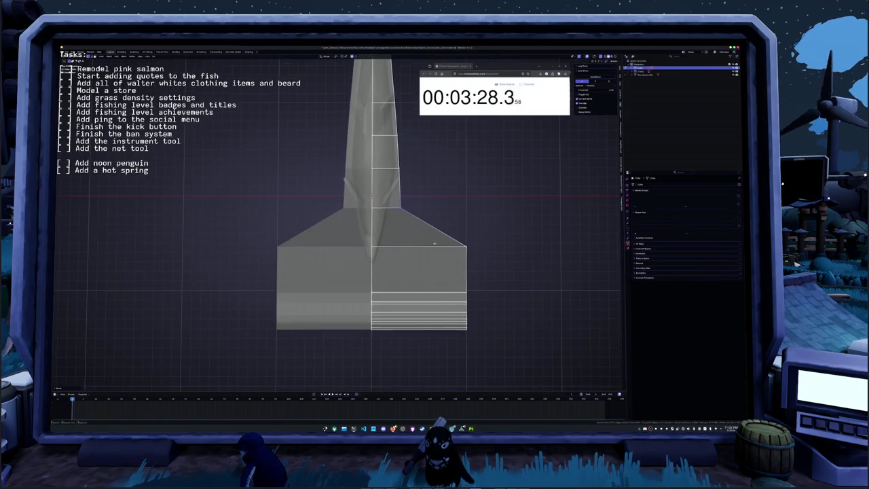
{"action": "key", "text": "g"}
{"action": "left_click", "coordinate": [371, 265]}
Flatten the flange's top edge, then scale the flange along X to the body's width.
{"action": "key", "text": "g"}
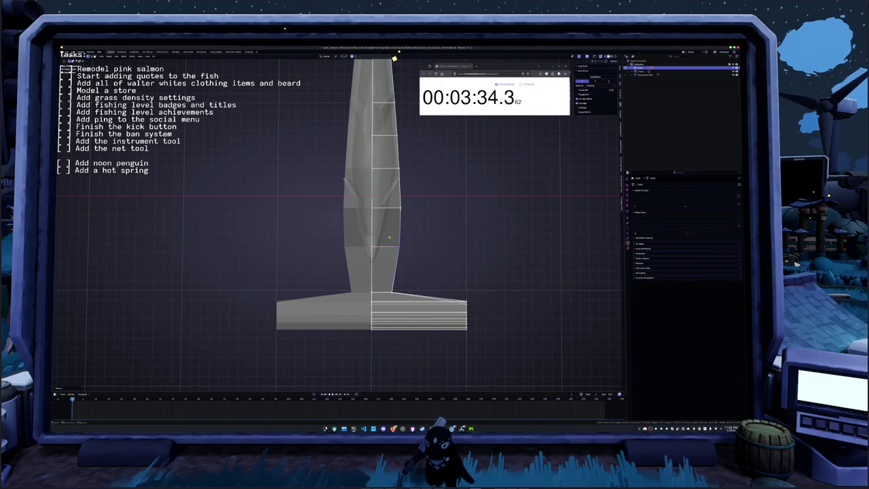
{"action": "scroll", "coordinate": [497, 279], "scroll_direction": "up", "scroll_amount": 2}
{"action": "key", "text": "g"}
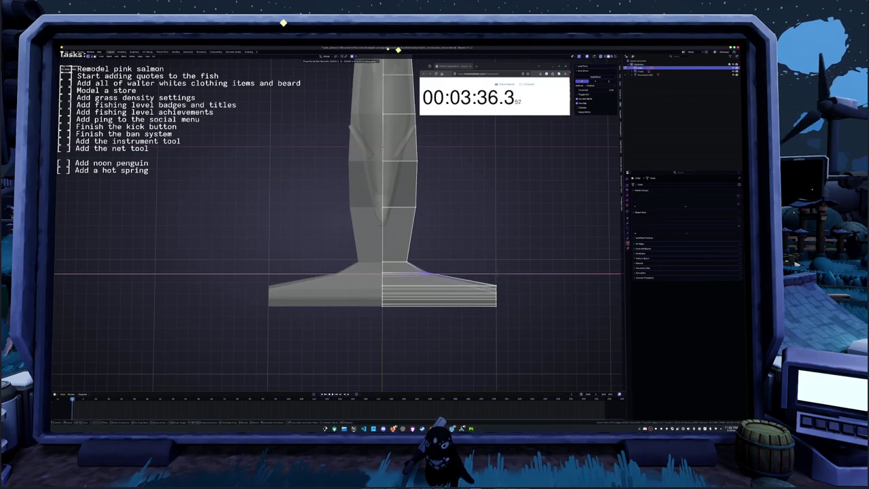
{"action": "key", "text": "g"}
{"action": "key", "text": "x"}
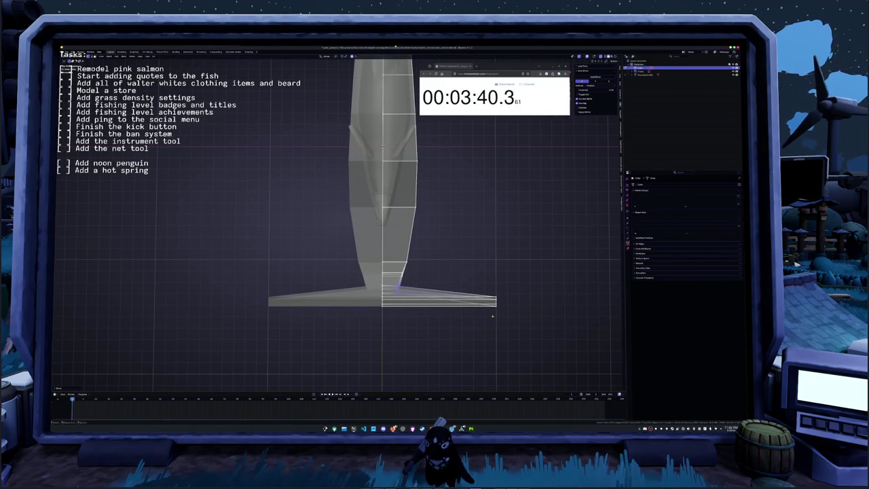
{"action": "key", "text": "s"}
{"action": "key", "text": "x"}
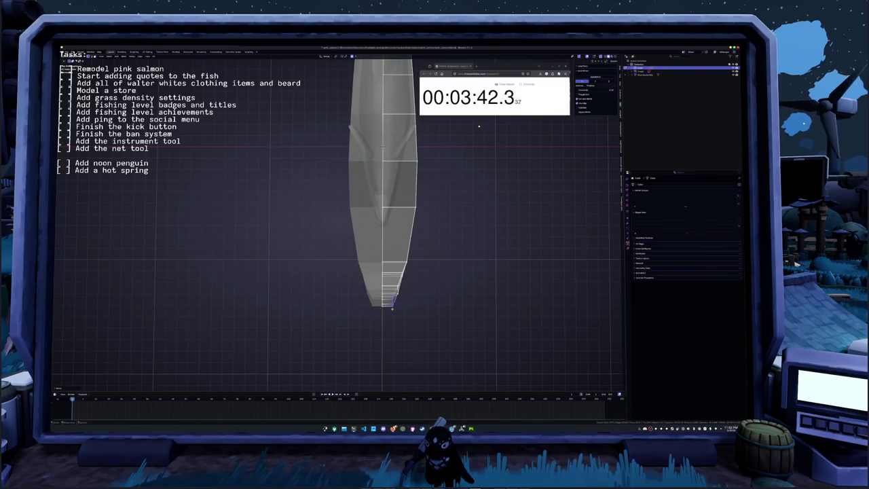
{"action": "middle_click_drag", "start_coordinate": [479, 126], "coordinate": [479, 127]}
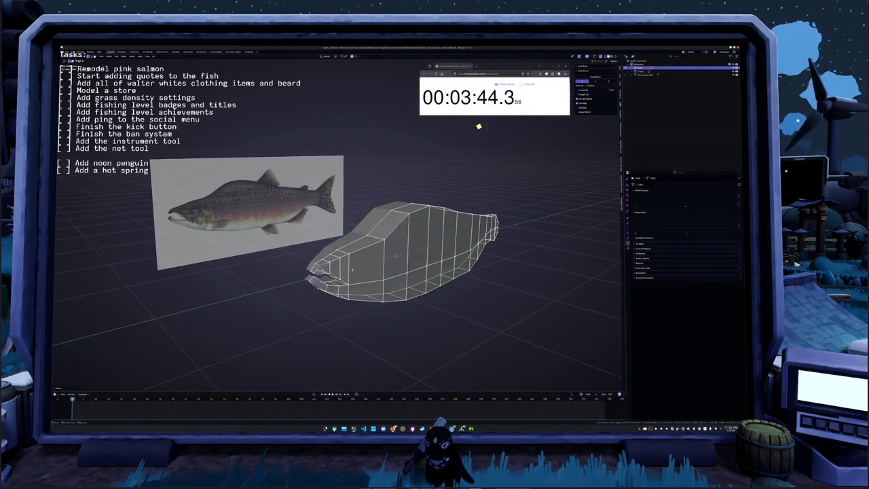
In top view, box-select one side's vertices and scale them narrower along X.
{"action": "key", "text": "KP_7"}
{"action": "key", "text": "g"}
{"action": "key", "text": "x"}
{"action": "key", "text": "Escape"}
{"action": "middle_click_drag", "start_coordinate": [479, 126], "coordinate": [481, 126]}
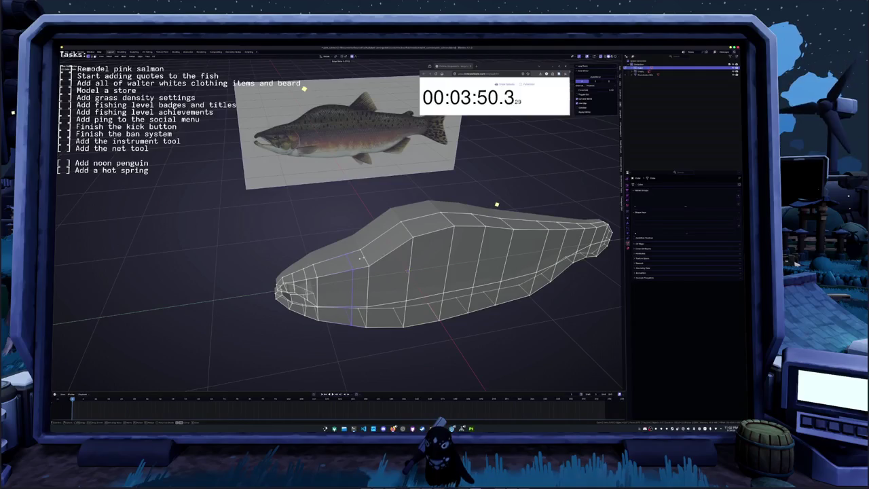
{"action": "key", "text": "KP_7"}
{"action": "left_click_drag", "start_coordinate": [440, 328], "coordinate": [381, 231]}
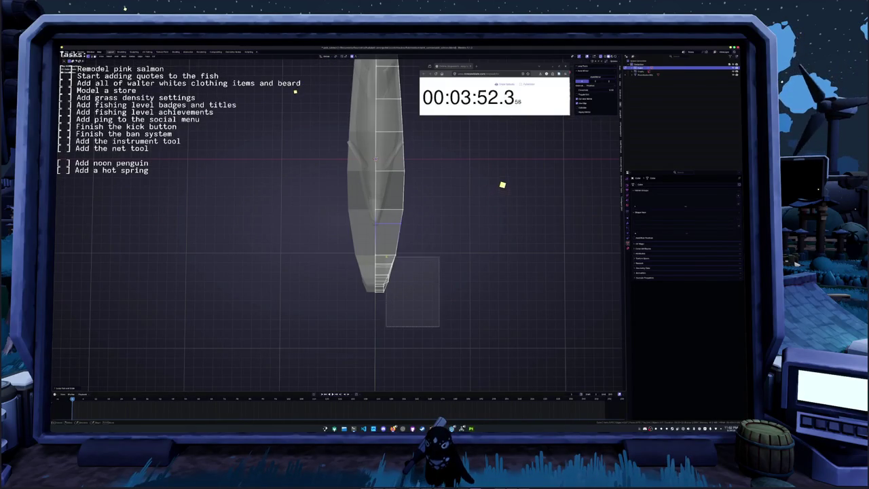
{"action": "scroll", "coordinate": [512, 149], "scroll_direction": "up", "scroll_amount": 2}
{"action": "key", "text": "s"}
{"action": "key", "text": "x"}
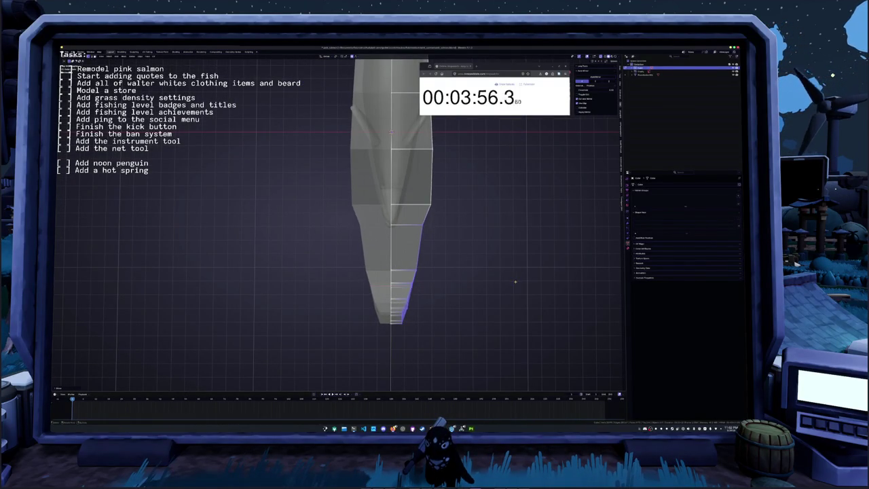
{"action": "left_click", "coordinate": [517, 281]}
{"action": "mouse_move", "coordinate": [517, 281]}
{"action": "middle_mouse_down"}
{"action": "mouse_move", "coordinate": [645, 134]}
{"action": "mouse_move", "coordinate": [593, 133]}
{"action": "middle_mouse_up"}
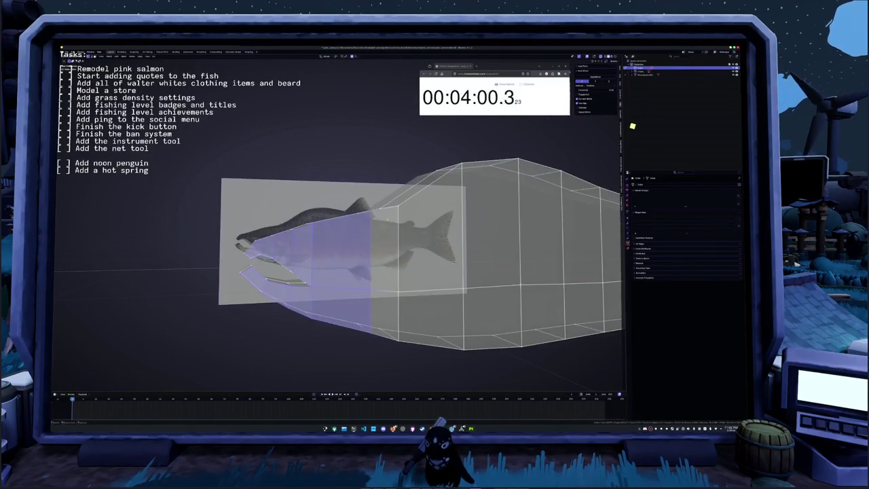
Select the edge loop near the fish's tip, enable X-ray, and scale it along X.
{"action": "left_click", "coordinate": [576, 144], "text": "alt"}
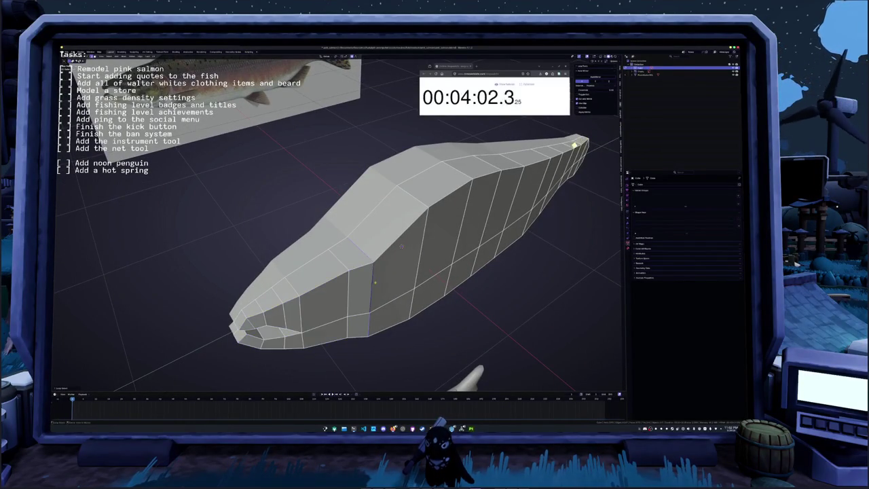
{"action": "key", "text": "KP_7"}
{"action": "key", "text": "alt+z"}
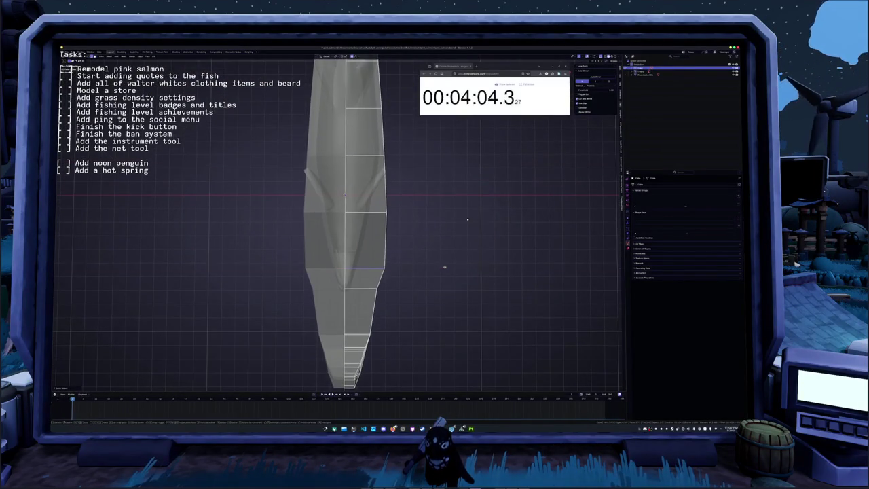
{"action": "mouse_move", "coordinate": [442, 267]}
{"action": "middle_mouse_down"}
{"action": "mouse_move", "coordinate": [403, 268]}
{"action": "mouse_move", "coordinate": [400, 248]}
{"action": "mouse_move", "coordinate": [392, 285]}
{"action": "mouse_move", "coordinate": [363, 226]}
{"action": "mouse_move", "coordinate": [372, 216]}
{"action": "middle_mouse_up"}
{"action": "key", "text": "s"}
{"action": "key", "text": "x"}
{"action": "left_click", "coordinate": [375, 280]}
{"action": "key", "text": "s"}
{"action": "key", "text": "x"}
{"action": "key", "text": "Escape"}
{"action": "middle_click_drag", "start_coordinate": [363, 198], "coordinate": [389, 297]}
Box-select the vertices along the fish's edge and narrow them along X toward the tail.
{"action": "key", "text": "s"}
{"action": "key", "text": "x"}
{"action": "key", "text": "Escape"}
{"action": "left_click_drag", "start_coordinate": [389, 298], "coordinate": [351, 129]}
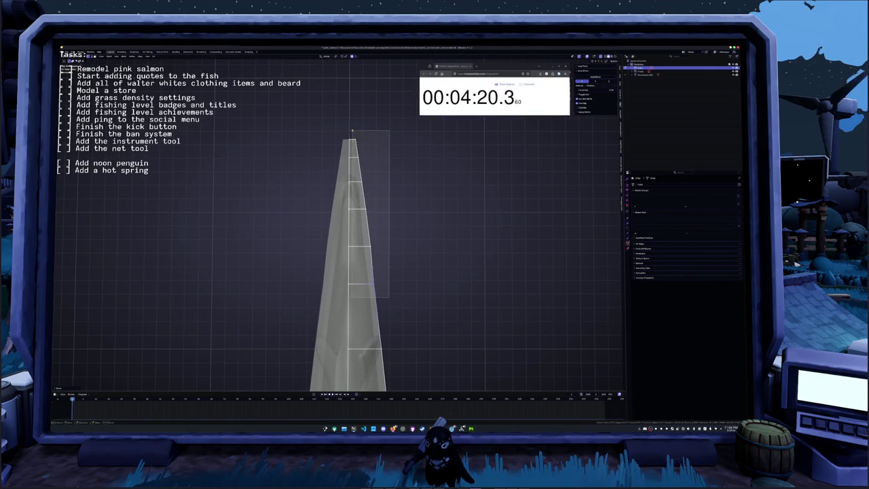
{"action": "key", "text": "s"}
{"action": "key", "text": "x"}
{"action": "left_click", "coordinate": [437, 189]}
{"action": "key", "text": "s"}
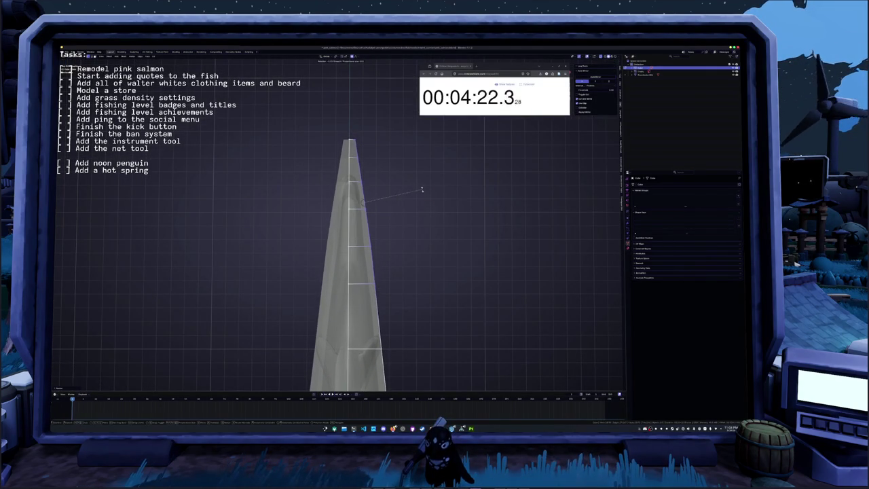
{"action": "key", "text": "x"}
{"action": "left_click", "coordinate": [420, 190]}
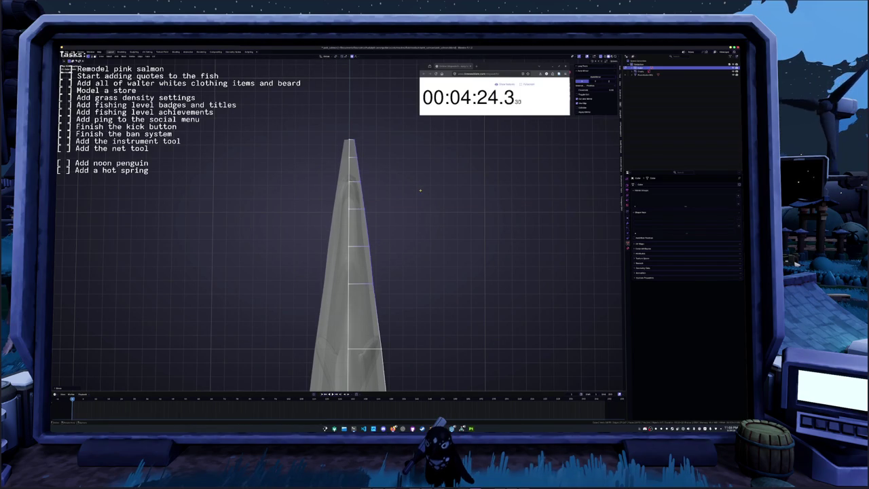
{"action": "mouse_move", "coordinate": [420, 191]}
{"action": "middle_mouse_down"}
{"action": "mouse_move", "coordinate": [339, 325]}
{"action": "mouse_move", "coordinate": [367, 264]}
{"action": "middle_mouse_up"}
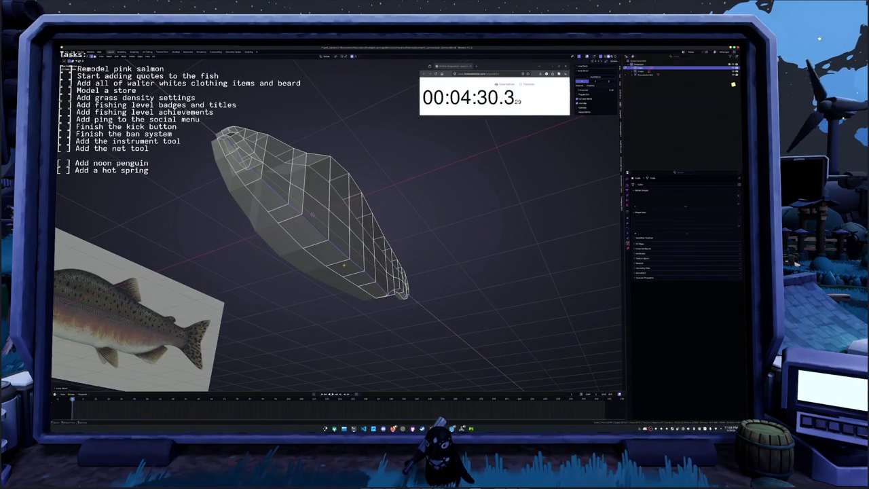
Move the top snout part along X and drag the jaw vertices with proportional falloff to open the mouth.
{"action": "key", "text": "g"}
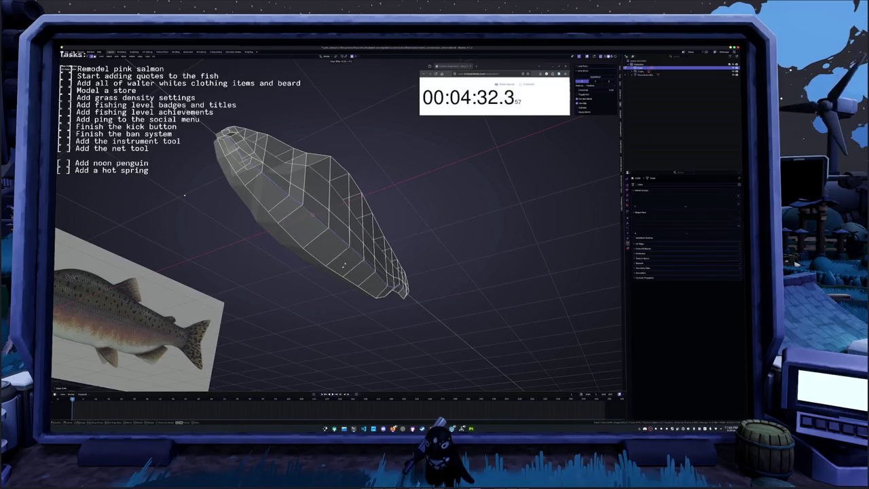
{"action": "middle_click_drag", "start_coordinate": [344, 265], "coordinate": [360, 211]}
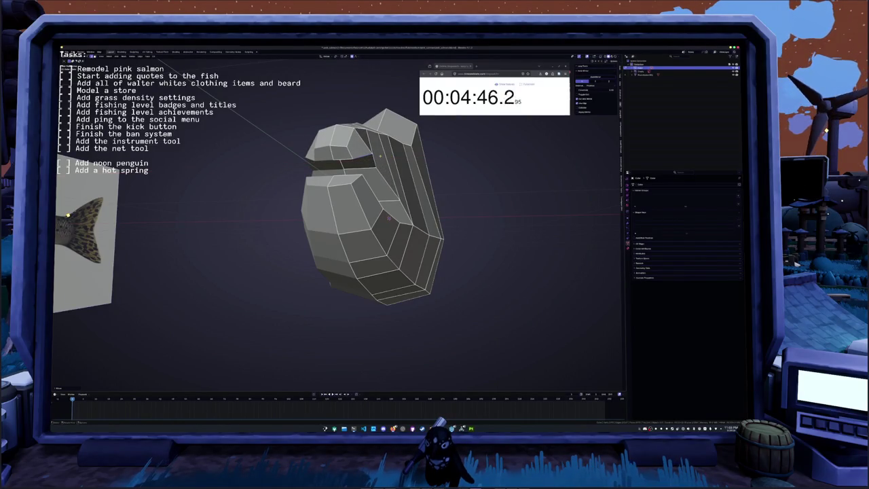
{"action": "key", "text": "g"}
{"action": "key", "text": "x"}
{"action": "left_click", "coordinate": [367, 184]}
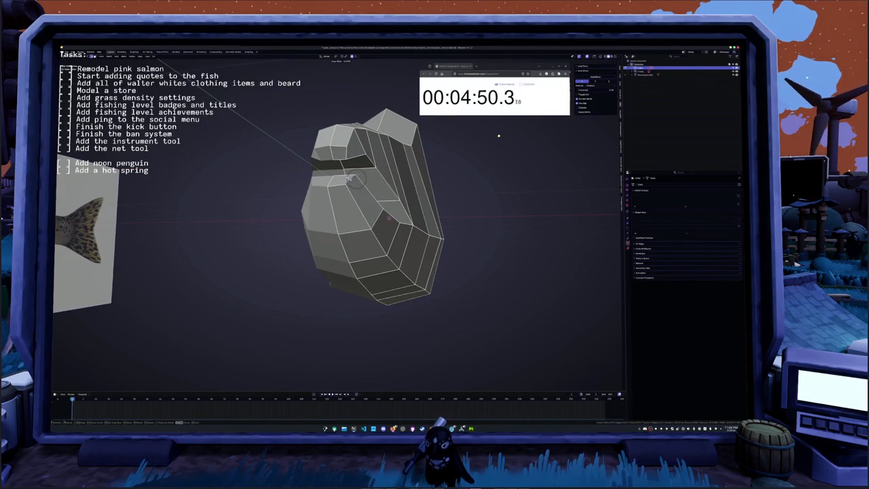
{"action": "mouse_move", "coordinate": [499, 136]}
{"action": "middle_mouse_down"}
{"action": "mouse_move", "coordinate": [510, 137]}
{"action": "mouse_move", "coordinate": [474, 123]}
{"action": "mouse_move", "coordinate": [477, 114]}
{"action": "mouse_move", "coordinate": [500, 152]}
{"action": "middle_mouse_up"}
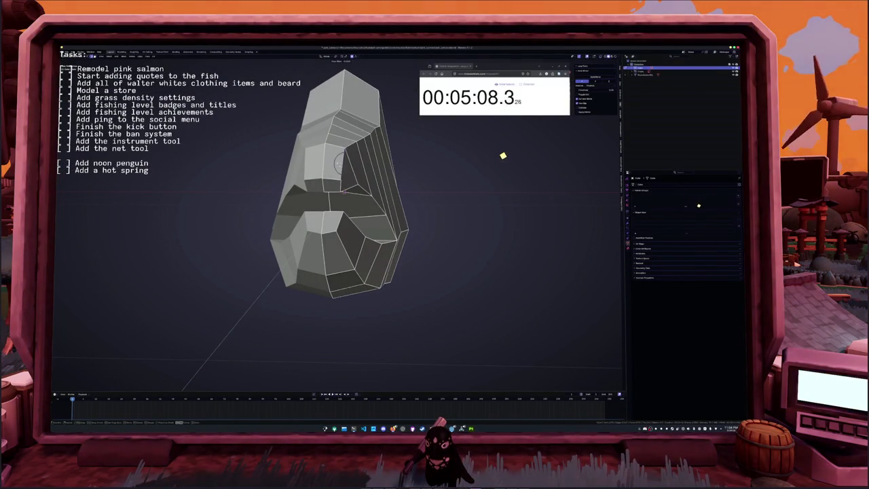
{"action": "key", "text": "g"}
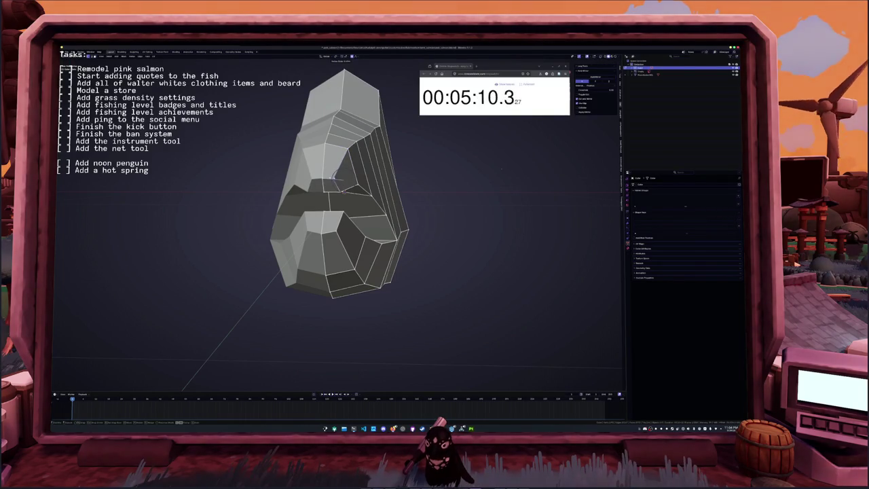
{"action": "left_click", "coordinate": [335, 231]}
{"action": "middle_click_drag", "start_coordinate": [336, 216], "coordinate": [377, 207]}
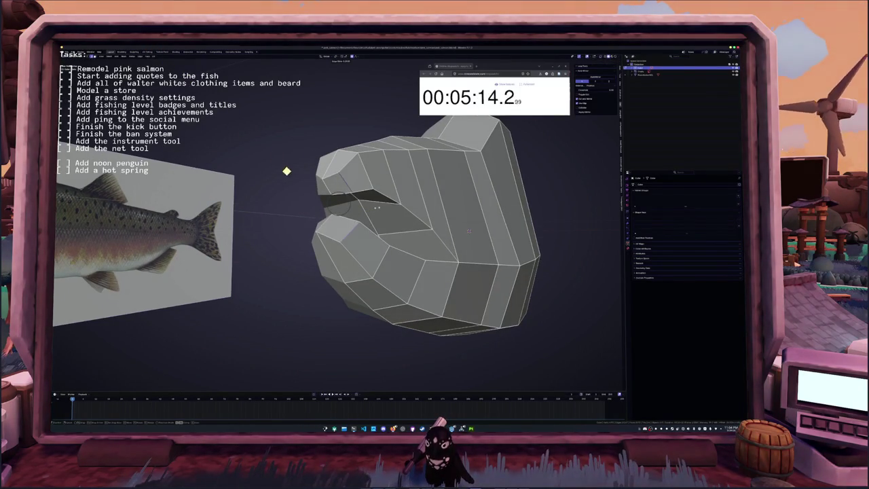
{"action": "key", "text": "g"}
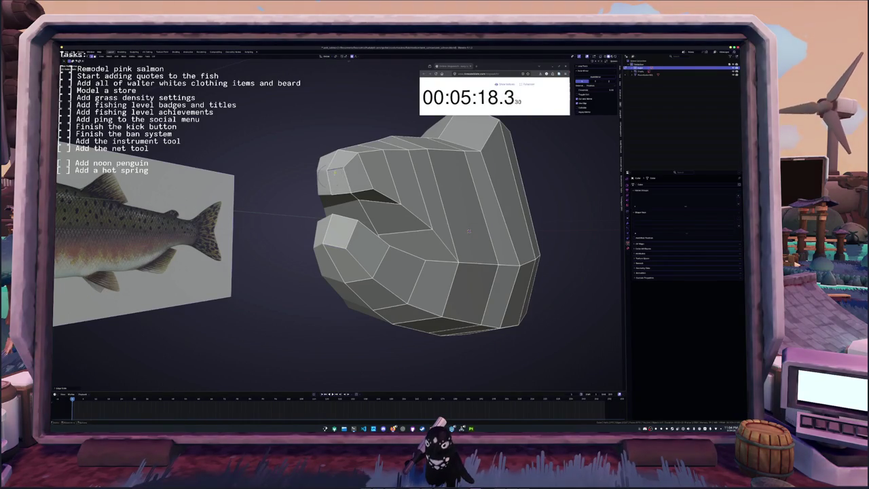
{"action": "mouse_move", "coordinate": [328, 177]}
{"action": "middle_mouse_down"}
{"action": "mouse_move", "coordinate": [360, 170]}
{"action": "mouse_move", "coordinate": [363, 222]}
{"action": "mouse_move", "coordinate": [524, 161]}
{"action": "mouse_move", "coordinate": [339, 227]}
{"action": "middle_mouse_up"}
{"action": "scroll", "coordinate": [363, 222], "scroll_direction": "up", "scroll_amount": 5}
Select the inner mouth faces, including the dark mouth-tip face.
{"action": "left_click", "coordinate": [367, 231]}
{"action": "middle_click_drag", "start_coordinate": [477, 256], "coordinate": [591, 270]}
{"action": "left_click", "coordinate": [329, 215], "text": "shift"}
{"action": "key", "text": "n"}
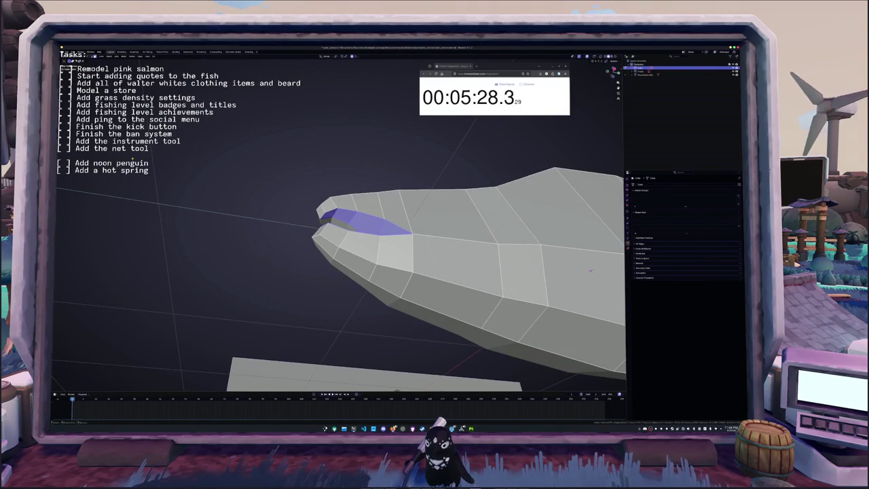
{"action": "key", "text": "n"}
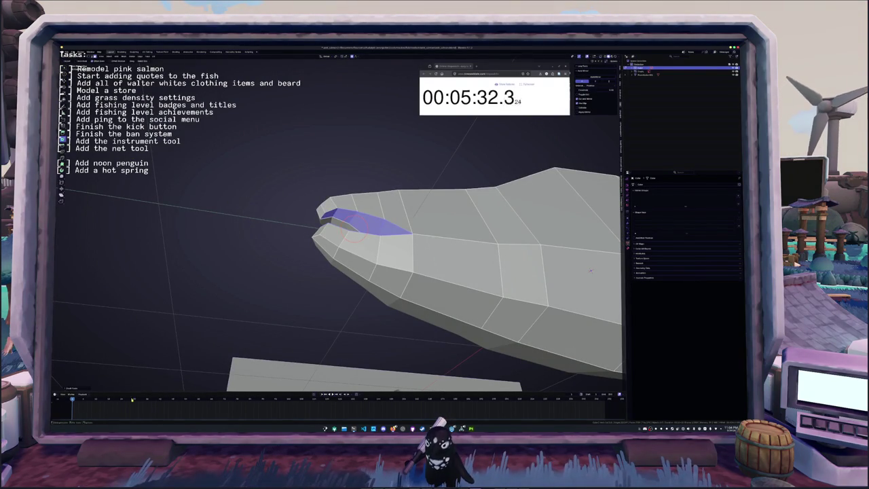
{"action": "left_click", "coordinate": [85, 389]}
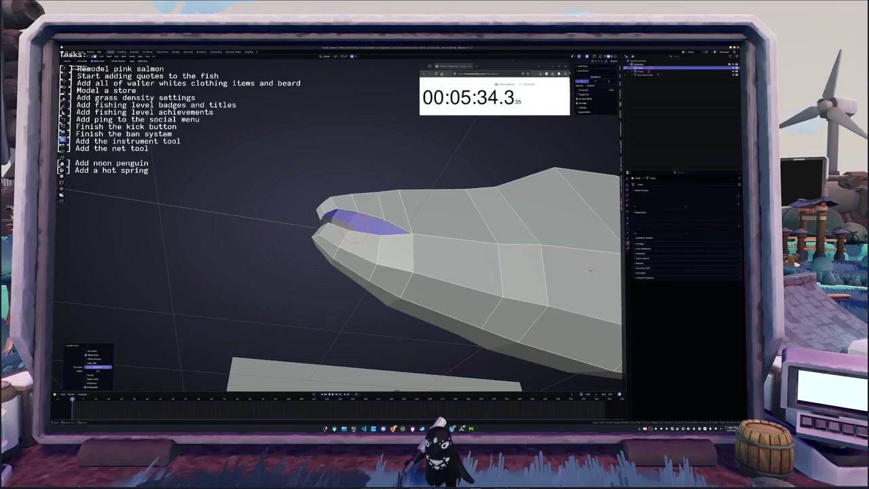
{"action": "middle_click_drag", "start_coordinate": [590, 270], "coordinate": [550, 194]}
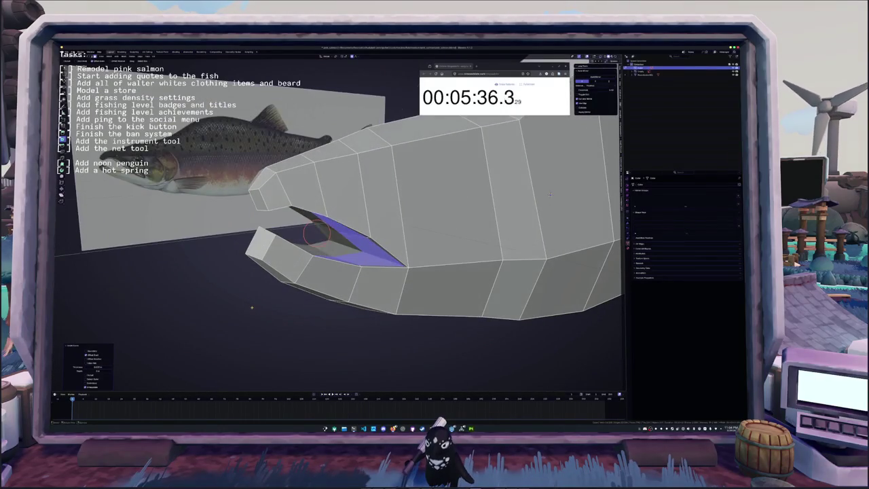
Extrude the mouth faces and scale them inward to form the cavity.
{"action": "left_click", "coordinate": [281, 304]}
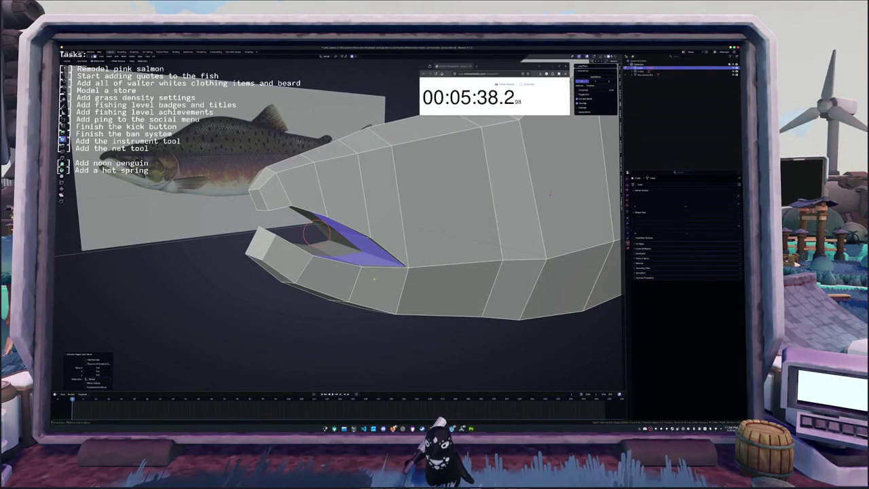
{"action": "key", "text": "s"}
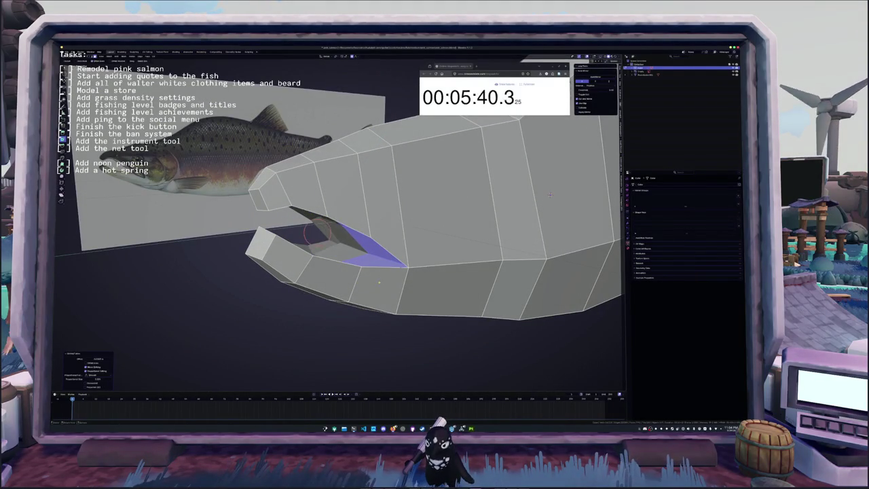
{"action": "scroll", "coordinate": [550, 194], "scroll_direction": "up", "scroll_amount": 3}
{"action": "middle_click_drag", "start_coordinate": [550, 194], "coordinate": [476, 204]}
{"action": "middle_click_drag", "start_coordinate": [341, 221], "coordinate": [330, 223]}
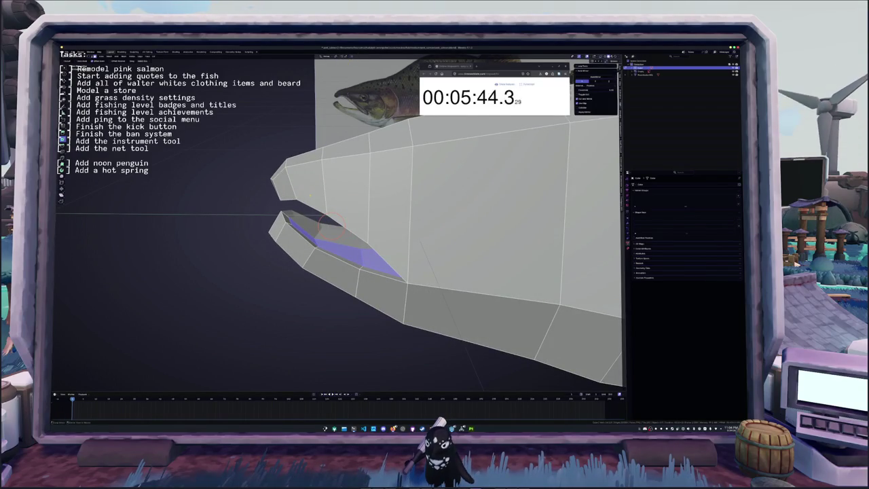
{"action": "key", "text": "s"}
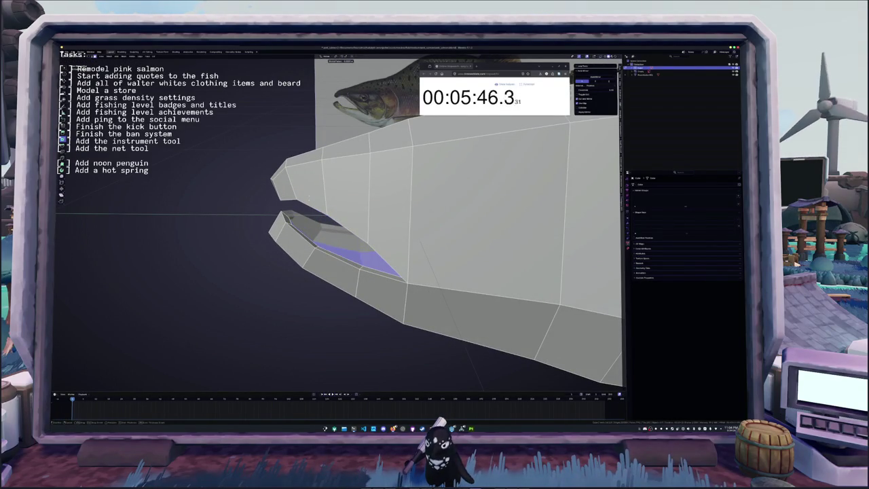
{"action": "left_click", "coordinate": [309, 197]}
{"action": "mouse_move", "coordinate": [309, 196]}
{"action": "middle_mouse_down"}
{"action": "mouse_move", "coordinate": [334, 208]}
{"action": "mouse_move", "coordinate": [366, 208]}
{"action": "mouse_move", "coordinate": [351, 205]}
{"action": "mouse_move", "coordinate": [366, 197]}
{"action": "mouse_move", "coordinate": [339, 224]}
{"action": "mouse_move", "coordinate": [349, 235]}
{"action": "middle_mouse_up"}
{"action": "mouse_move", "coordinate": [462, 213]}
{"action": "middle_mouse_down"}
{"action": "mouse_move", "coordinate": [506, 209]}
{"action": "mouse_move", "coordinate": [475, 224]}
{"action": "mouse_move", "coordinate": [502, 183]}
{"action": "mouse_move", "coordinate": [493, 172]}
{"action": "mouse_move", "coordinate": [532, 161]}
{"action": "mouse_move", "coordinate": [470, 201]}
{"action": "mouse_move", "coordinate": [522, 210]}
{"action": "middle_mouse_up"}
Shift the recessed mouth faces into place and leave Edit Mode.
{"action": "key", "text": "g"}
{"action": "left_click", "coordinate": [502, 170]}
{"action": "key", "text": "Tab"}
{"action": "key", "text": "Tab"}
{"action": "key", "text": "KP_3"}
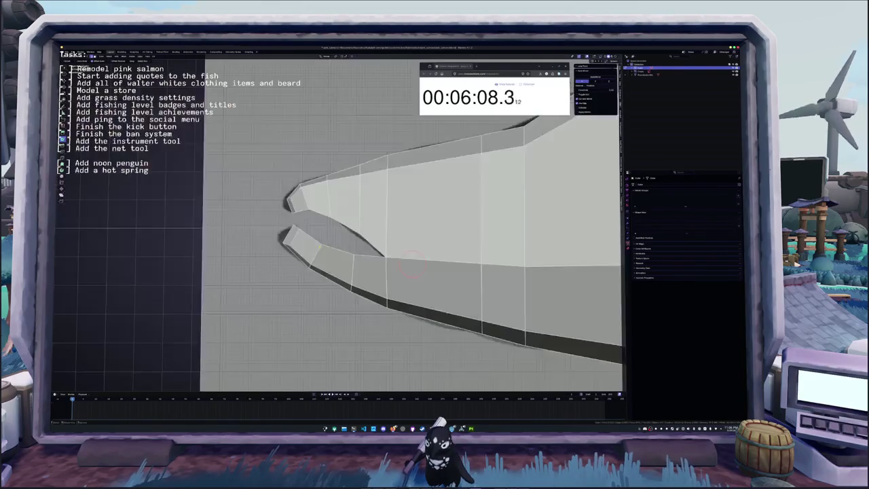
Nudge the lower- and upper-jaw tip vertices to follow the reference outline.
{"action": "key", "text": "g"}
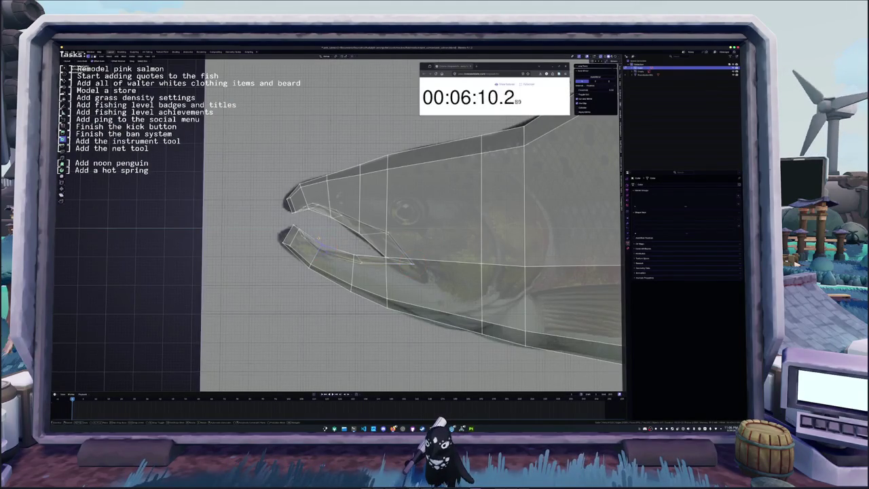
{"action": "key", "text": "Return"}
{"action": "key", "text": "g"}
{"action": "key", "text": "Return"}
{"action": "key", "text": "alt+a"}
{"action": "key", "text": "g"}
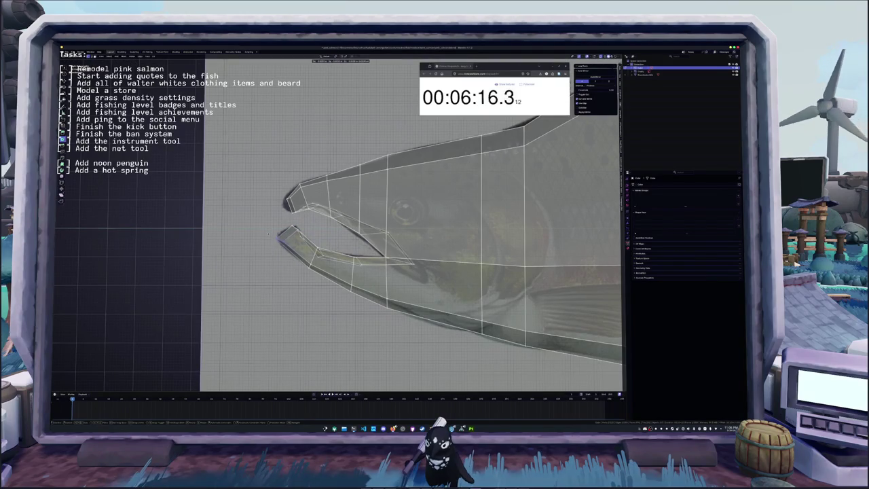
{"action": "key", "text": "Return"}
{"action": "middle_click_drag", "start_coordinate": [280, 240], "coordinate": [303, 253], "text": "shift"}
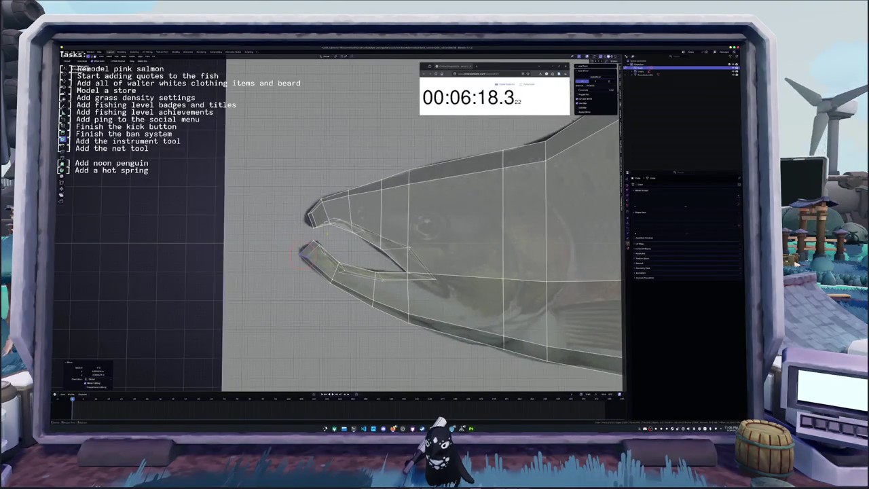
{"action": "left_click_drag", "start_coordinate": [294, 203], "coordinate": [318, 226]}
{"action": "key", "text": "g"}
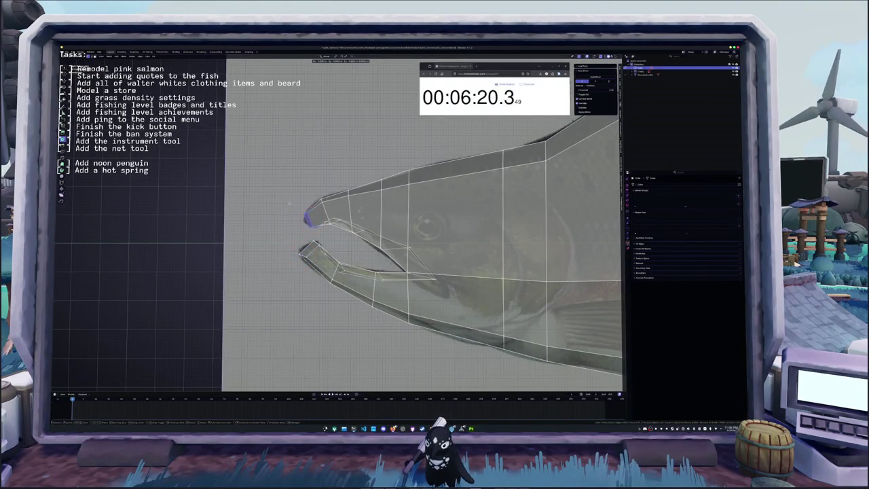
{"action": "left_click", "coordinate": [289, 203]}
{"action": "mouse_move", "coordinate": [288, 204]}
{"action": "middle_mouse_down"}
{"action": "mouse_move", "coordinate": [337, 256]}
{"action": "mouse_move", "coordinate": [324, 259]}
{"action": "mouse_move", "coordinate": [366, 282]}
{"action": "middle_mouse_up"}
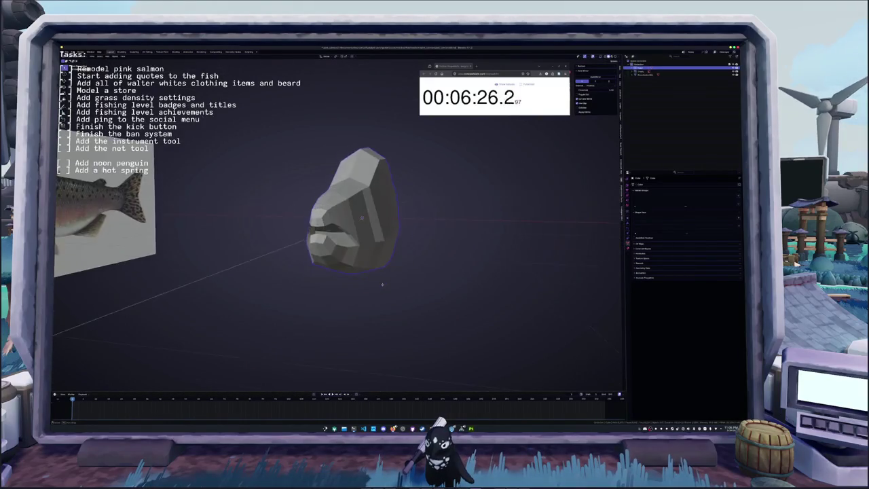
Back in Edit Mode, scale a head loop along Z and slide it into position.
{"action": "key", "text": "Tab"}
{"action": "left_click", "coordinate": [390, 216]}
{"action": "key", "text": "KP_1"}
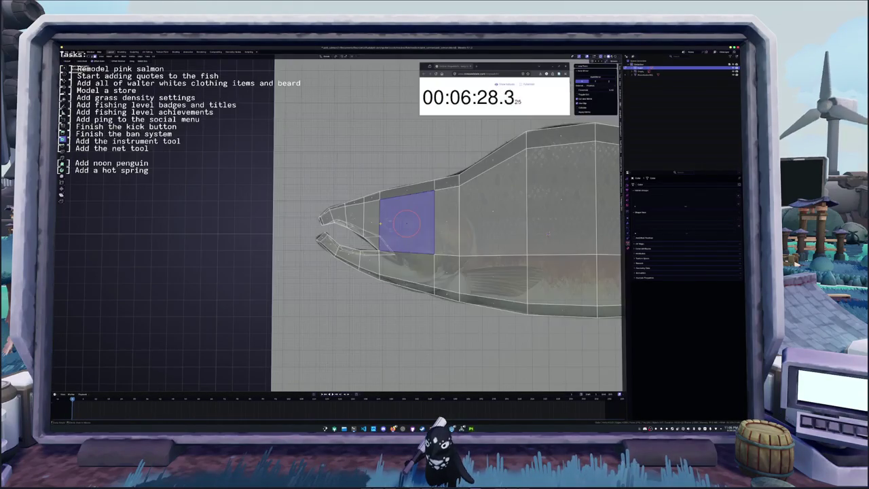
{"action": "scroll", "coordinate": [381, 220], "scroll_direction": "down", "scroll_amount": 3}
{"action": "mouse_move", "coordinate": [382, 219]}
{"action": "middle_mouse_down", "text": "shift"}
{"action": "mouse_move", "coordinate": [383, 243]}
{"action": "mouse_move", "coordinate": [389, 238]}
{"action": "middle_mouse_up", "text": "shift"}
{"action": "scroll", "coordinate": [383, 243], "scroll_direction": "up", "scroll_amount": 3}
{"action": "scroll", "coordinate": [384, 244], "scroll_direction": "up", "scroll_amount": 2}
{"action": "key", "text": "s"}
{"action": "key", "text": "z"}
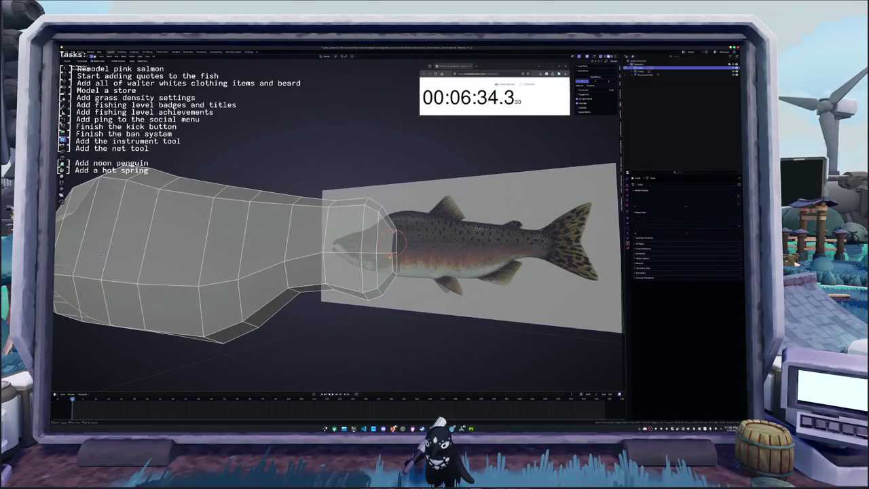
{"action": "key", "text": "g"}
{"action": "key", "text": "g"}
{"action": "left_click", "coordinate": [393, 246]}
Slide a second head edge loop into a better position and inspect the result.
{"action": "left_click", "coordinate": [397, 229]}
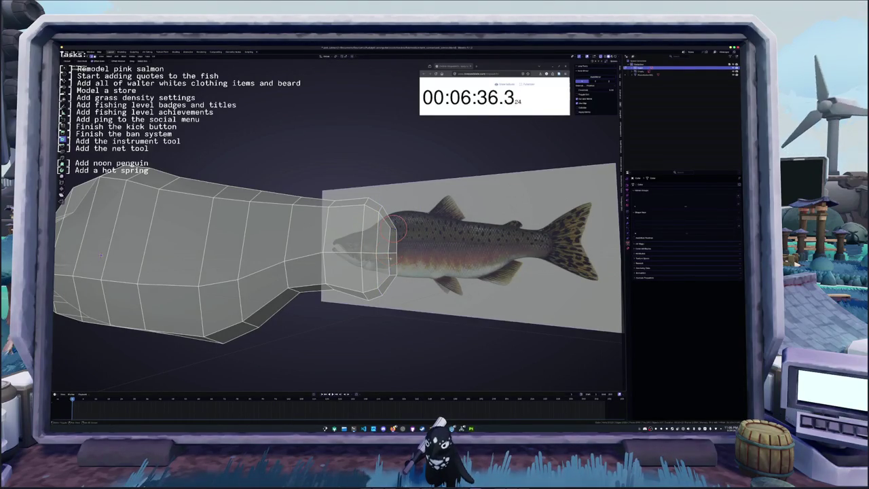
{"action": "key", "text": "s"}
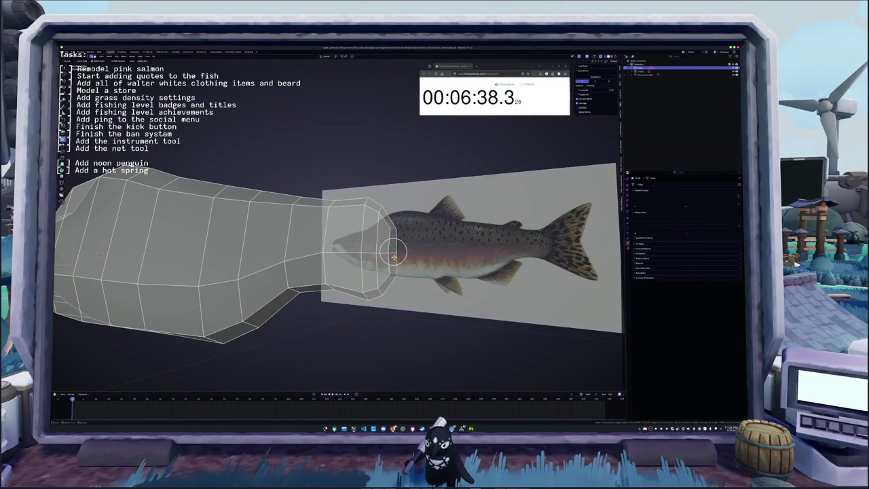
{"action": "middle_click_drag", "start_coordinate": [402, 228], "coordinate": [418, 268]}
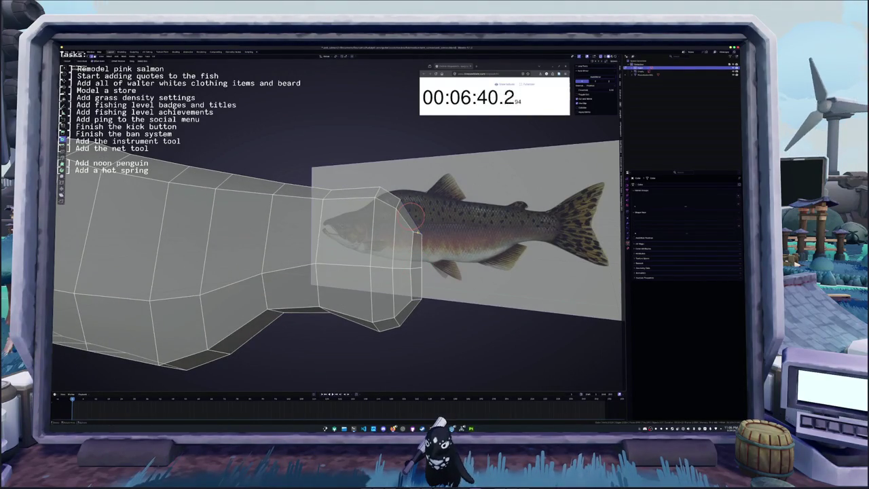
{"action": "left_click", "coordinate": [418, 233]}
{"action": "middle_click_drag", "start_coordinate": [418, 232], "coordinate": [417, 272]}
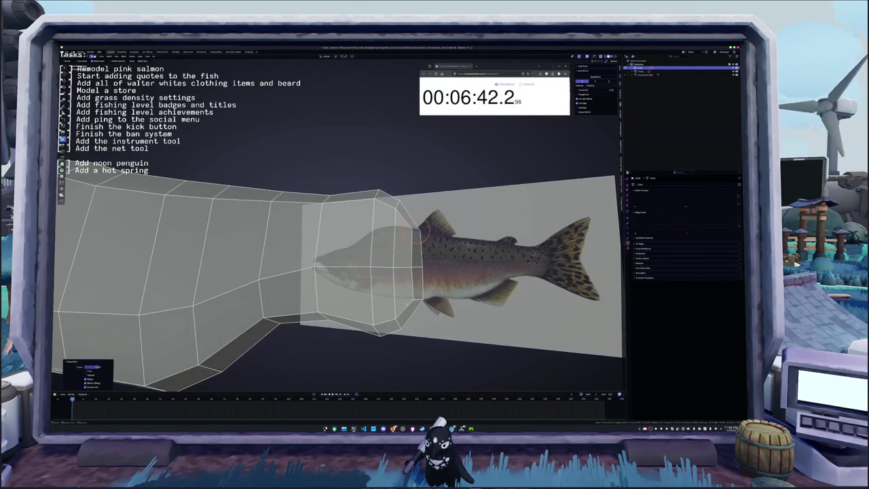
{"action": "mouse_move", "coordinate": [417, 302]}
{"action": "middle_mouse_down"}
{"action": "mouse_move", "coordinate": [410, 311]}
{"action": "mouse_move", "coordinate": [366, 272]}
{"action": "middle_mouse_up"}
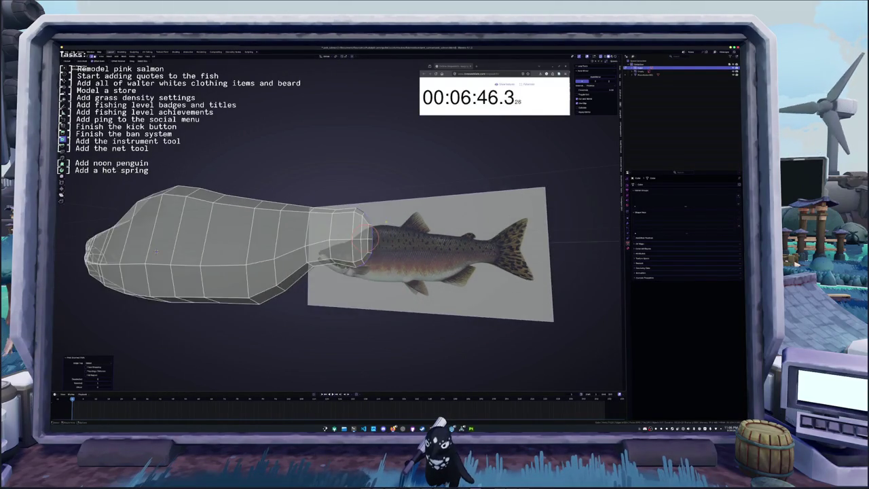
{"action": "key", "text": "KP_3"}
{"action": "right_click", "coordinate": [405, 229]}
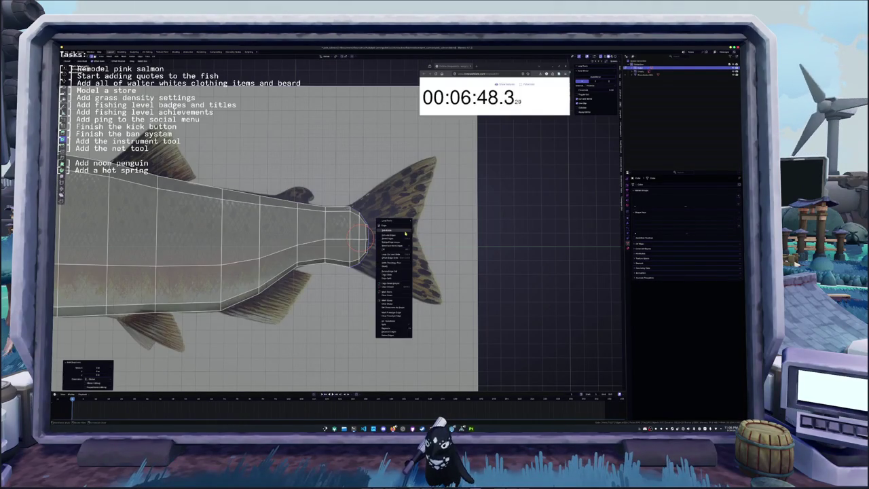
Hide the body to reveal the reference, then extrude the tail-end edge and scale it into a fan.
{"action": "left_click", "coordinate": [424, 330]}
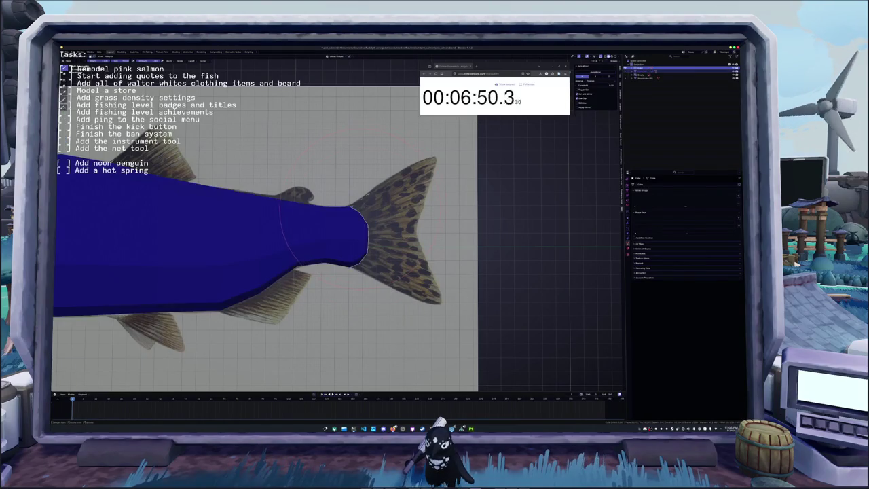
{"action": "key", "text": "h"}
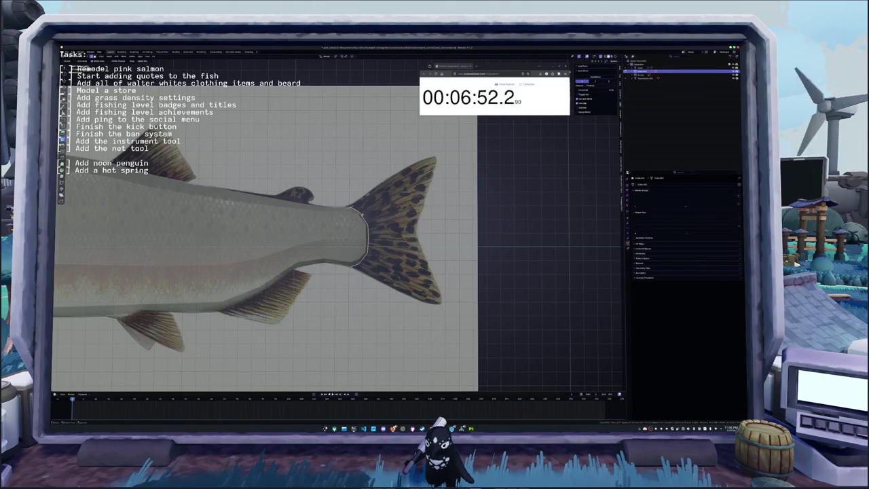
{"action": "scroll", "coordinate": [310, 215], "scroll_direction": "down", "scroll_amount": 2}
{"action": "right_click", "coordinate": [385, 223], "text": "ctrl"}
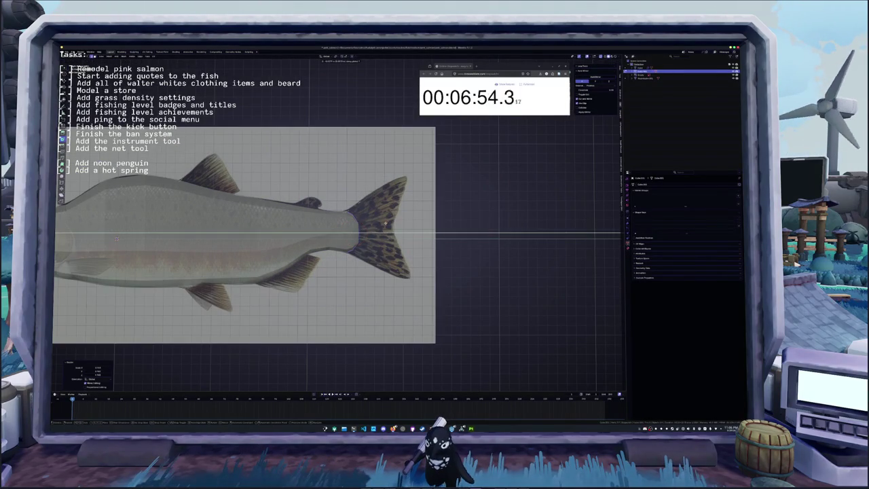
{"action": "key", "text": "e"}
{"action": "left_click", "coordinate": [417, 223]}
{"action": "key", "text": "s"}
{"action": "left_click", "coordinate": [458, 218]}
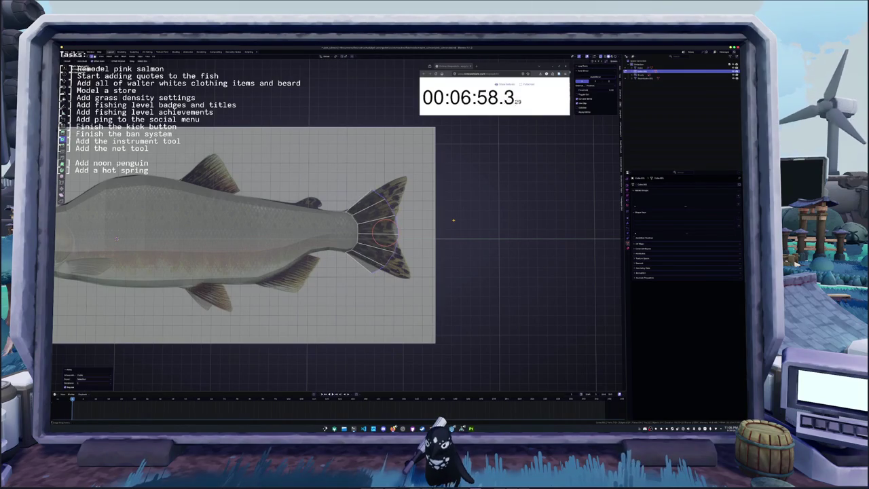
{"action": "left_click", "coordinate": [457, 219]}
Resize the tail fan edge along the Z and Y axes to fit the reference.
{"action": "key", "text": "s"}
{"action": "key", "text": "z"}
{"action": "scroll", "coordinate": [454, 219], "scroll_direction": "up", "scroll_amount": 1}
{"action": "key", "text": "y"}
{"action": "left_click", "coordinate": [448, 226]}
Extrude the upper tail-fin lobe and drag its tip vertex onto the reference tip.
{"action": "right_click", "coordinate": [403, 224], "text": "shift"}
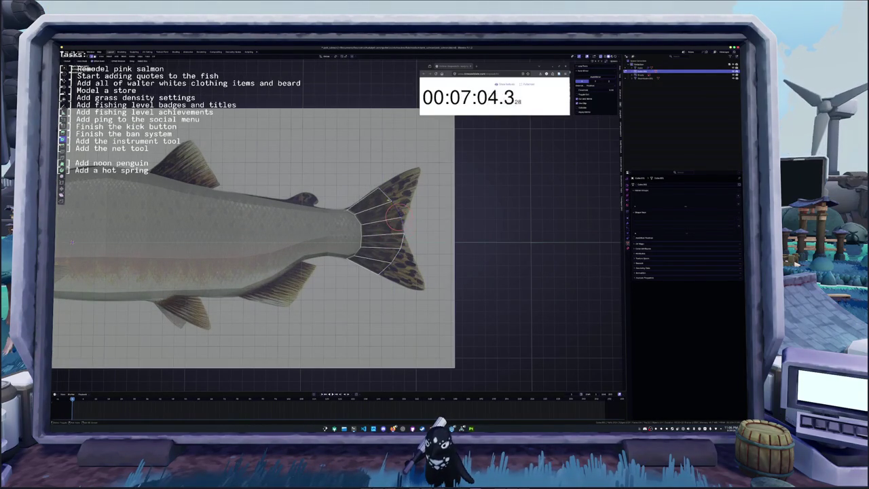
{"action": "key", "text": "e"}
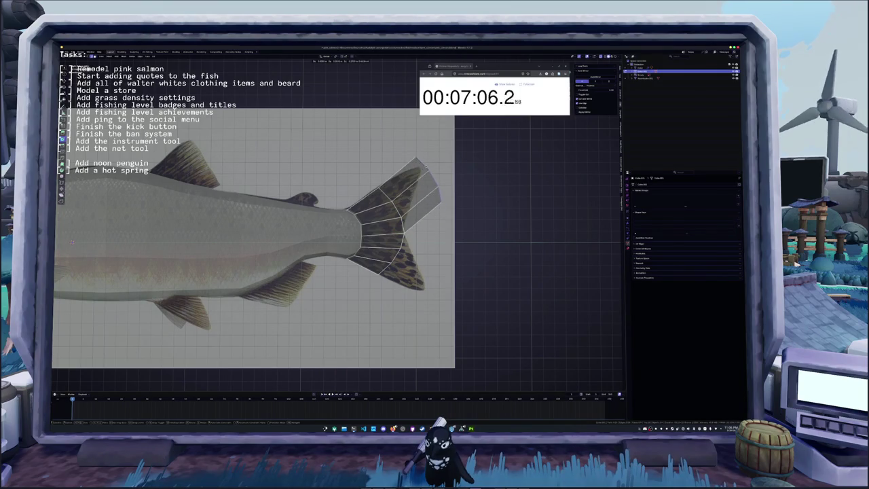
{"action": "left_click", "coordinate": [492, 197]}
{"action": "left_click_drag", "start_coordinate": [438, 175], "coordinate": [427, 165]}
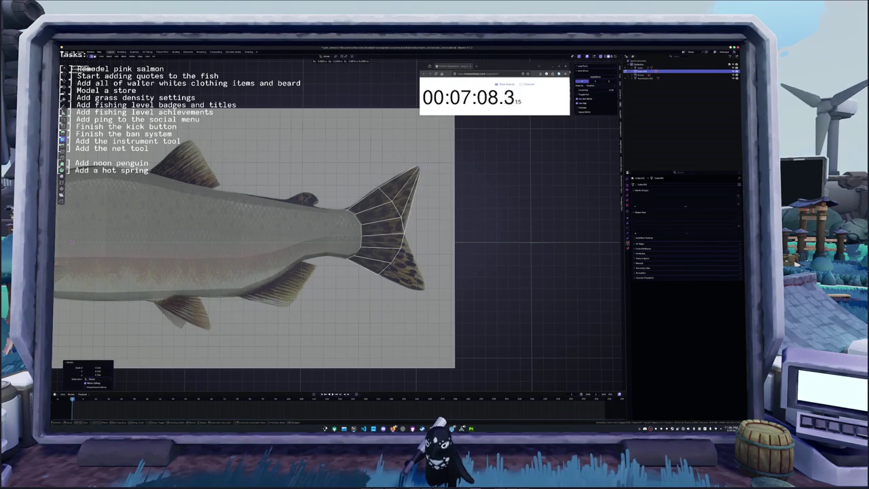
{"action": "scroll", "coordinate": [428, 167], "scroll_direction": "up", "scroll_amount": 2}
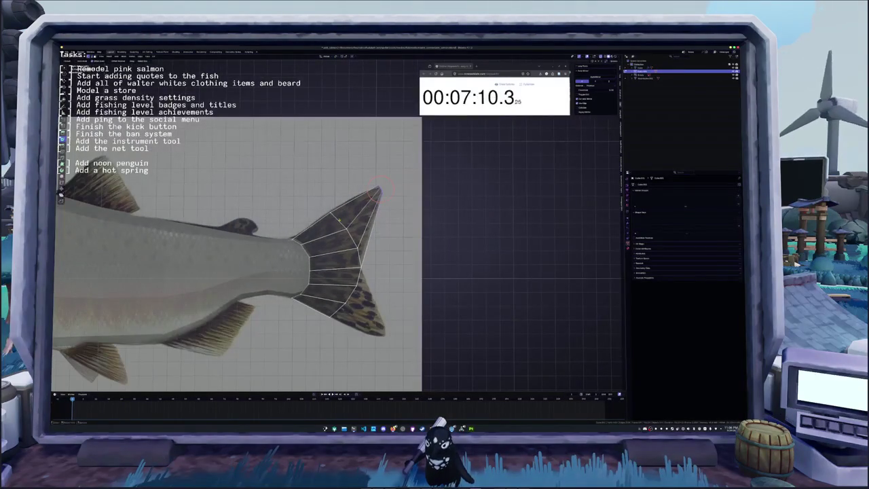
{"action": "scroll", "coordinate": [339, 203], "scroll_direction": "up", "scroll_amount": 2}
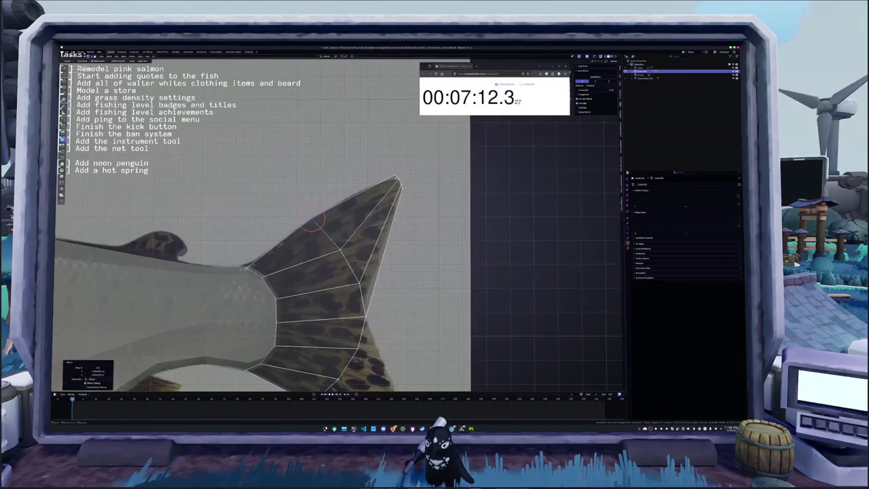
{"action": "left_click_drag", "start_coordinate": [416, 184], "coordinate": [424, 182]}
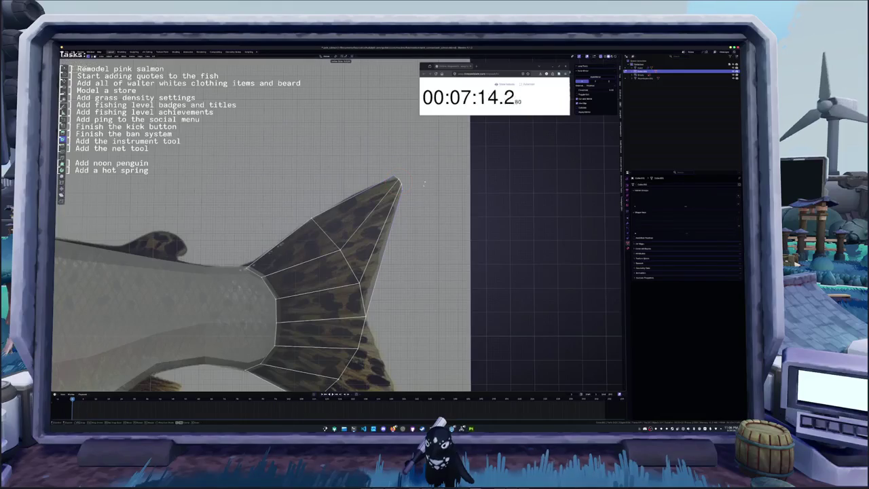
{"action": "left_click", "coordinate": [422, 184]}
Nudge the fin-tip vertices with a couple of small grab moves.
{"action": "left_click", "coordinate": [387, 169]}
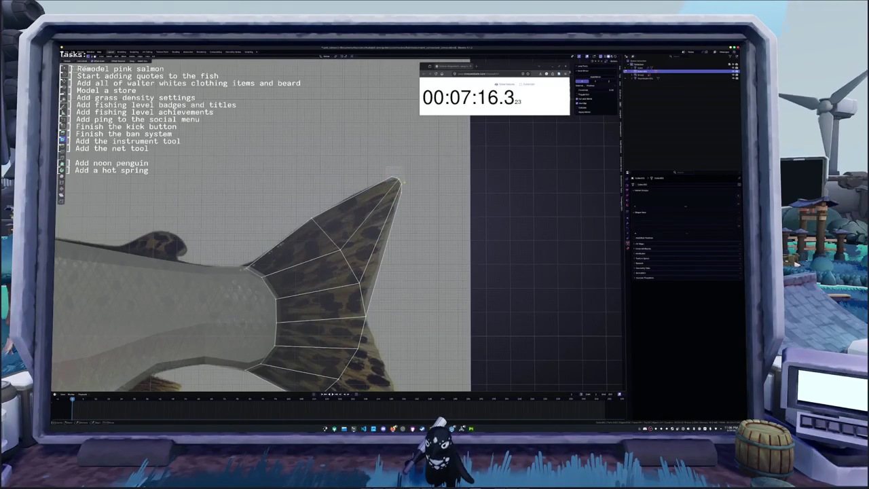
{"action": "left_click", "coordinate": [415, 196]}
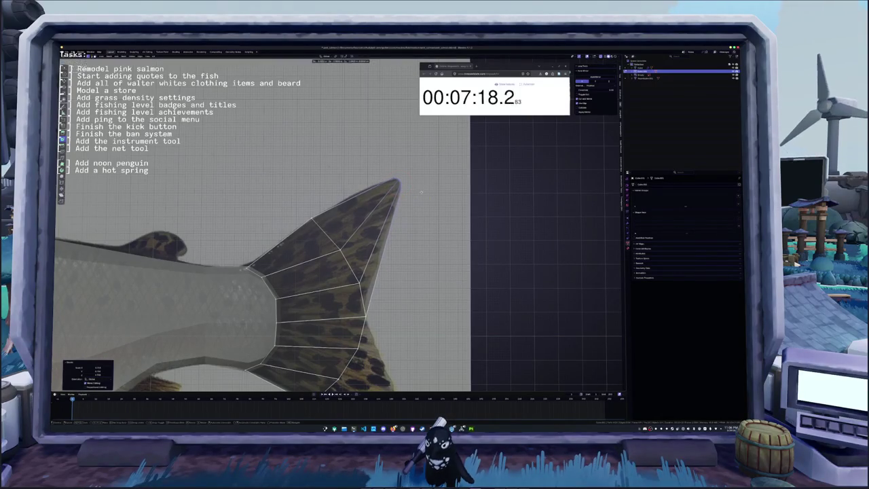
{"action": "key", "text": "g"}
{"action": "left_click", "coordinate": [407, 224]}
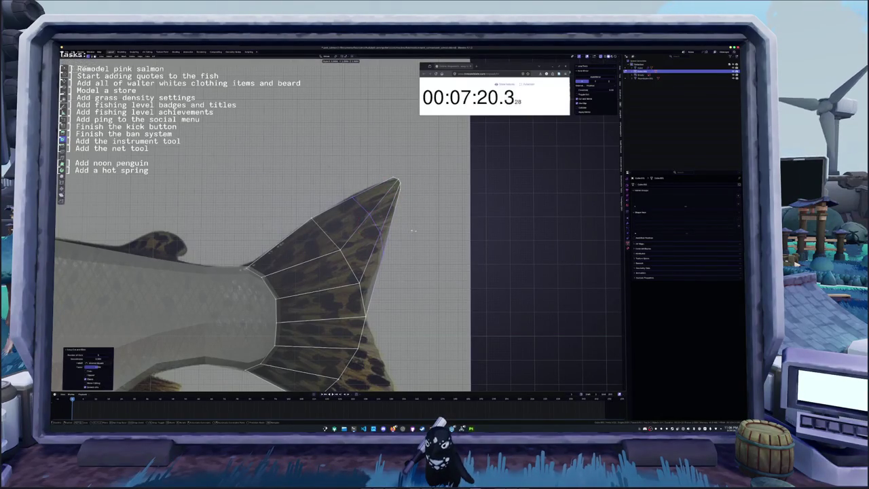
{"action": "key", "text": "g"}
{"action": "left_click", "coordinate": [413, 229]}
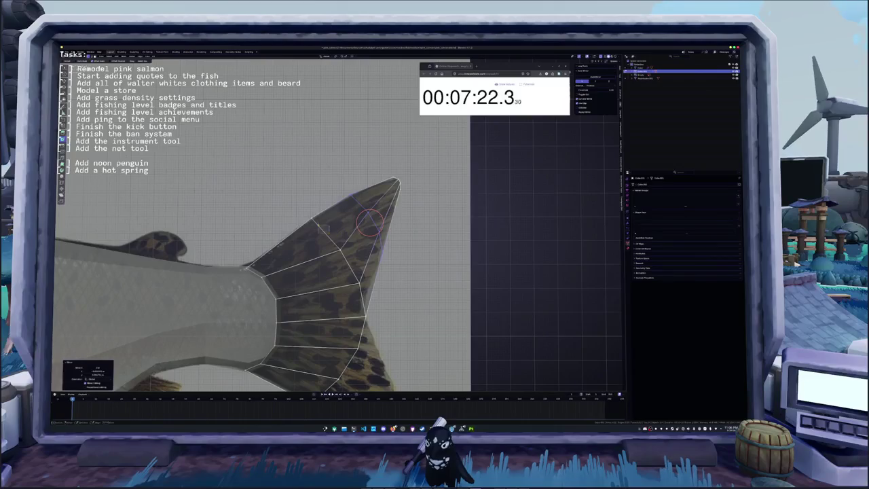
{"action": "scroll", "coordinate": [325, 230], "scroll_direction": "down", "scroll_amount": 2}
{"action": "scroll", "coordinate": [326, 229], "scroll_direction": "down", "scroll_amount": 1}
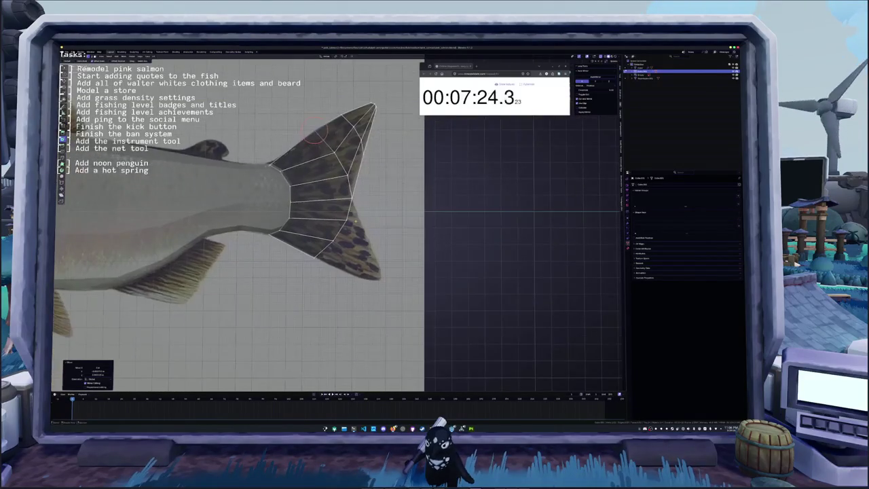
{"action": "scroll", "coordinate": [325, 229], "scroll_direction": "up", "scroll_amount": 1}
Extrude the fin's lower lobe and move its tip down to match the reference.
{"action": "key", "text": "e"}
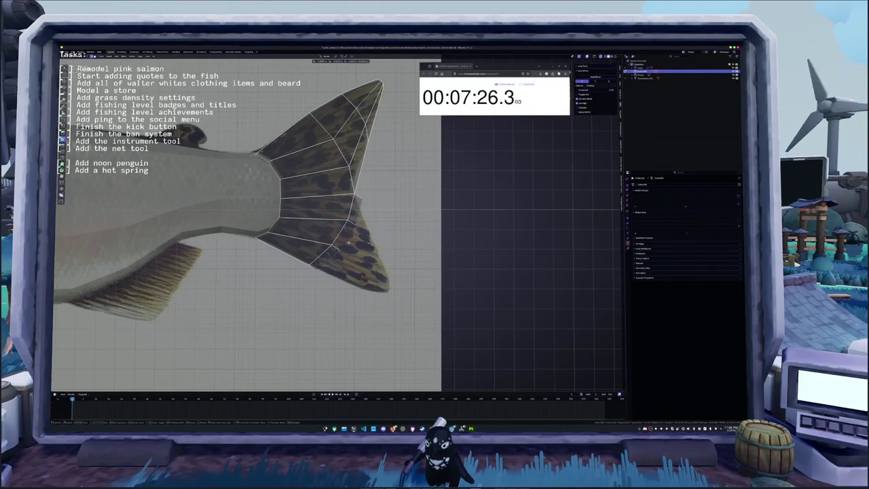
{"action": "left_click", "coordinate": [407, 268]}
{"action": "key", "text": "s"}
{"action": "left_click", "coordinate": [415, 251]}
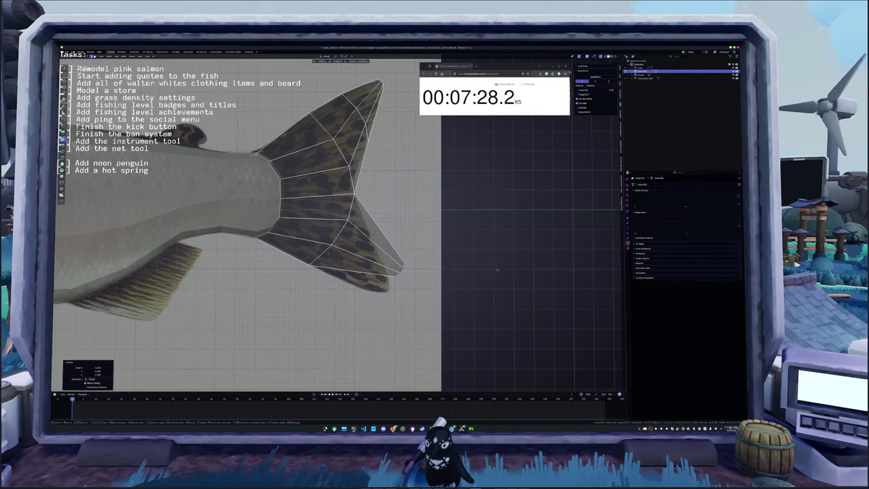
{"action": "key", "text": "g"}
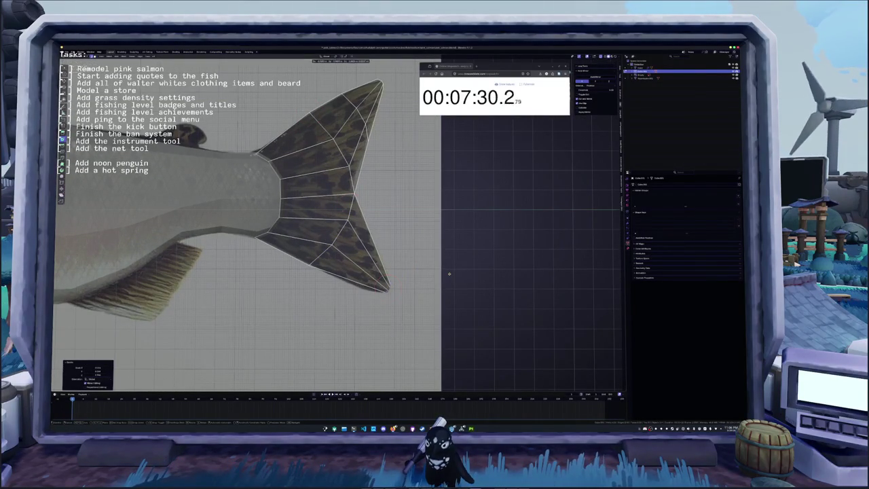
{"action": "left_click", "coordinate": [451, 285]}
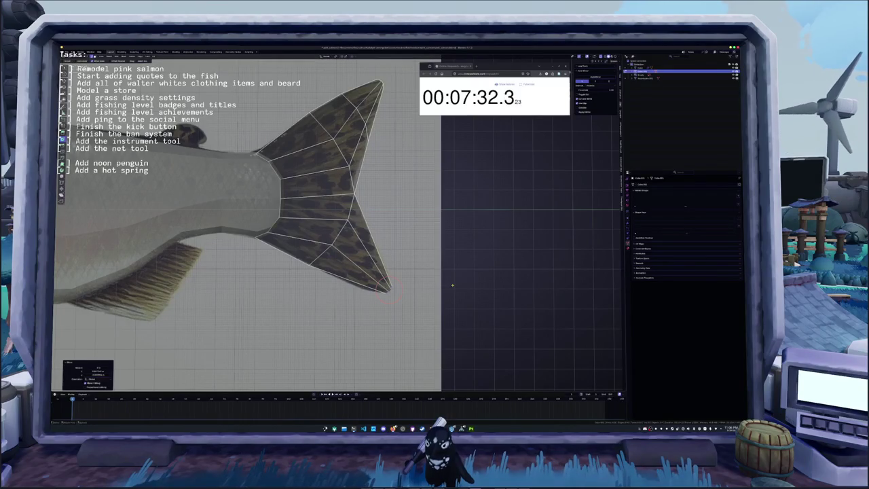
Add a loop cut across the lower lobe, then scale and slide it into place.
{"action": "key", "text": "ctrl+r"}
{"action": "left_click", "coordinate": [360, 253]}
{"action": "key", "text": "s"}
{"action": "left_click", "coordinate": [418, 240]}
{"action": "key", "text": "g"}
{"action": "key", "text": "g"}
{"action": "left_click", "coordinate": [435, 248]}
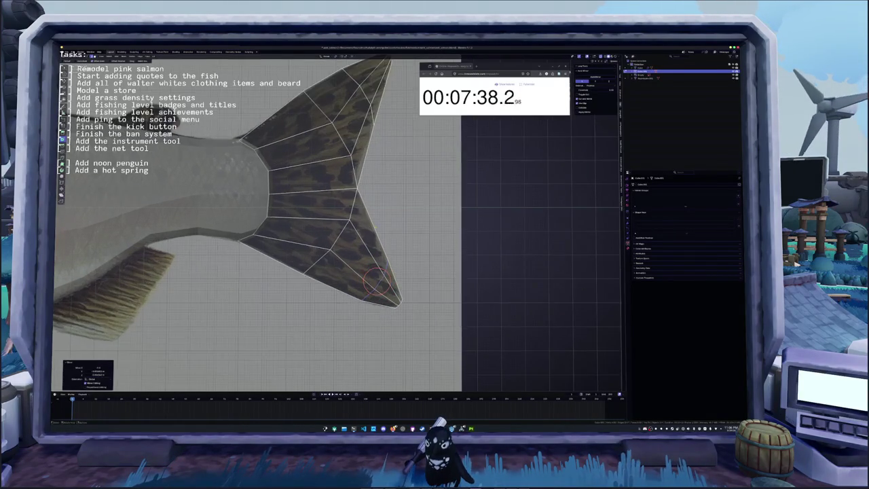
{"action": "scroll", "coordinate": [435, 248], "scroll_direction": "down", "scroll_amount": 2}
{"action": "scroll", "coordinate": [435, 248], "scroll_direction": "down", "scroll_amount": 3}
Leave Edit Mode to compare the forked fin with the reference, then return to editing.
{"action": "key", "text": "Tab"}
{"action": "key", "text": "Tab"}
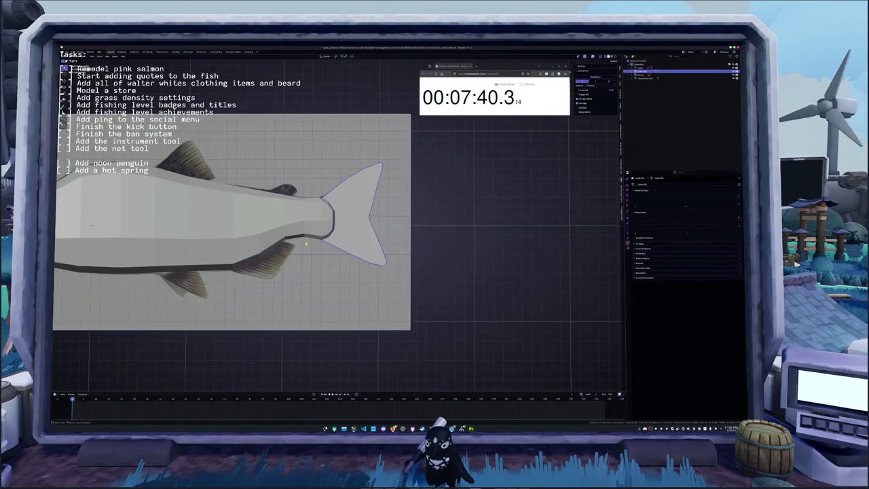
{"action": "scroll", "coordinate": [468, 271], "scroll_direction": "up", "scroll_amount": 2}
{"action": "scroll", "coordinate": [477, 277], "scroll_direction": "up", "scroll_amount": 2}
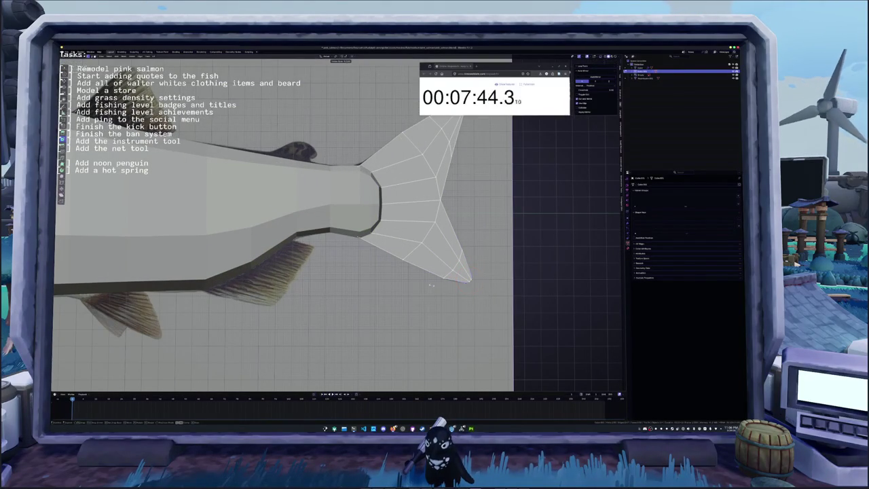
{"action": "left_click", "coordinate": [428, 284]}
{"action": "middle_click_drag", "start_coordinate": [428, 284], "coordinate": [426, 350], "text": "shift"}
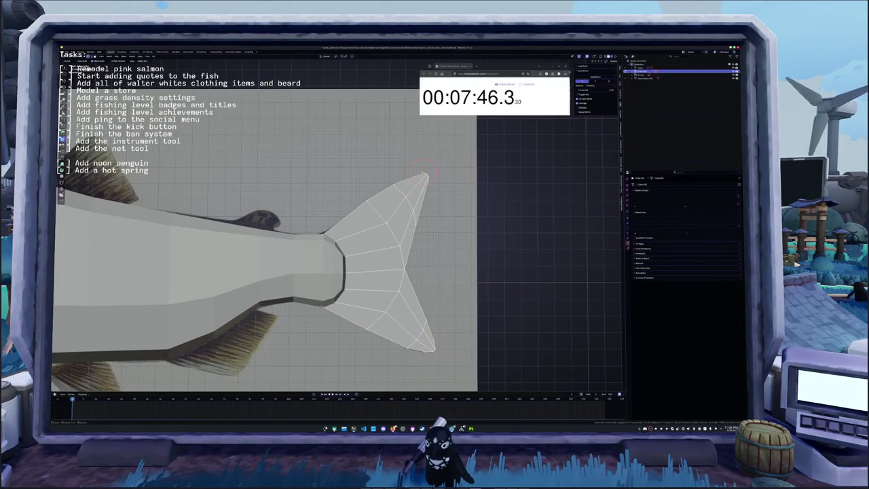
{"action": "key", "text": "g"}
{"action": "key", "text": "g"}
{"action": "scroll", "coordinate": [446, 180], "scroll_direction": "down", "scroll_amount": 3}
{"action": "scroll", "coordinate": [446, 180], "scroll_direction": "down", "scroll_amount": 4}
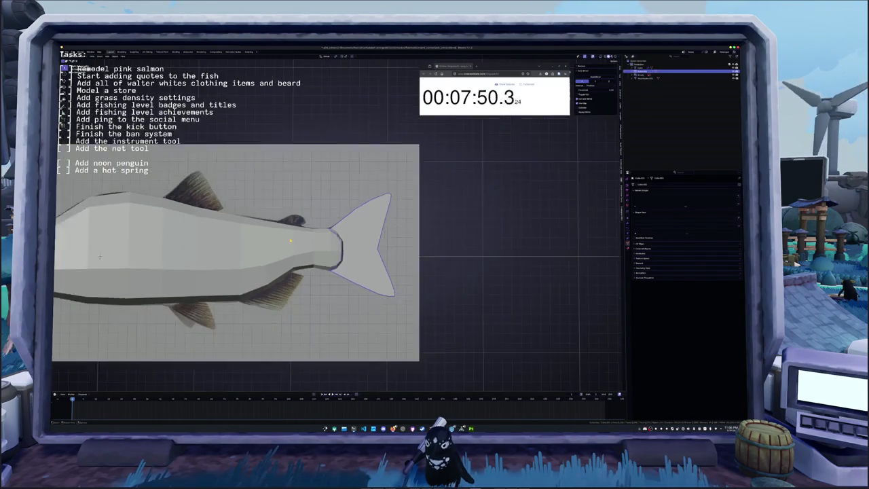
{"action": "key", "text": "Tab"}
{"action": "key", "text": "Tab"}
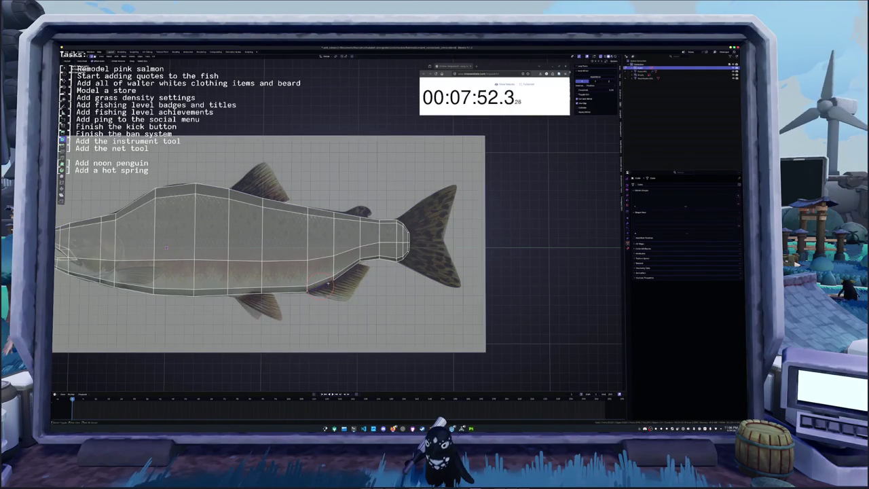
Select the pectoral fin and move it into a better position on the body.
{"action": "middle_click_drag", "start_coordinate": [334, 276], "coordinate": [345, 249], "text": "shift"}
{"action": "right_click", "coordinate": [360, 180]}
{"action": "left_click", "coordinate": [391, 284]}
{"action": "key", "text": "Tab"}
{"action": "left_click", "coordinate": [350, 254]}
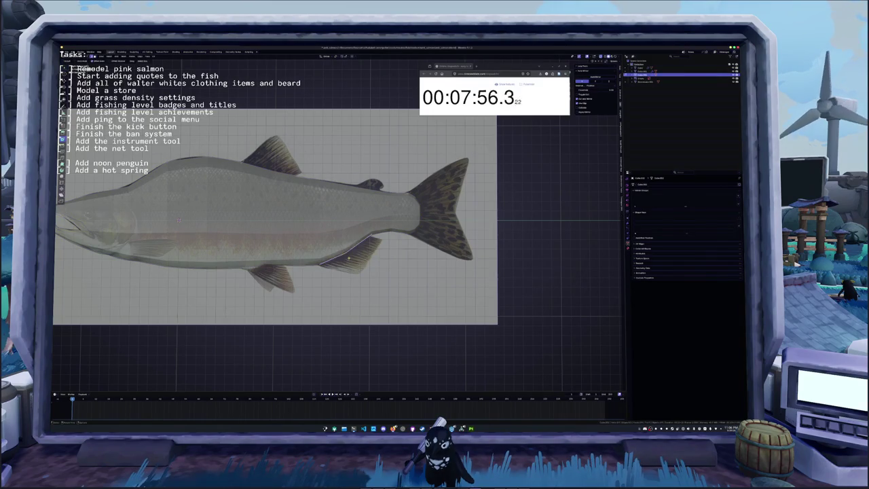
{"action": "key", "text": "g"}
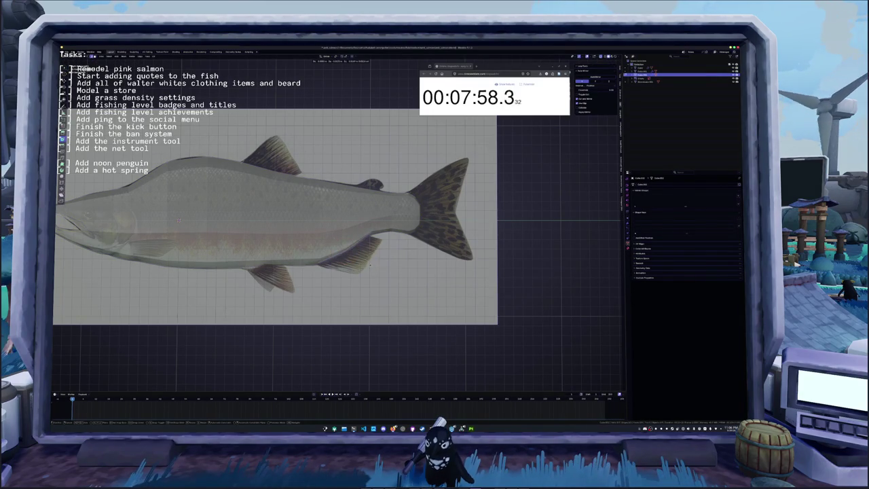
{"action": "left_click", "coordinate": [370, 266]}
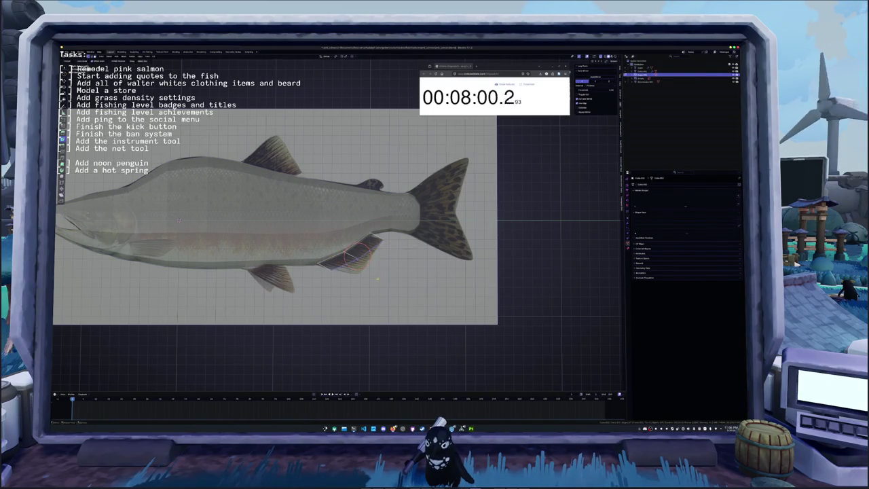
{"action": "scroll", "coordinate": [384, 273], "scroll_direction": "up", "scroll_amount": 3}
{"action": "key", "text": "g"}
{"action": "left_click", "coordinate": [383, 289]}
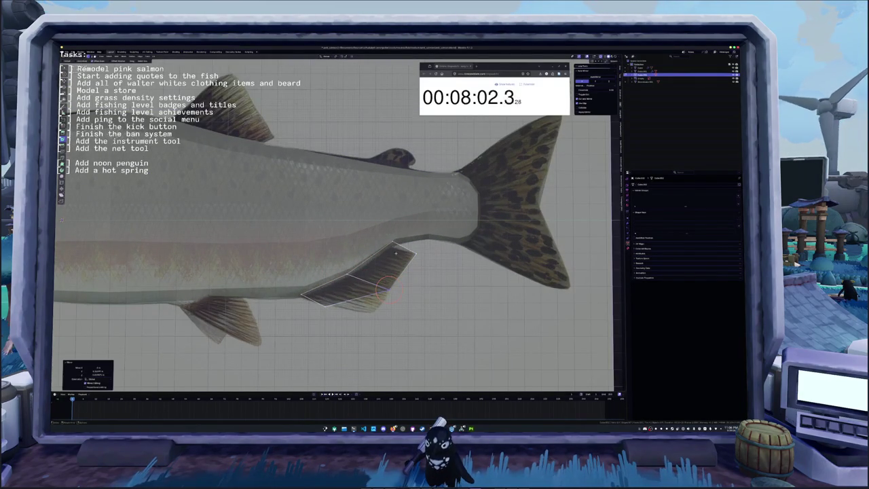
Reposition the pectoral fin's edges and geometry with several grab moves.
{"action": "key", "text": "g"}
{"action": "key", "text": "g"}
{"action": "left_click", "coordinate": [387, 243]}
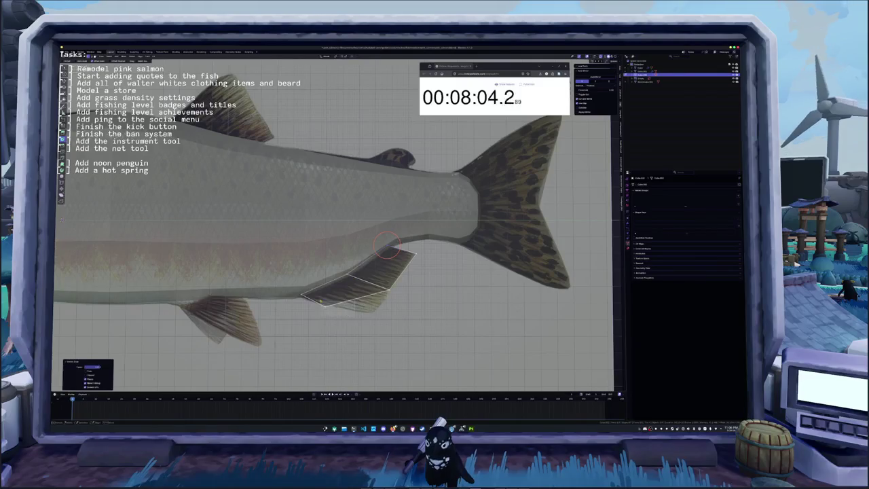
{"action": "key", "text": "g"}
{"action": "left_click", "coordinate": [386, 289]}
{"action": "key", "text": "g"}
{"action": "left_click", "coordinate": [390, 289]}
{"action": "key", "text": "g"}
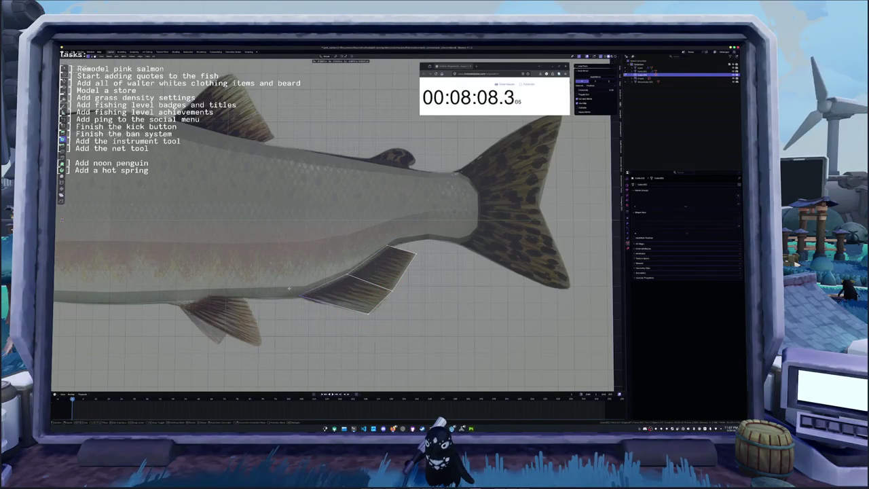
{"action": "left_click", "coordinate": [298, 296]}
{"action": "scroll", "coordinate": [299, 294], "scroll_direction": "down", "scroll_amount": 1}
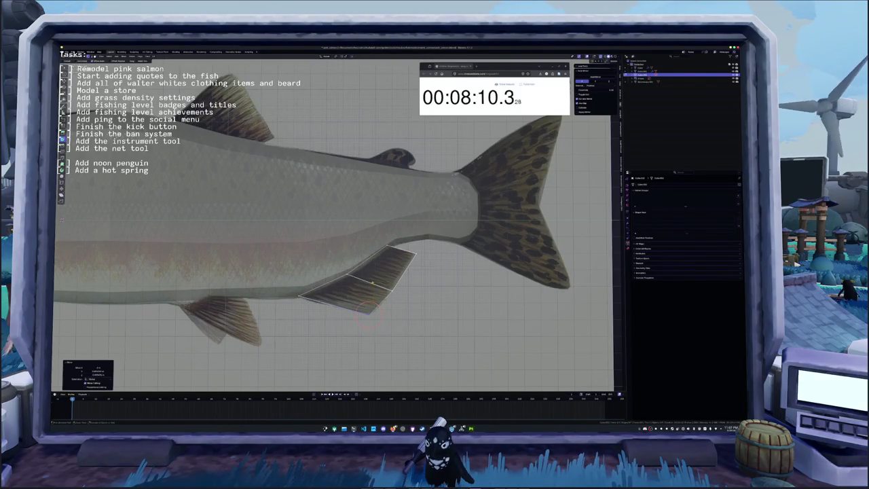
{"action": "scroll", "coordinate": [299, 294], "scroll_direction": "down", "scroll_amount": 3}
Separate the selected back geometry into its own object and place the small fin's extrusion.
{"action": "key", "text": "alt+q"}
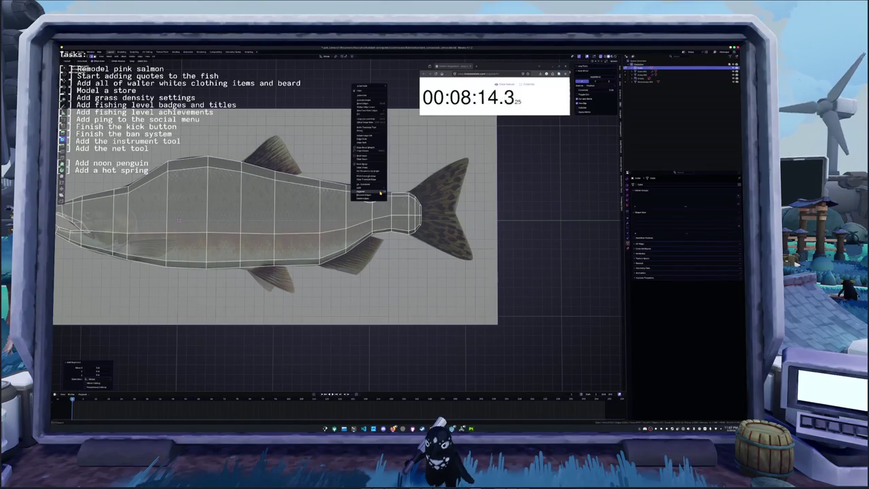
{"action": "right_click", "coordinate": [360, 191]}
{"action": "mouse_move", "coordinate": [369, 193]}
{"action": "left_click", "coordinate": [399, 195]}
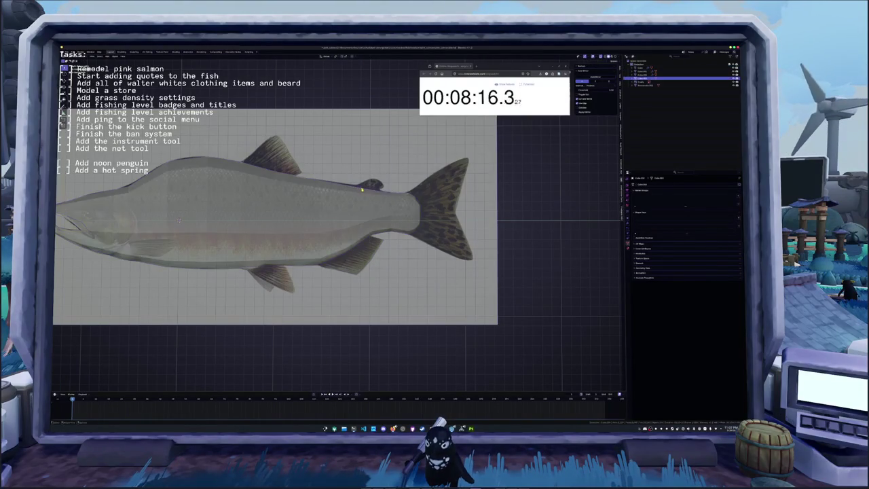
{"action": "scroll", "coordinate": [372, 185], "scroll_direction": "up", "scroll_amount": 3}
{"action": "right_click", "coordinate": [400, 178]}
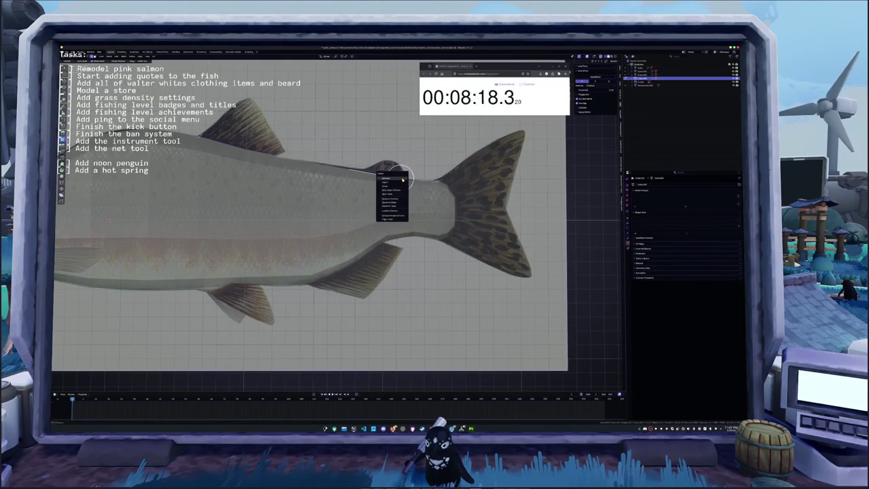
{"action": "right_click", "coordinate": [400, 178]}
{"action": "key", "text": "Escape"}
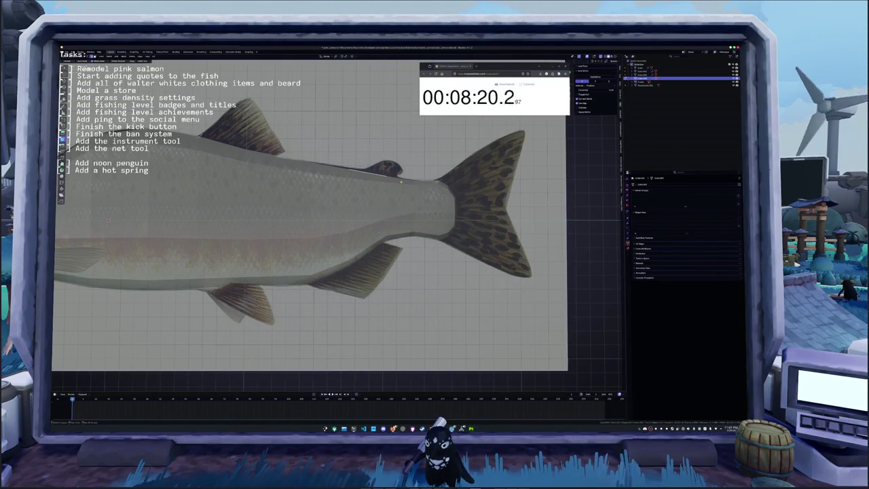
{"action": "middle_click_drag", "start_coordinate": [402, 180], "coordinate": [368, 207], "text": "shift"}
{"action": "key", "text": "g"}
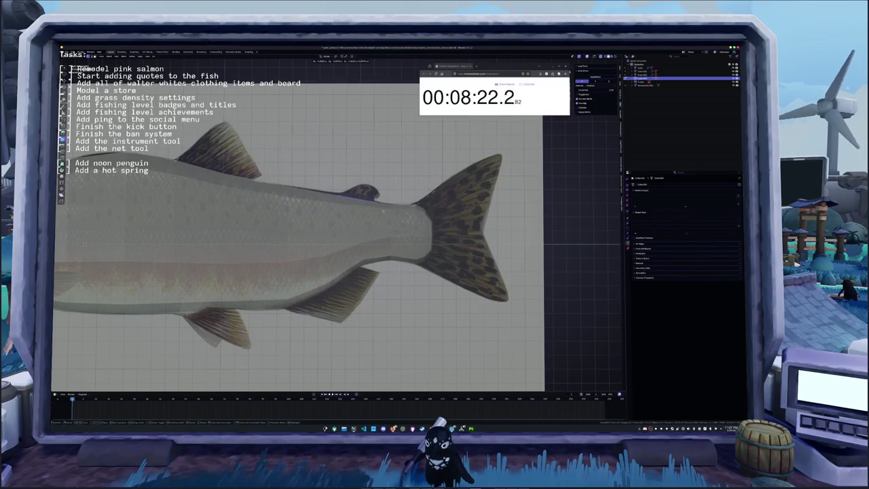
{"action": "left_click", "coordinate": [382, 213]}
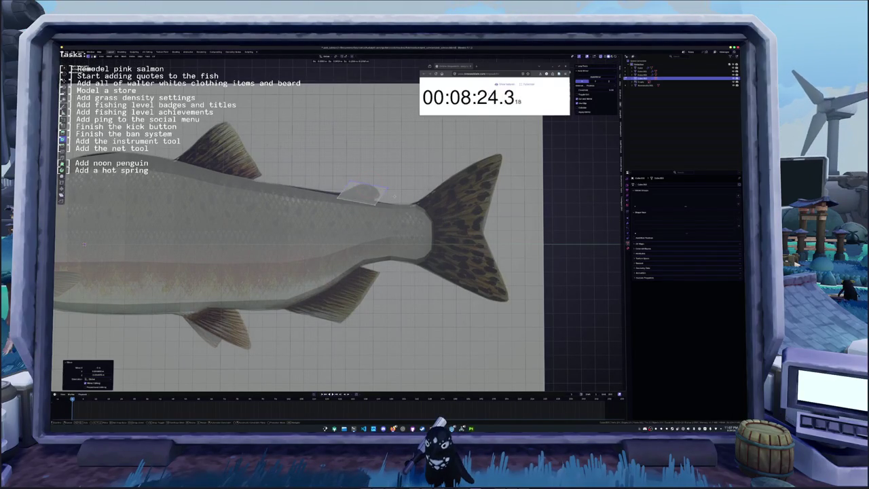
Pull the small back fin's tip with soft falloff to begin shaping it.
{"action": "scroll", "coordinate": [378, 182], "scroll_direction": "up", "scroll_amount": 3}
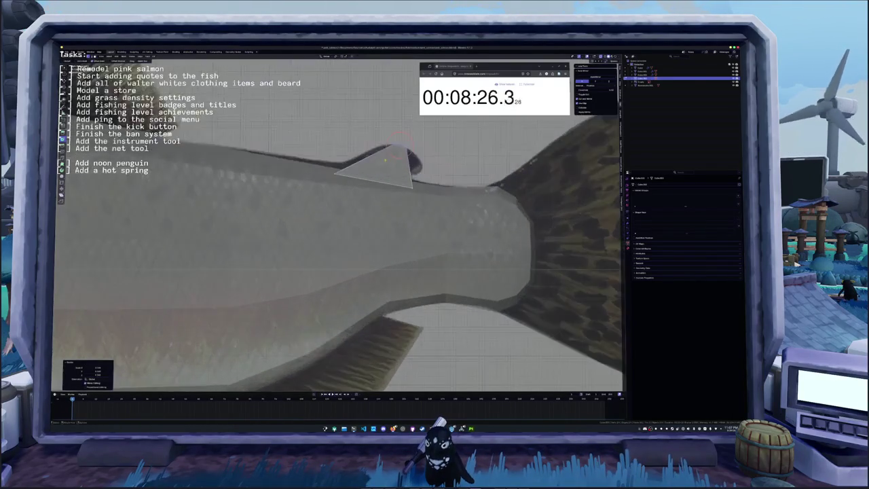
{"action": "middle_click_drag", "start_coordinate": [379, 182], "coordinate": [382, 192]}
{"action": "key", "text": "g"}
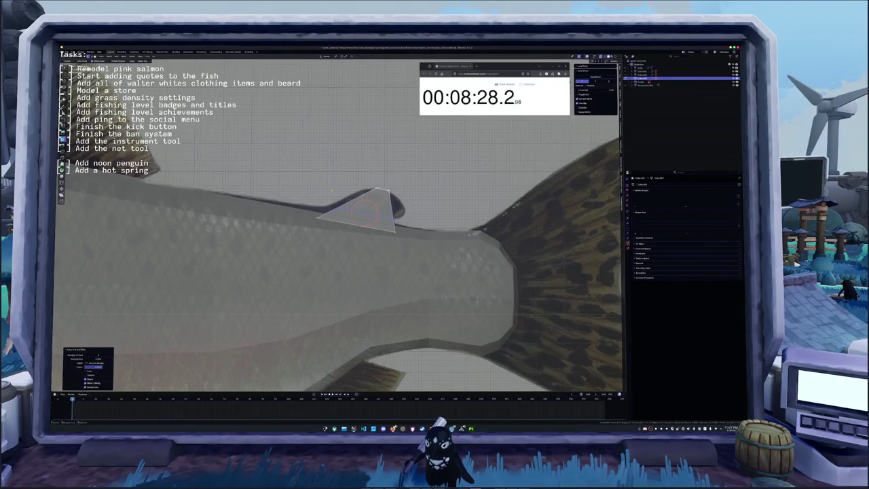
{"action": "left_click", "coordinate": [332, 214]}
{"action": "key", "text": "g"}
{"action": "left_click", "coordinate": [333, 219]}
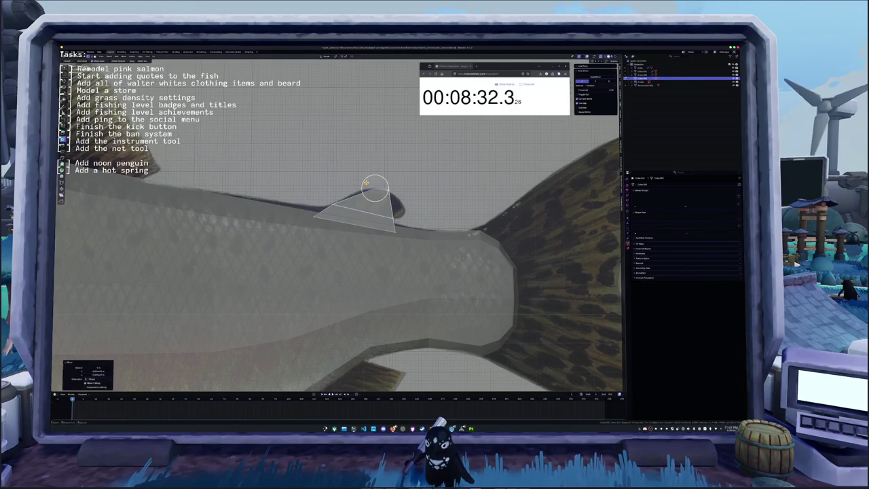
Stretch and fine-tune the small fin's tip vertices to match the reference outline.
{"action": "key", "text": "g"}
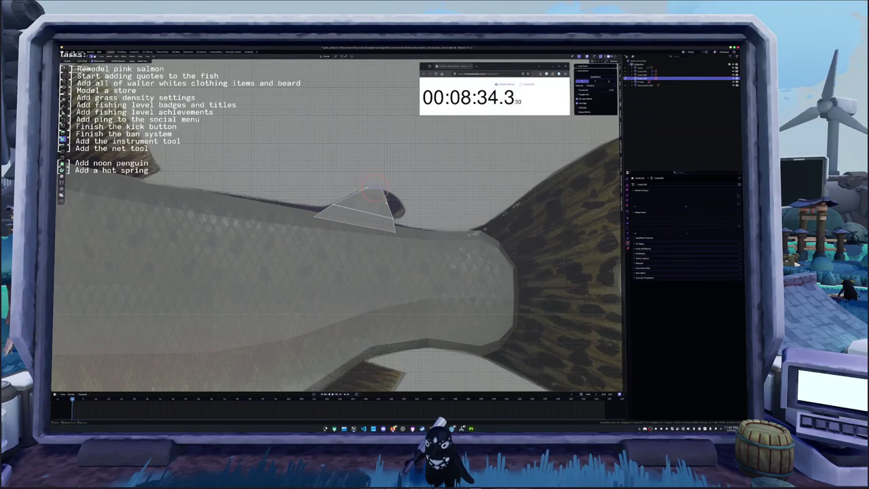
{"action": "left_click", "coordinate": [388, 204]}
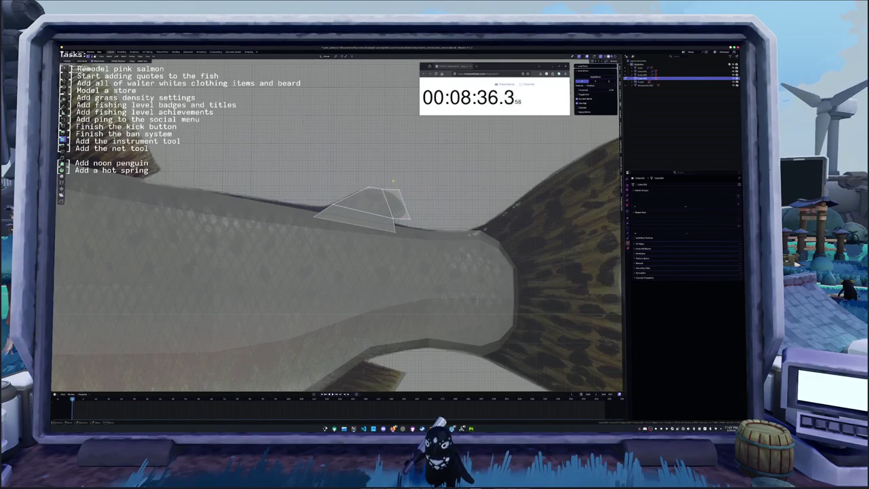
{"action": "key", "text": "g"}
{"action": "left_click", "coordinate": [416, 209]}
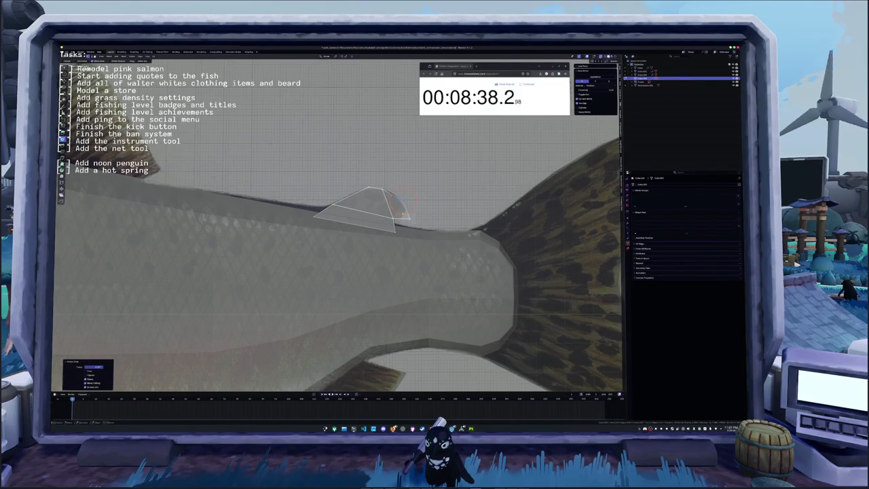
{"action": "key", "text": "g"}
{"action": "left_click", "coordinate": [396, 213]}
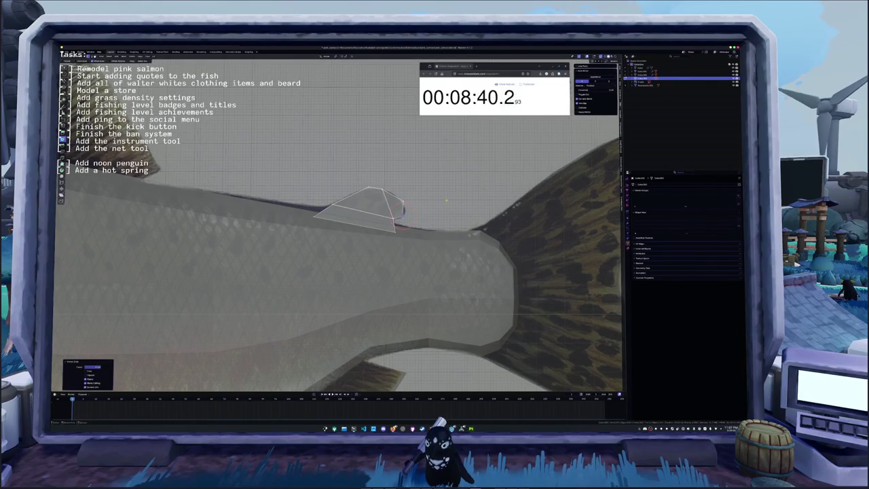
{"action": "key", "text": "g"}
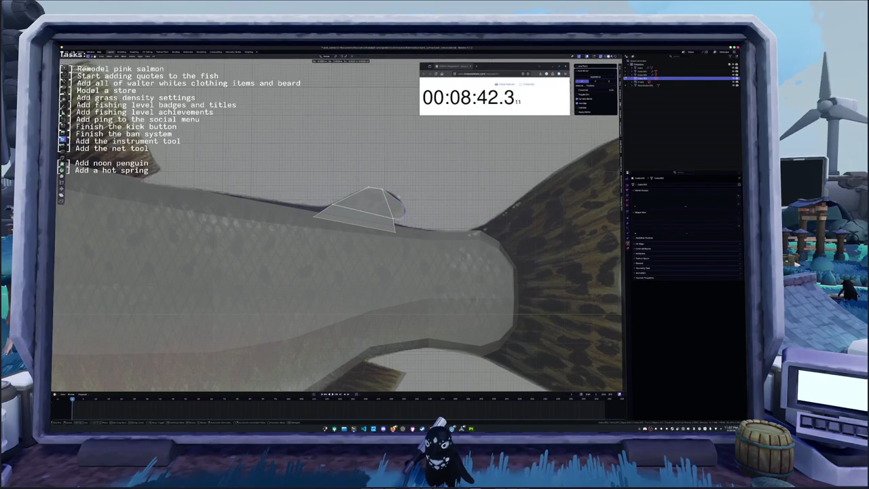
{"action": "left_click", "coordinate": [401, 207]}
Add a centred edge loop across the small fin and return to Object Mode.
{"action": "scroll", "coordinate": [400, 207], "scroll_direction": "up", "scroll_amount": 3}
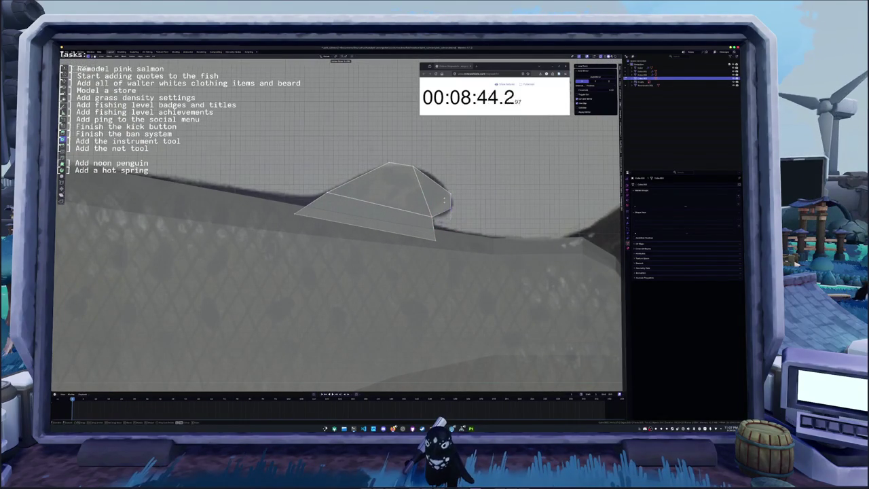
{"action": "left_click", "coordinate": [445, 199]}
{"action": "right_click", "coordinate": [445, 199]}
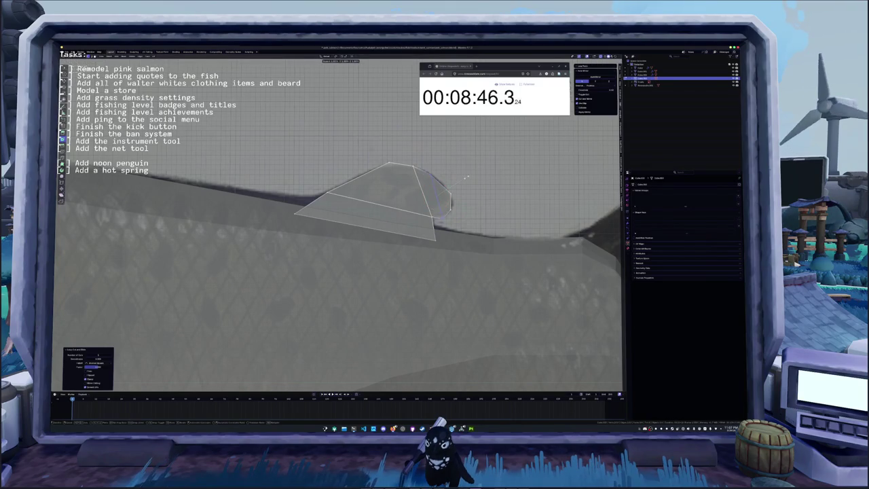
{"action": "key", "text": "Tab"}
{"action": "scroll", "coordinate": [414, 211], "scroll_direction": "down", "scroll_amount": 3}
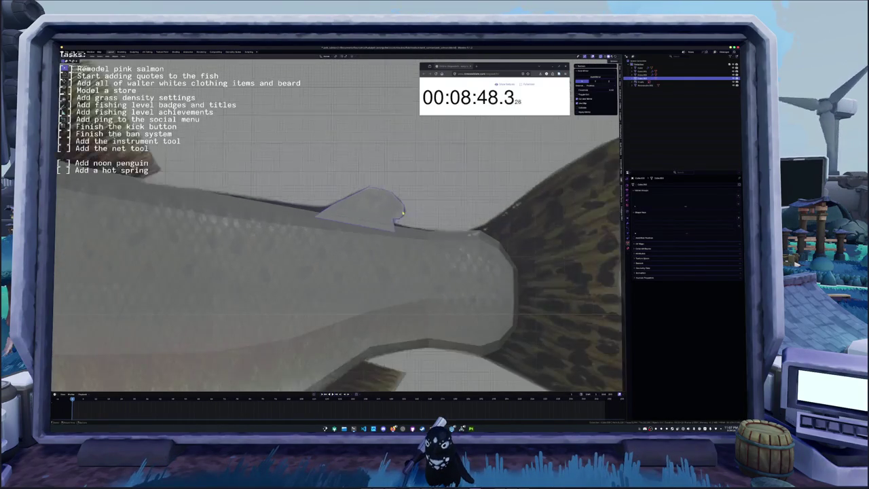
{"action": "key", "text": "Tab"}
{"action": "key", "text": "c"}
{"action": "key", "text": "Escape"}
{"action": "key", "text": "Tab"}
{"action": "scroll", "coordinate": [370, 217], "scroll_direction": "down", "scroll_amount": 4}
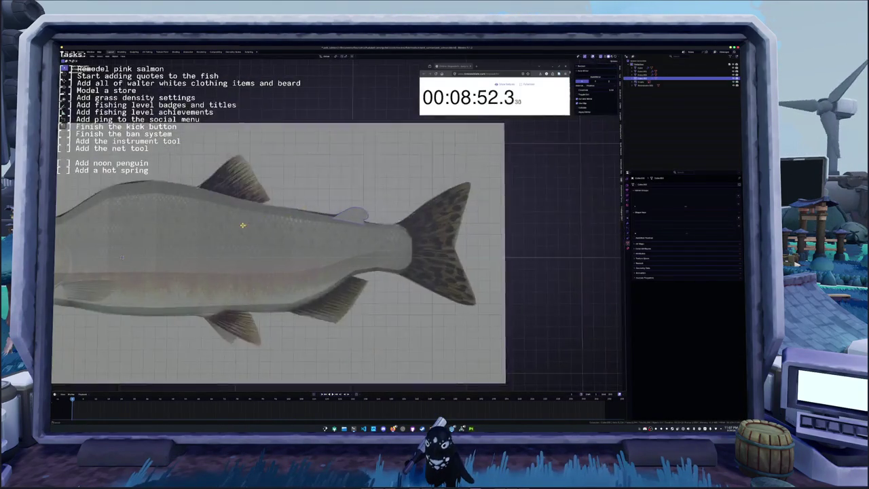
Separate the selected part of the salmon body into its own object and select it.
{"action": "left_click", "coordinate": [370, 220]}
{"action": "key", "text": "Tab"}
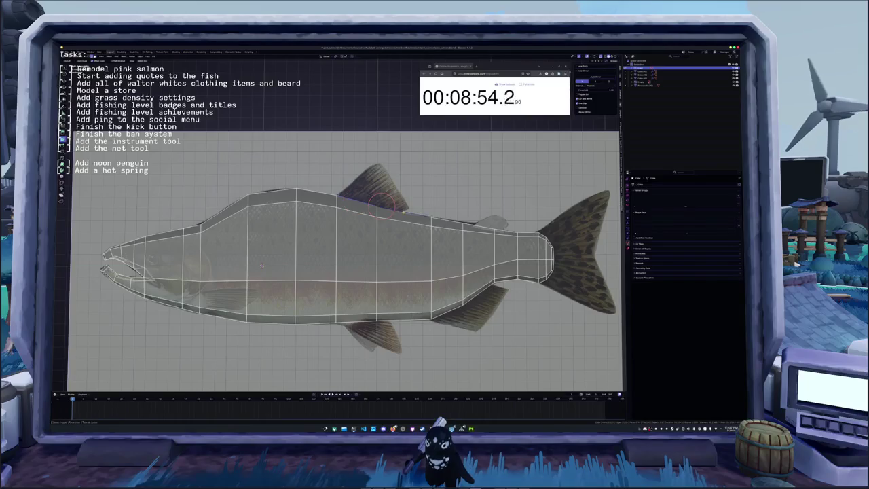
{"action": "key", "text": "Escape"}
{"action": "right_click", "coordinate": [390, 195]}
{"action": "left_click", "coordinate": [433, 192]}
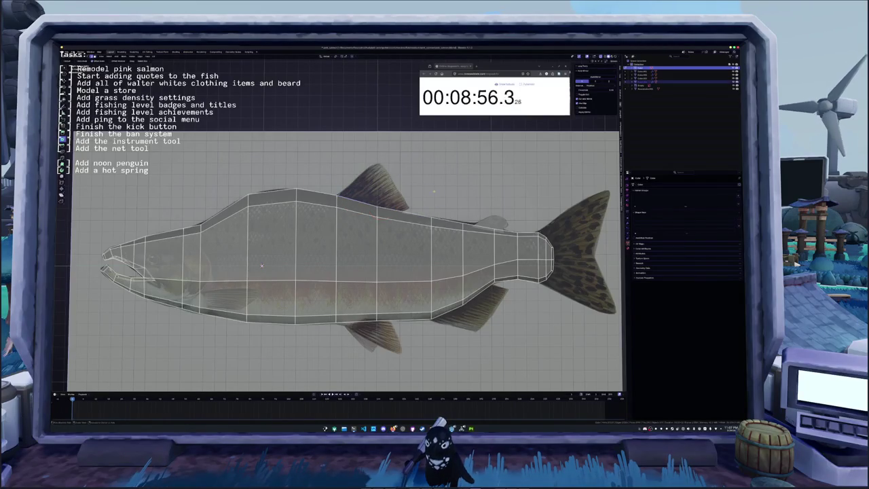
{"action": "key", "text": "Tab"}
{"action": "left_click", "coordinate": [414, 212]}
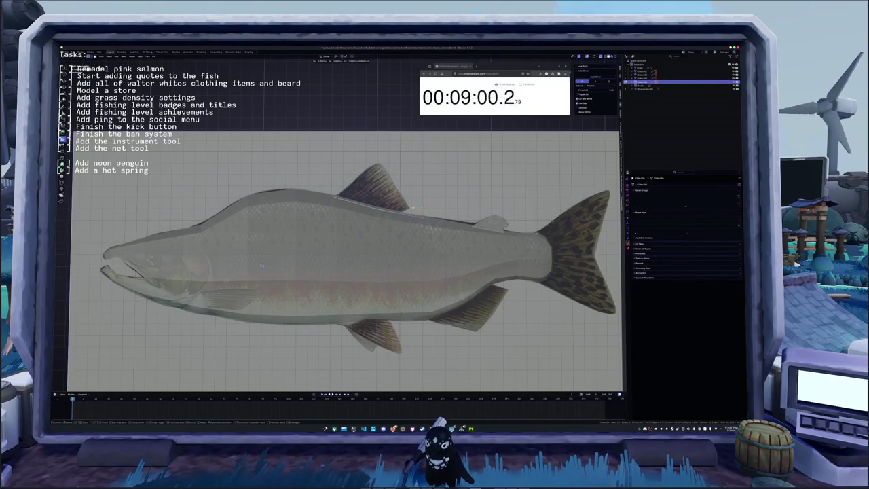
Extrude the back edge upward into a dorsal fin and position its top vertex.
{"action": "key", "text": "c"}
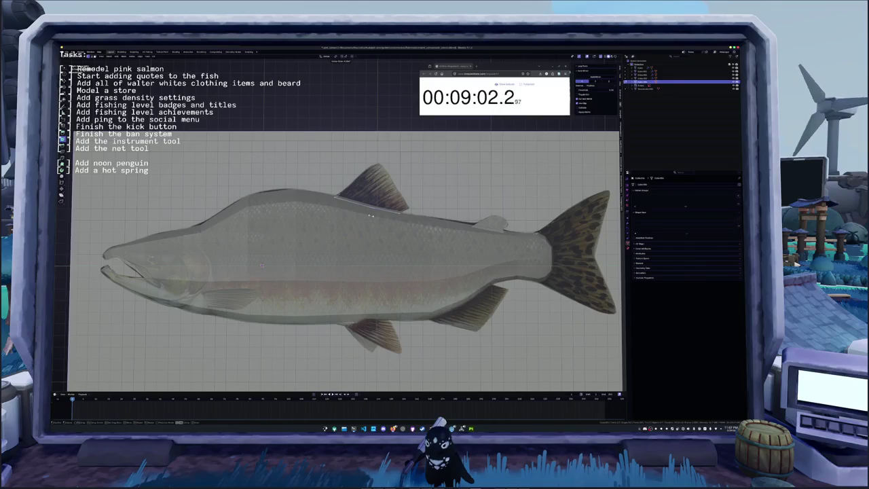
{"action": "key", "text": "e"}
{"action": "left_click", "coordinate": [421, 198]}
{"action": "key", "text": "g"}
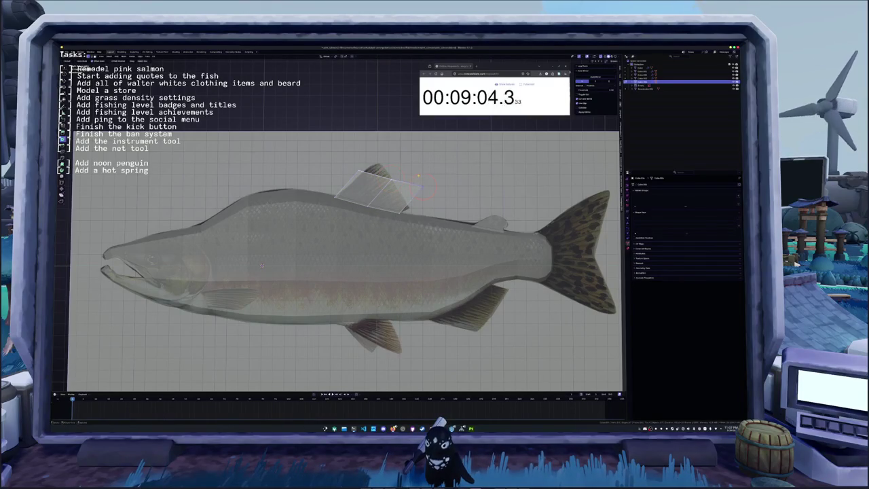
{"action": "key", "text": "KP_Decimal"}
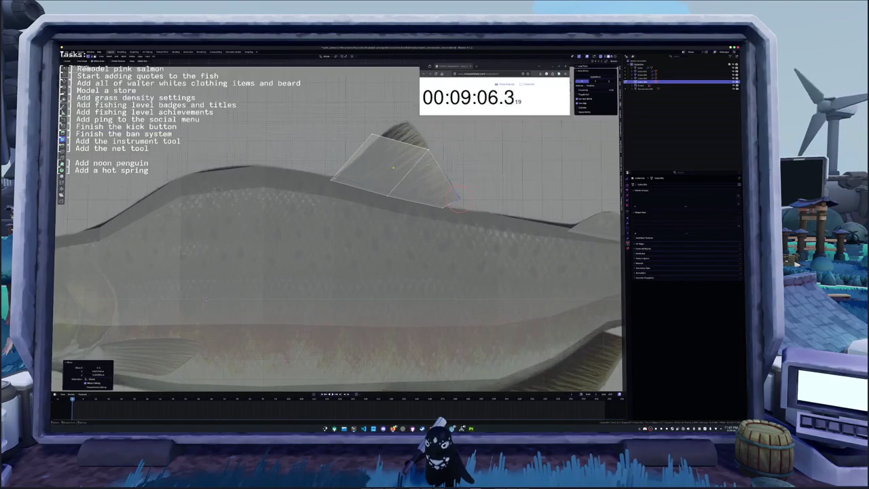
{"action": "left_click", "coordinate": [406, 187]}
{"action": "key", "text": "g"}
{"action": "key", "text": "g"}
{"action": "left_click", "coordinate": [333, 192]}
{"action": "key", "text": "g"}
{"action": "left_click", "coordinate": [401, 139]}
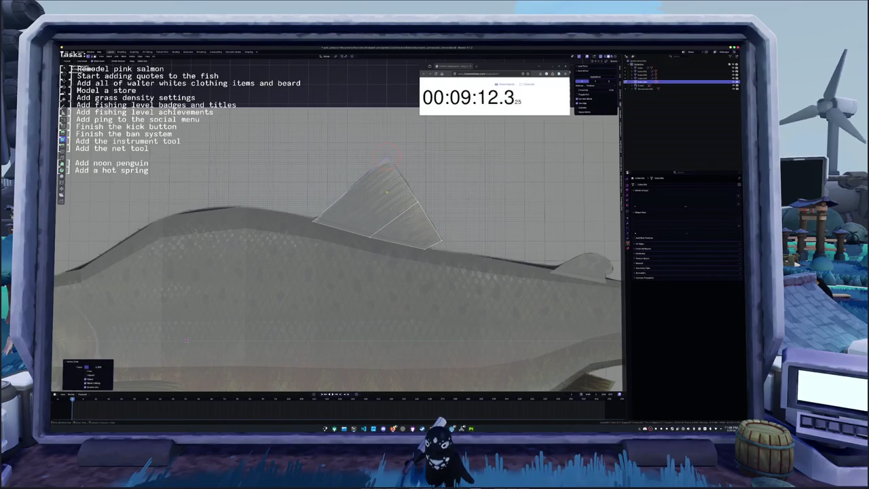
Add edge loops across the dorsal fin, inspect it, and exit Edit Mode.
{"action": "key", "text": "ctrl+r"}
{"action": "left_click", "coordinate": [363, 206]}
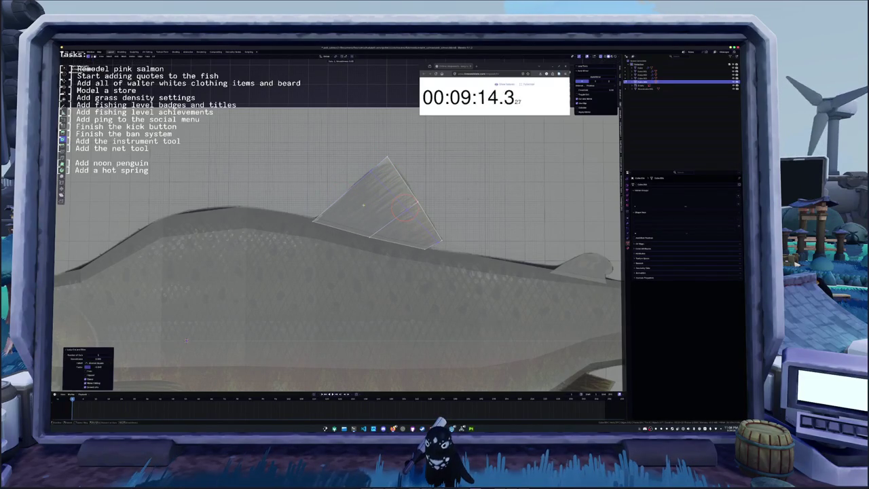
{"action": "key", "text": "ctrl+r"}
{"action": "left_click", "coordinate": [371, 178]}
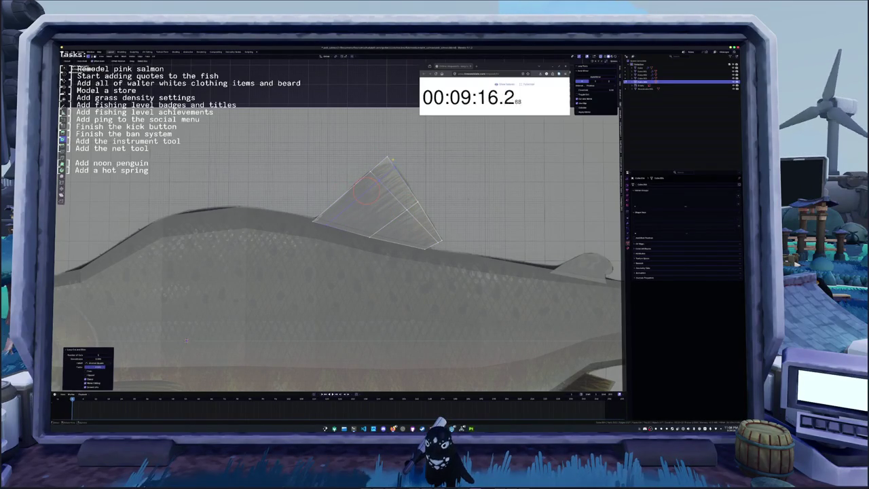
{"action": "middle_click_drag", "start_coordinate": [367, 193], "coordinate": [408, 130]}
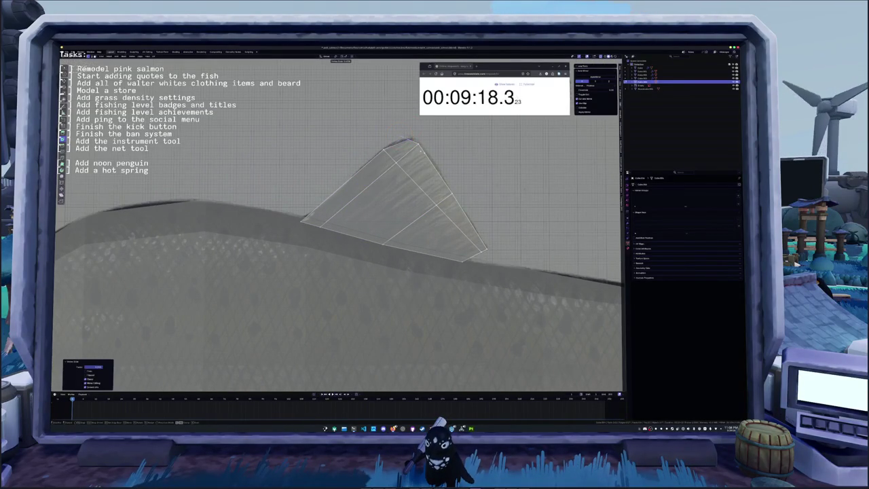
{"action": "key", "text": "Tab"}
{"action": "scroll", "coordinate": [353, 219], "scroll_direction": "down", "scroll_amount": 5}
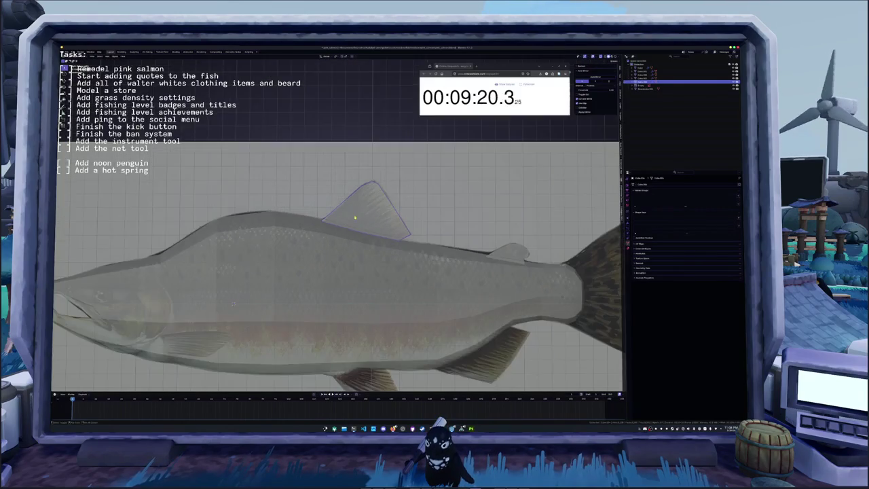
Isolate the head mesh in local view and show its modifiers.
{"action": "middle_click_drag", "start_coordinate": [354, 219], "coordinate": [436, 195], "text": "shift"}
{"action": "left_click", "coordinate": [453, 290]}
{"action": "key", "text": "Tab"}
{"action": "middle_click_drag", "start_coordinate": [453, 291], "coordinate": [411, 282], "text": "shift"}
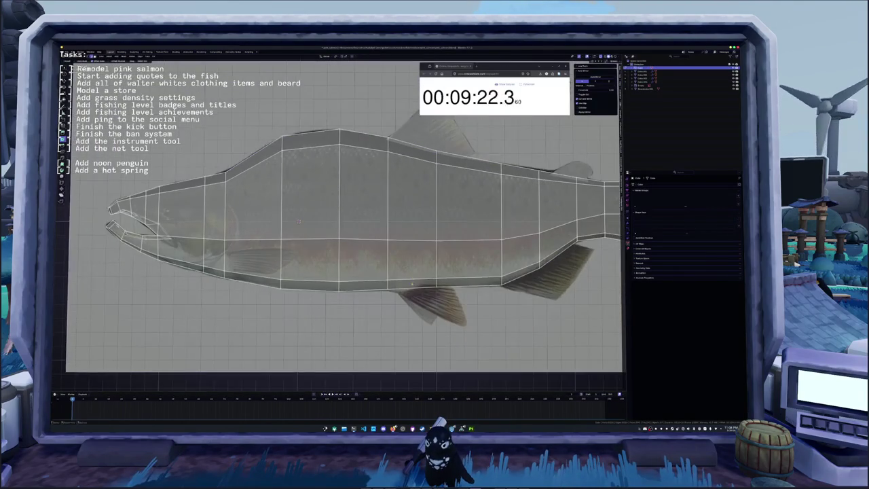
{"action": "right_click", "coordinate": [413, 289]}
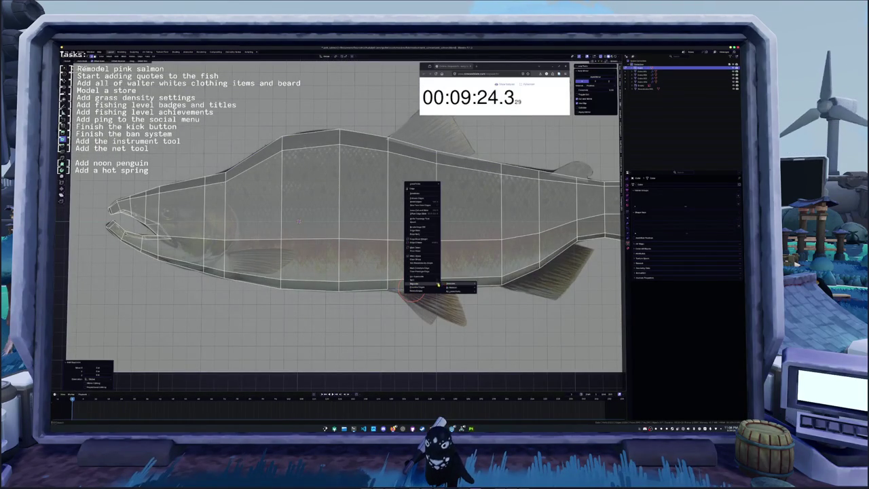
{"action": "key", "text": "Tab"}
{"action": "left_click", "coordinate": [419, 290]}
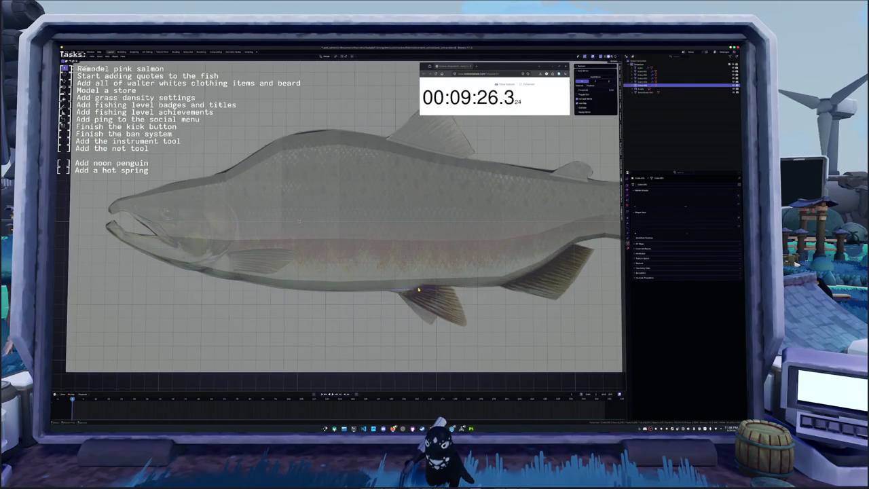
{"action": "key", "text": "KP_Divide"}
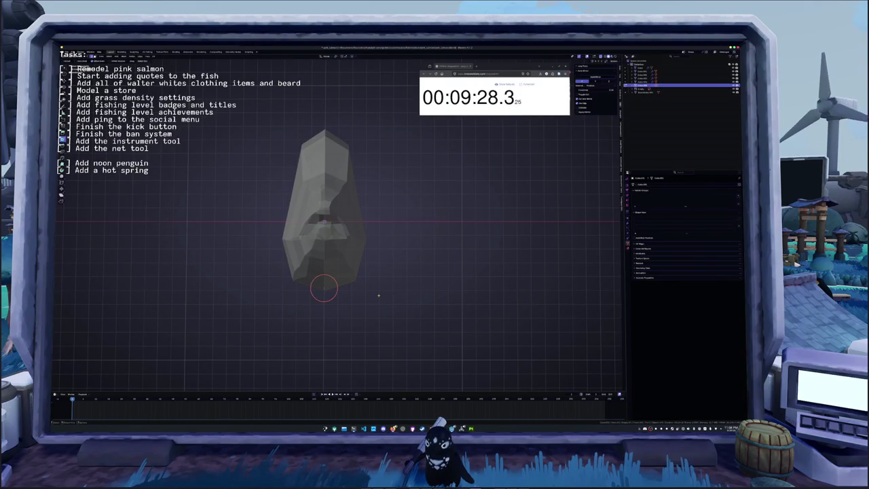
{"action": "left_click", "coordinate": [628, 225]}
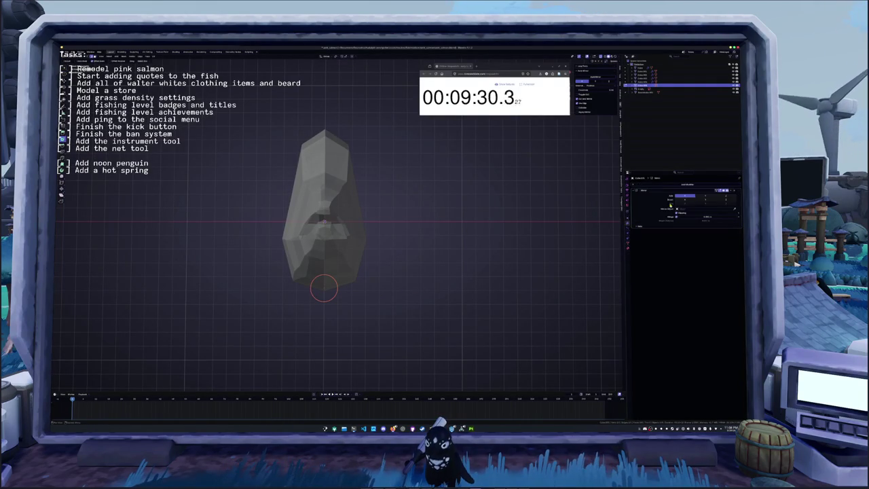
Shift the mesh slightly, then move it along the X axis into place.
{"action": "key", "text": "g"}
{"action": "left_click", "coordinate": [412, 258]}
{"action": "scroll", "coordinate": [396, 212], "scroll_direction": "up", "scroll_amount": 2}
{"action": "key", "text": "g"}
{"action": "key", "text": "x"}
{"action": "left_click", "coordinate": [370, 246]}
In side view, extrude a new face from the fin's top edge and place its tip vertex.
{"action": "key", "text": "KP_3"}
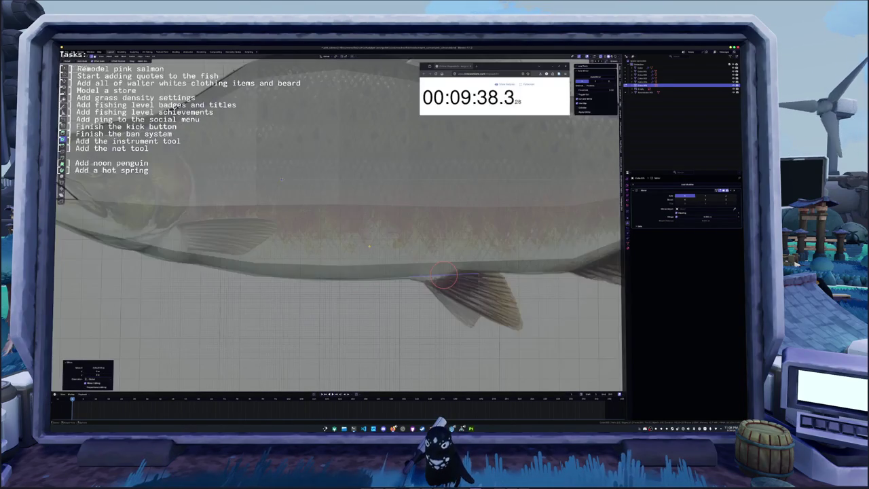
{"action": "middle_click_drag", "start_coordinate": [435, 250], "coordinate": [370, 244], "text": "shift"}
{"action": "key", "text": "g"}
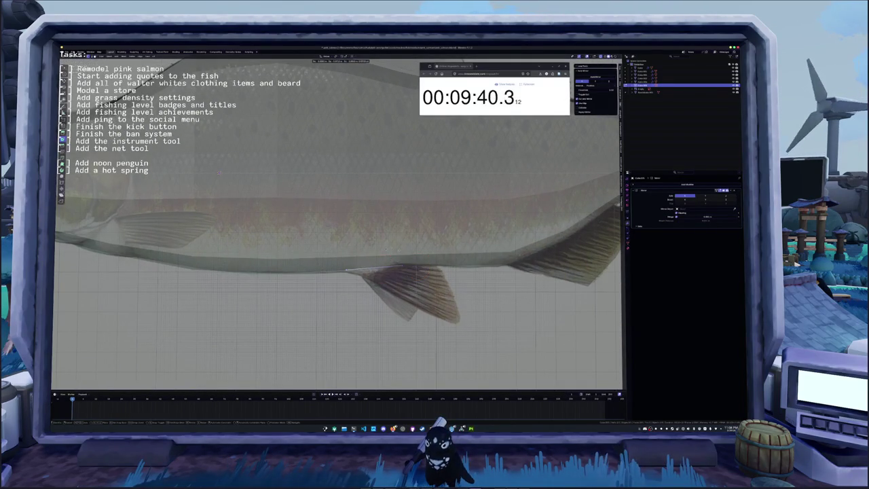
{"action": "left_click", "coordinate": [373, 246]}
{"action": "key", "text": "e"}
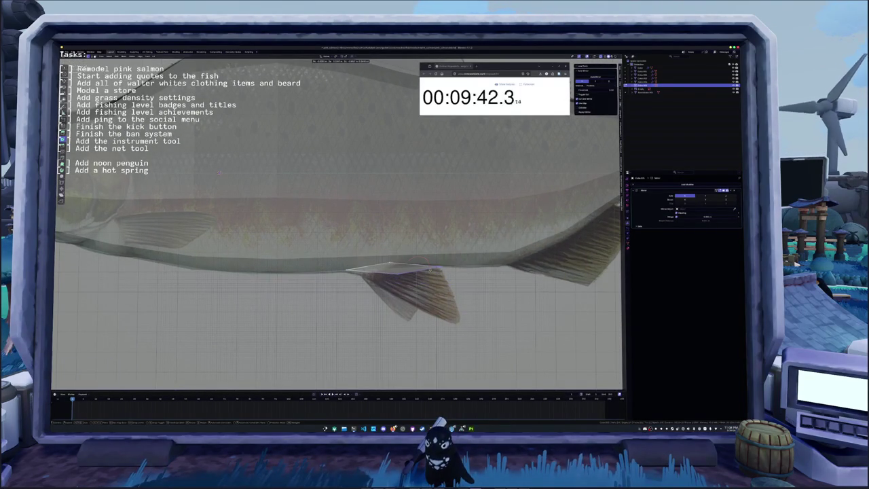
{"action": "left_click", "coordinate": [378, 293]}
{"action": "key", "text": "g"}
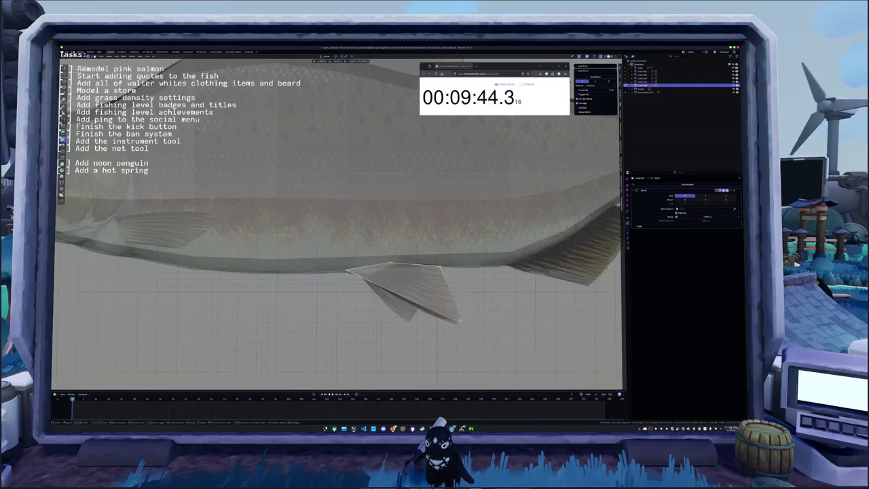
{"action": "left_click", "coordinate": [483, 340]}
Adjust the fin's top vertex and lower edge vertically to match the reference fin.
{"action": "left_click", "coordinate": [432, 272]}
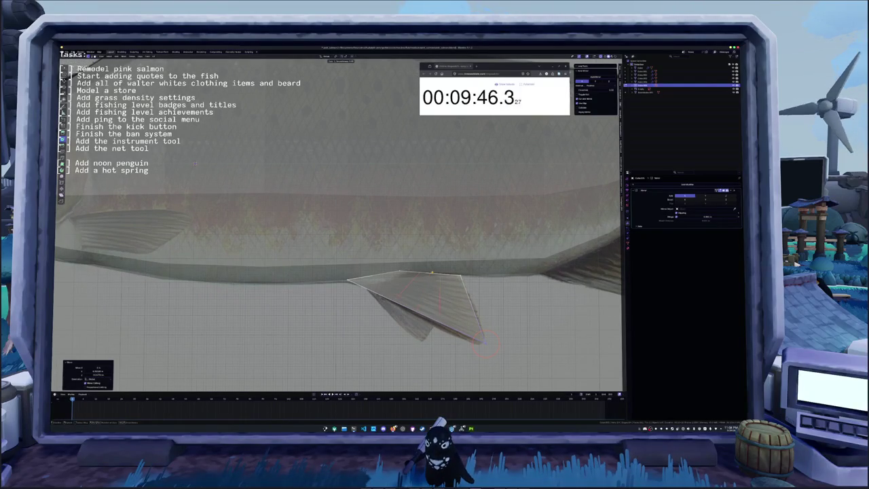
{"action": "scroll", "coordinate": [204, 166], "scroll_direction": "down", "scroll_amount": 2}
{"action": "key", "text": "g"}
{"action": "key", "text": "z"}
{"action": "left_click", "coordinate": [440, 285]}
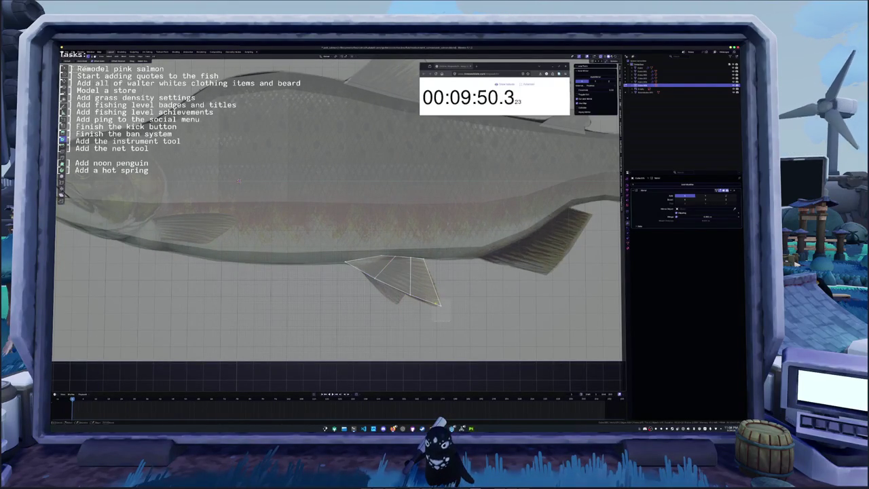
{"action": "left_click", "coordinate": [440, 309]}
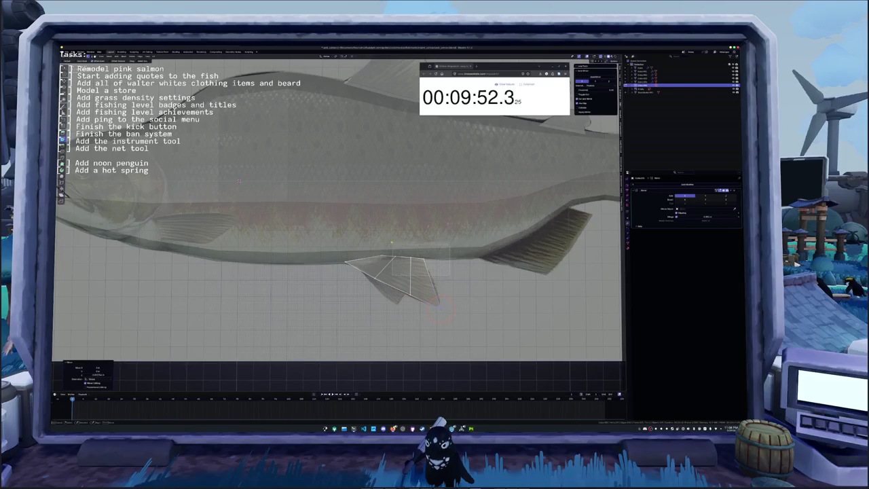
{"action": "key", "text": "g"}
{"action": "key", "text": "z"}
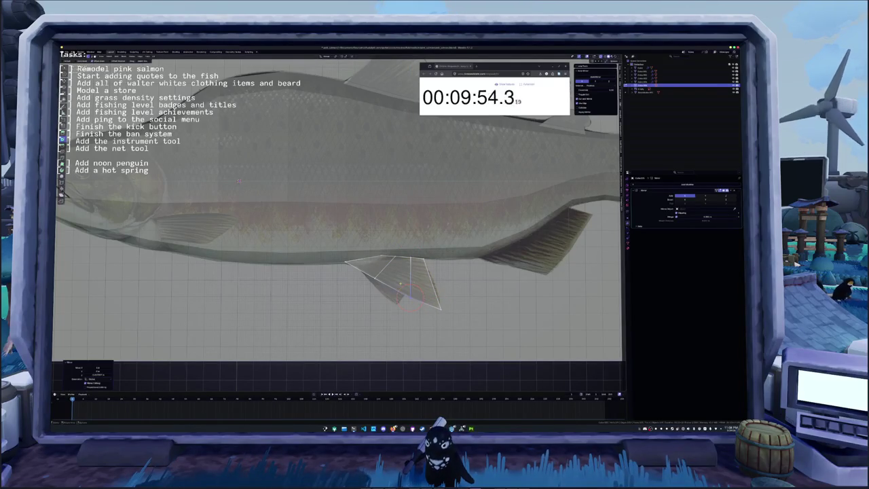
{"action": "key", "text": "KP_1"}
{"action": "left_click", "coordinate": [411, 277]}
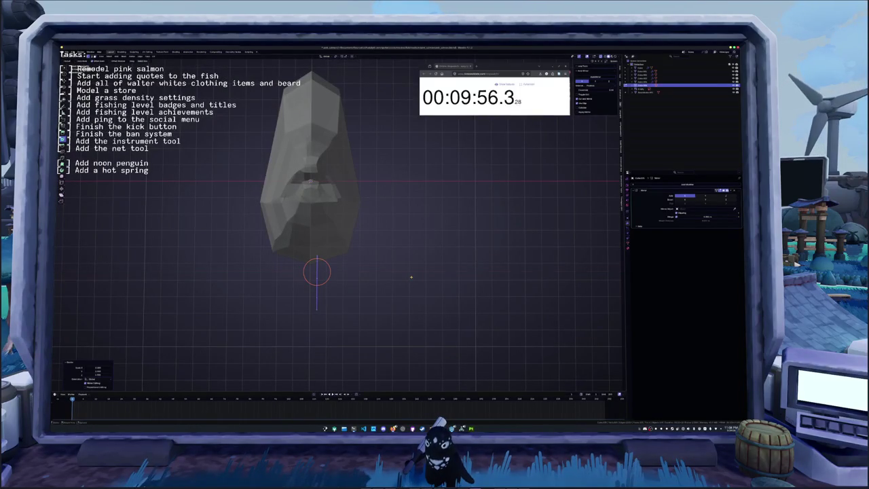
Tilt the fin with R and R Z, then move it sideways away from the body.
{"action": "key", "text": "r"}
{"action": "left_click", "coordinate": [417, 278]}
{"action": "middle_click_drag", "start_coordinate": [417, 278], "coordinate": [407, 292]}
{"action": "key", "text": "r"}
{"action": "key", "text": "z"}
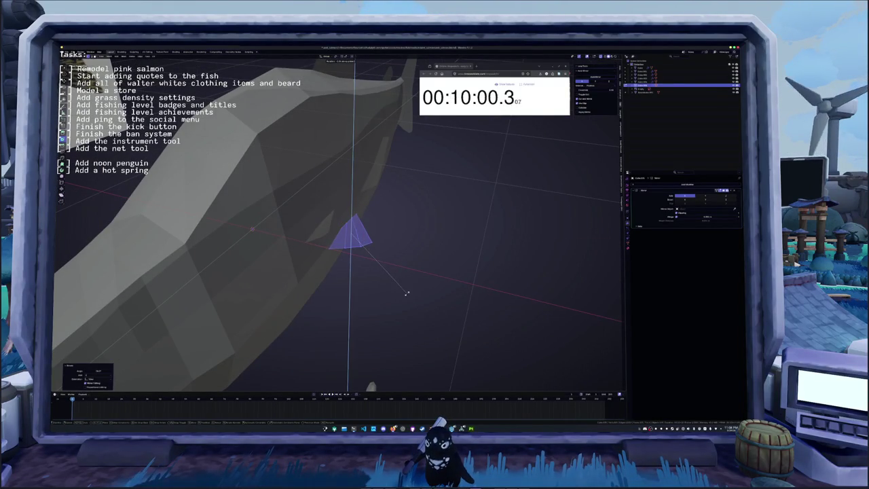
{"action": "left_click", "coordinate": [404, 298]}
{"action": "key", "text": "KP_1"}
{"action": "key", "text": "g"}
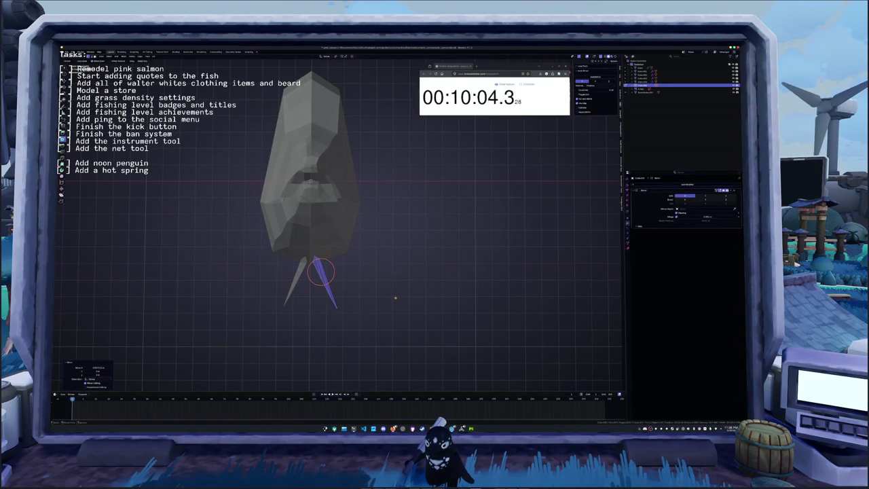
Return to side view with X-ray on and open the salmon body mesh for editing.
{"action": "key", "text": "KP_3"}
{"action": "scroll", "coordinate": [242, 193], "scroll_direction": "down", "scroll_amount": 3}
{"action": "middle_click_drag", "start_coordinate": [241, 193], "coordinate": [268, 203]}
{"action": "key", "text": "KP_3"}
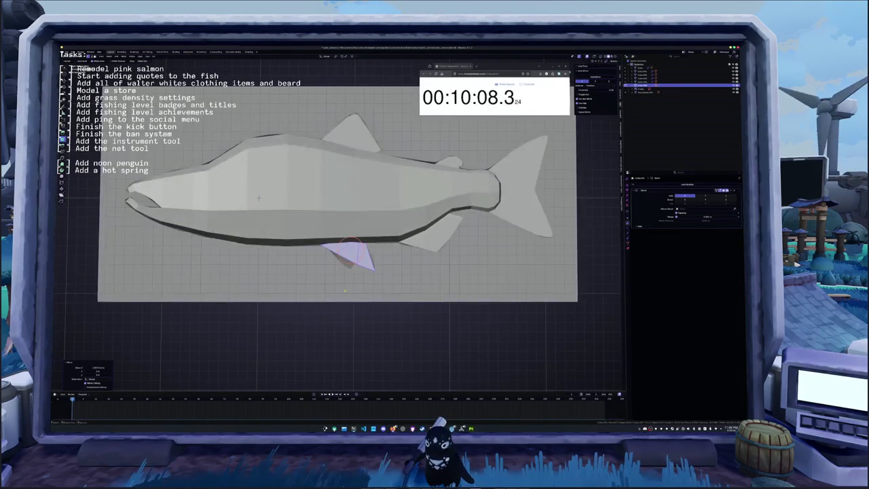
{"action": "key", "text": "alt+z"}
{"action": "scroll", "coordinate": [373, 257], "scroll_direction": "up", "scroll_amount": 2}
{"action": "scroll", "coordinate": [373, 257], "scroll_direction": "up", "scroll_amount": 2}
{"action": "left_click", "coordinate": [373, 257]}
{"action": "key", "text": "Tab"}
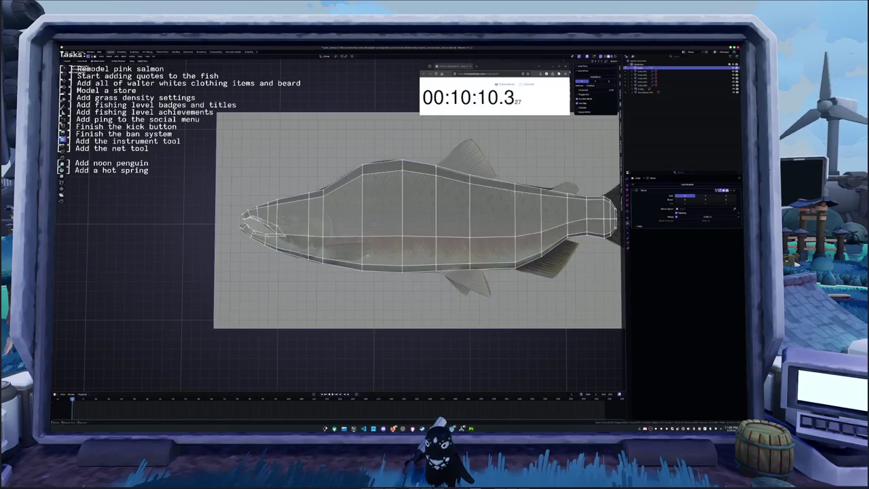
Soft-move part of the mesh, then scale the selection in front view.
{"action": "right_click", "coordinate": [323, 253]}
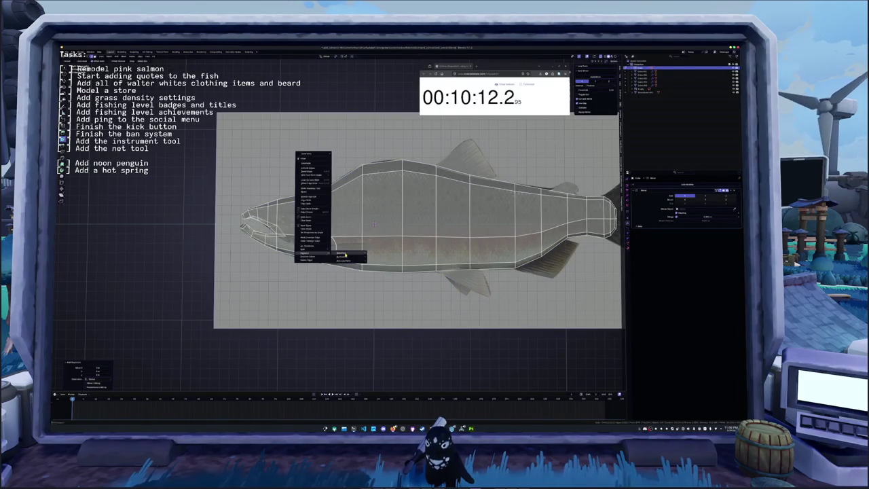
{"action": "left_click", "coordinate": [313, 249]}
{"action": "key", "text": "Tab"}
{"action": "key", "text": "Tab"}
{"action": "mouse_move", "coordinate": [323, 250]}
{"action": "middle_mouse_down"}
{"action": "mouse_move", "coordinate": [349, 249]}
{"action": "mouse_move", "coordinate": [326, 244]}
{"action": "middle_mouse_up"}
{"action": "key", "text": "g"}
{"action": "left_click", "coordinate": [345, 248]}
{"action": "key", "text": "KP_1"}
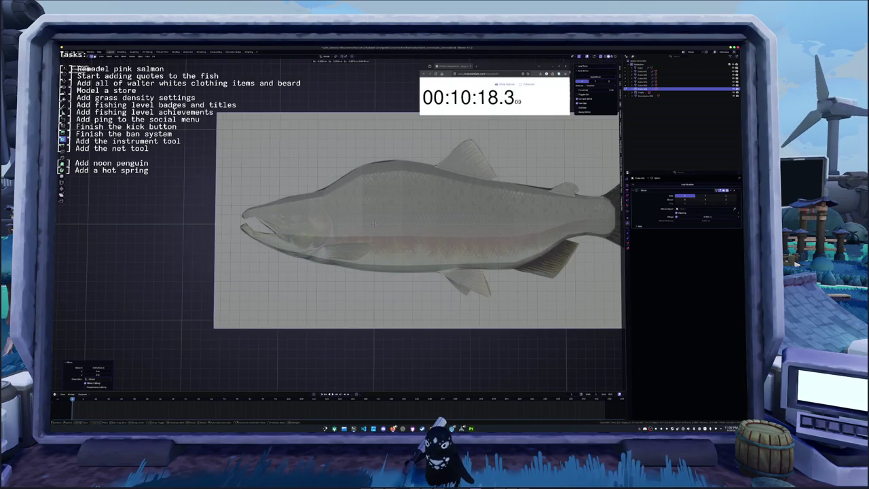
{"action": "key", "text": "s"}
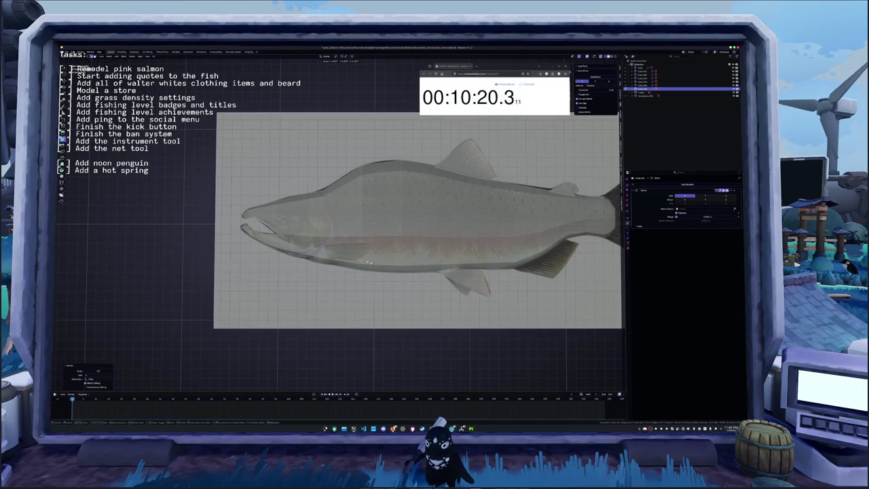
{"action": "left_click", "coordinate": [373, 264]}
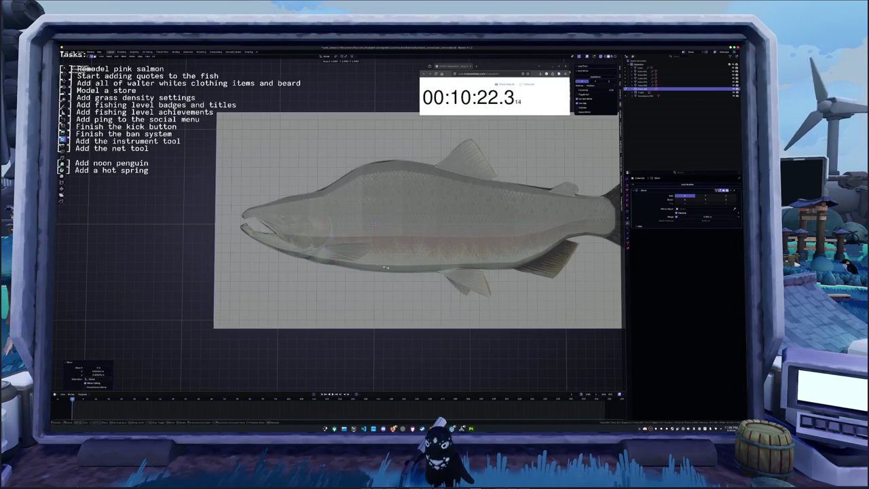
Extrude a new quad and position it vertically over the reference.
{"action": "key", "text": "KP_3"}
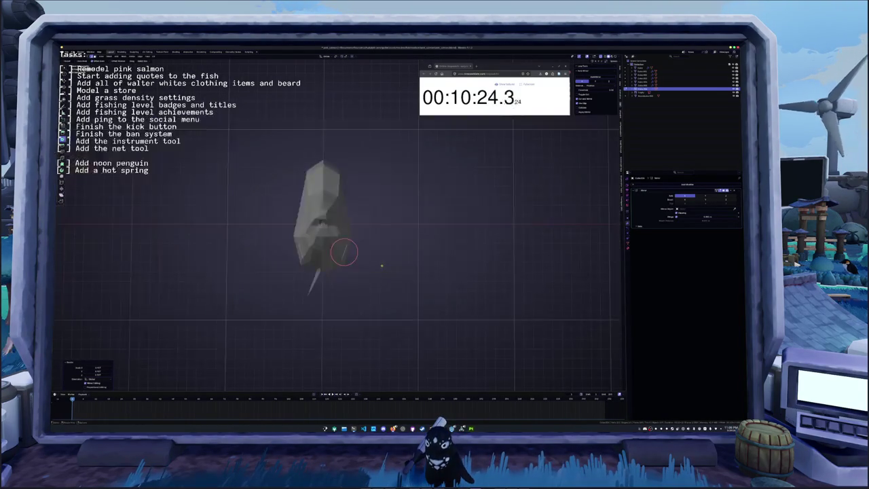
{"action": "key", "text": "e"}
{"action": "key", "text": "KP_1"}
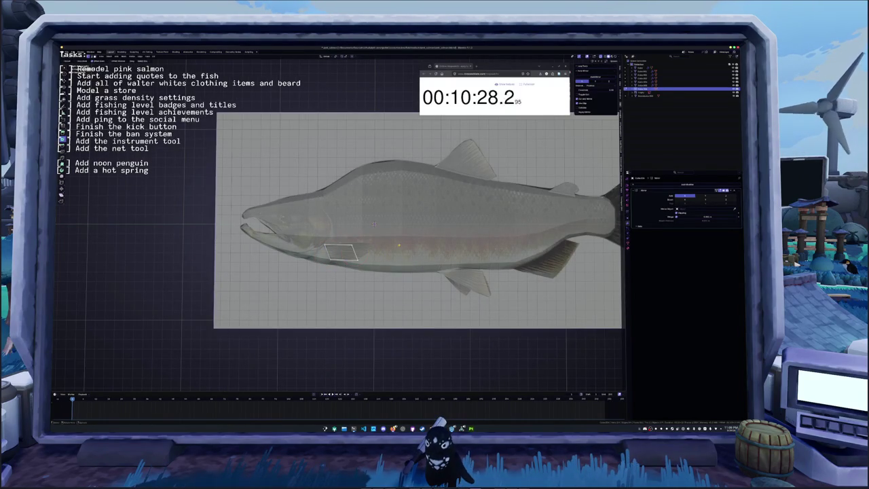
{"action": "key", "text": "g"}
{"action": "scroll", "coordinate": [374, 223], "scroll_direction": "up", "scroll_amount": 2}
{"action": "scroll", "coordinate": [380, 225], "scroll_direction": "up", "scroll_amount": 2}
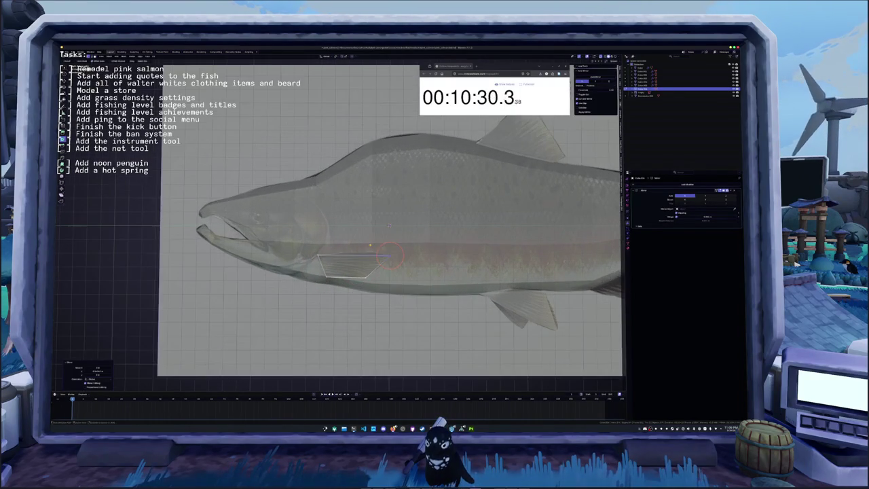
{"action": "left_click", "coordinate": [389, 225]}
{"action": "key", "text": "g"}
{"action": "key", "text": "z"}
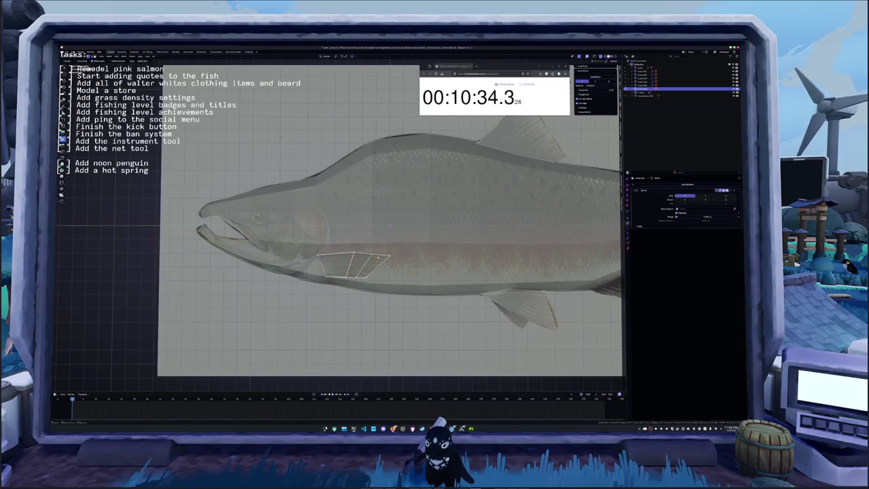
{"action": "left_click", "coordinate": [390, 225]}
{"action": "middle_click_drag", "start_coordinate": [390, 225], "coordinate": [394, 206], "text": "shift"}
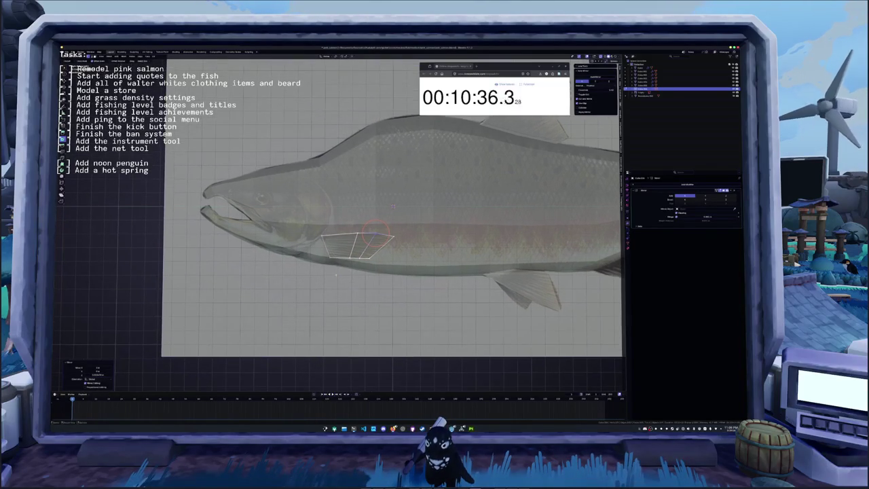
Brush-select the fin faces behind the head and rotate them around the X axis.
{"action": "key", "text": "c"}
{"action": "left_click", "coordinate": [359, 258]}
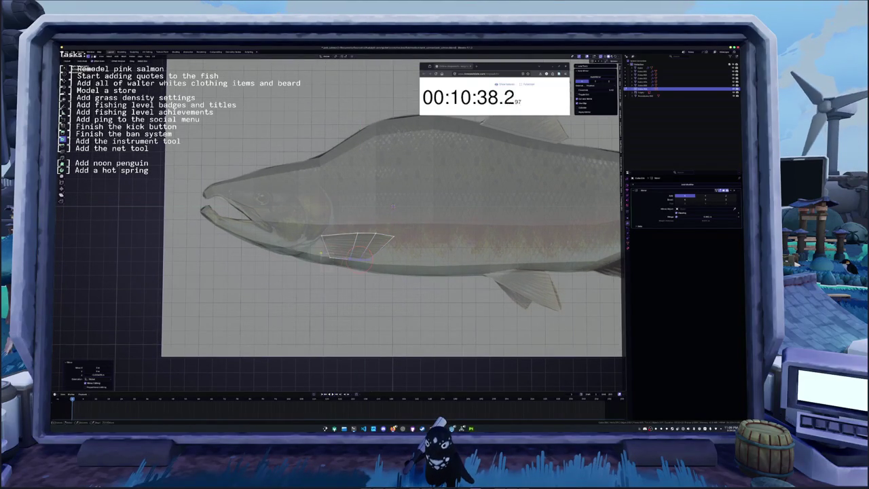
{"action": "left_click_drag", "start_coordinate": [358, 258], "coordinate": [319, 248]}
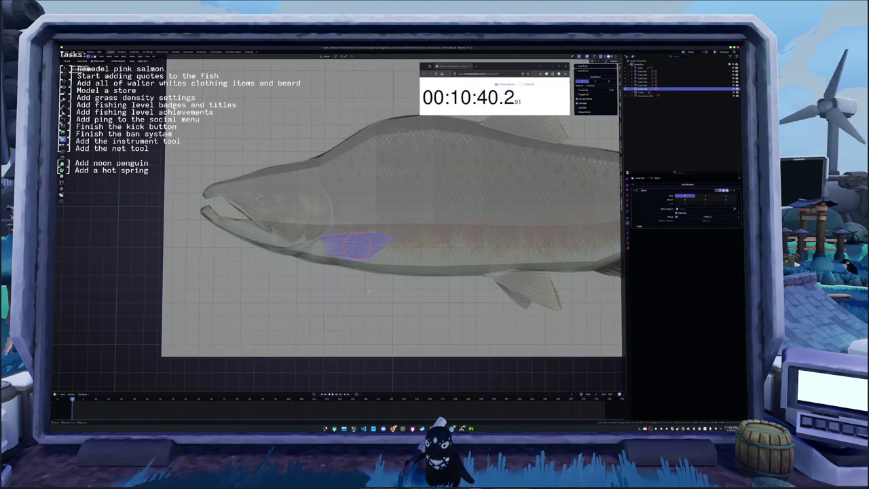
{"action": "key", "text": "KP_1"}
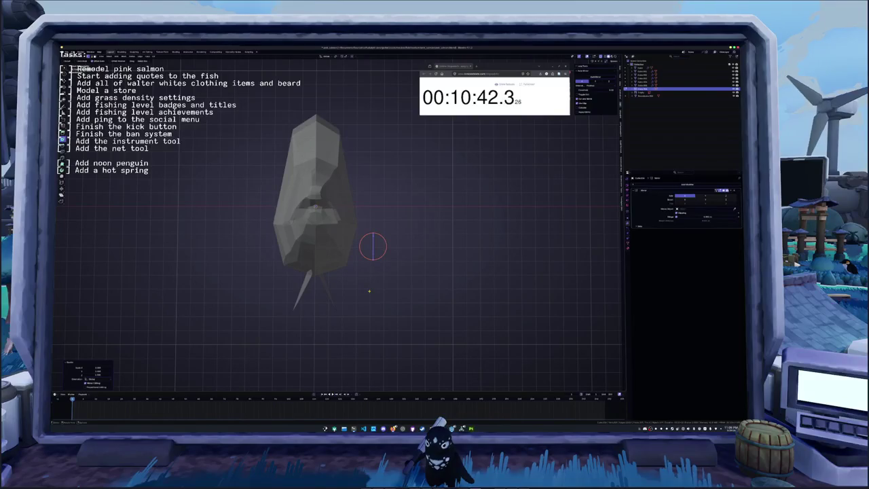
{"action": "key", "text": "KP_7"}
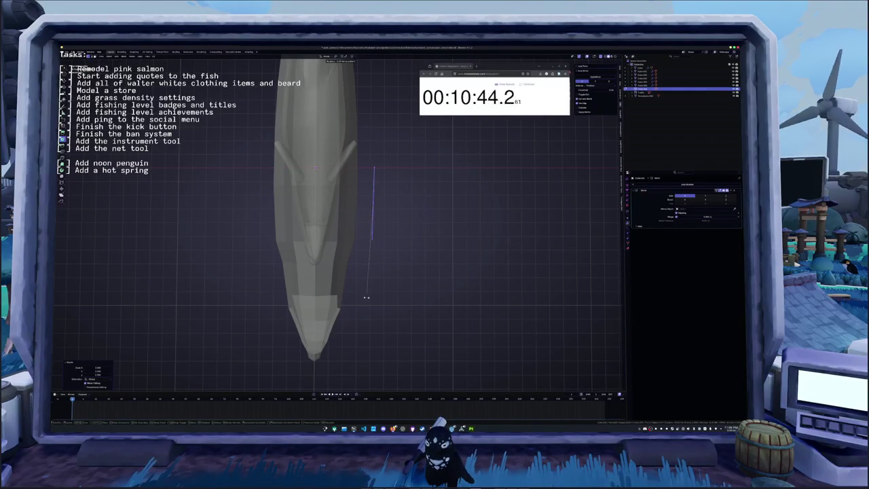
{"action": "key", "text": "KP_1"}
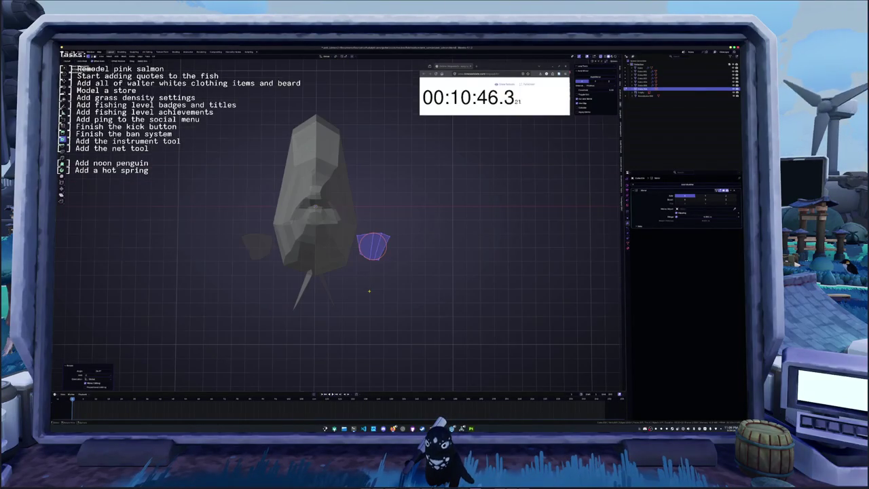
{"action": "key", "text": "r"}
{"action": "key", "text": "x"}
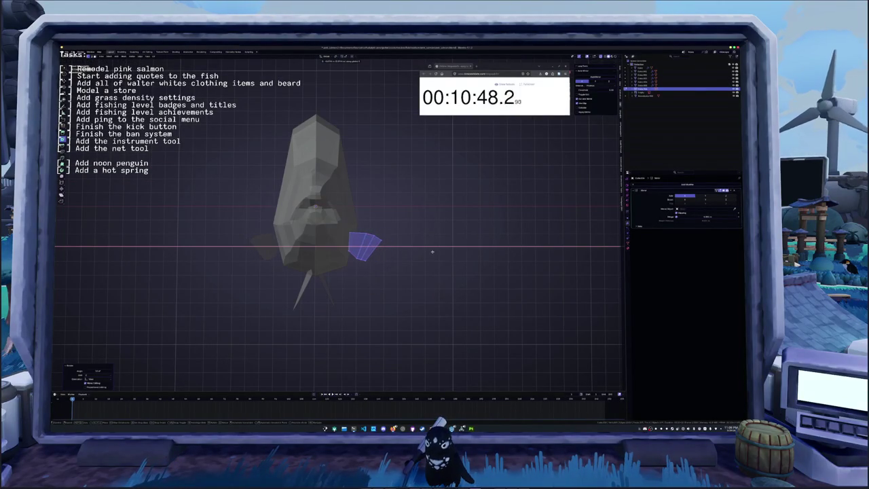
{"action": "left_click", "coordinate": [432, 252]}
Lower the fin and refine its rotation so it splays almost horizontally.
{"action": "middle_click_drag", "start_coordinate": [435, 255], "coordinate": [459, 273]}
{"action": "key", "text": "g"}
{"action": "key", "text": "z"}
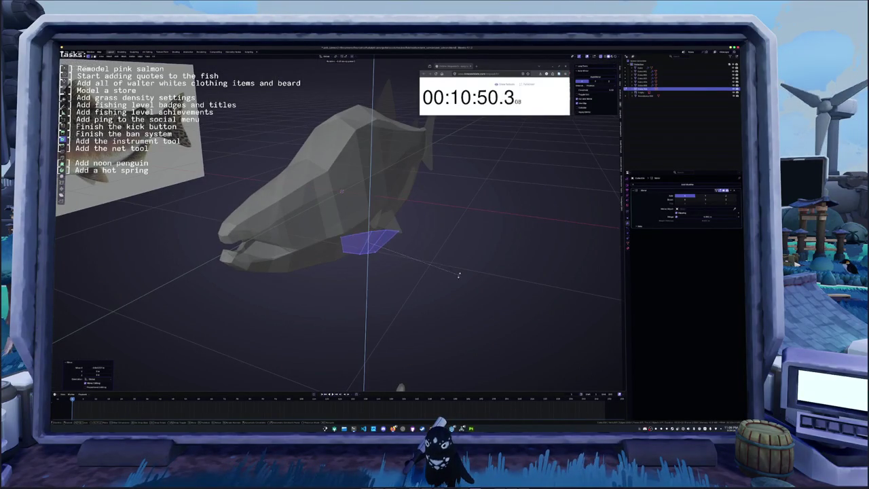
{"action": "left_click", "coordinate": [455, 290]}
{"action": "key", "text": "r"}
{"action": "key", "text": "x"}
{"action": "key", "text": "z"}
{"action": "key", "text": "x"}
{"action": "left_click", "coordinate": [457, 300]}
Select the fish mesh in side view and re-enter edit mode.
{"action": "key", "text": "Tab"}
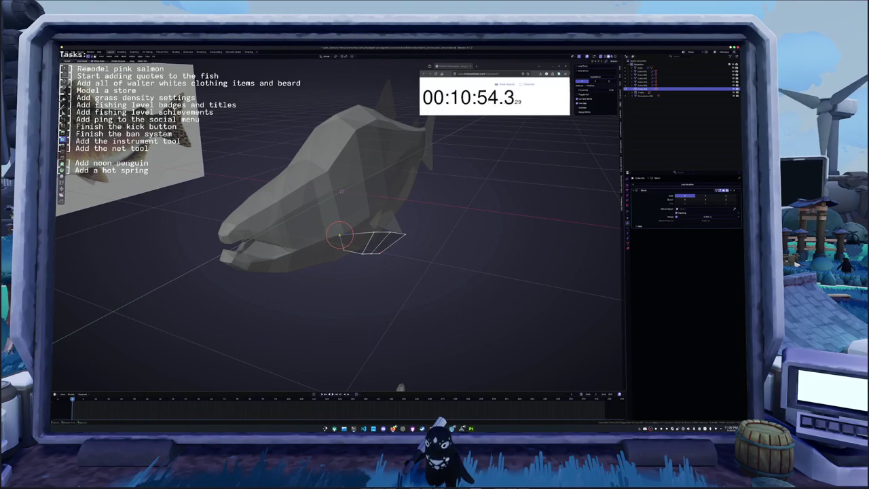
{"action": "scroll", "coordinate": [345, 235], "scroll_direction": "down", "scroll_amount": 3}
{"action": "middle_click_drag", "start_coordinate": [345, 235], "coordinate": [398, 291]}
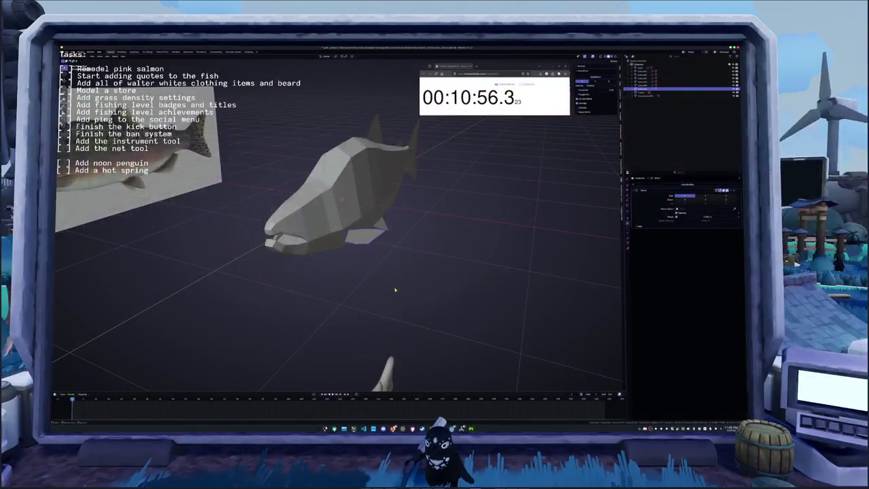
{"action": "left_click", "coordinate": [341, 199]}
{"action": "key", "text": "KP_3"}
{"action": "key", "text": "Tab"}
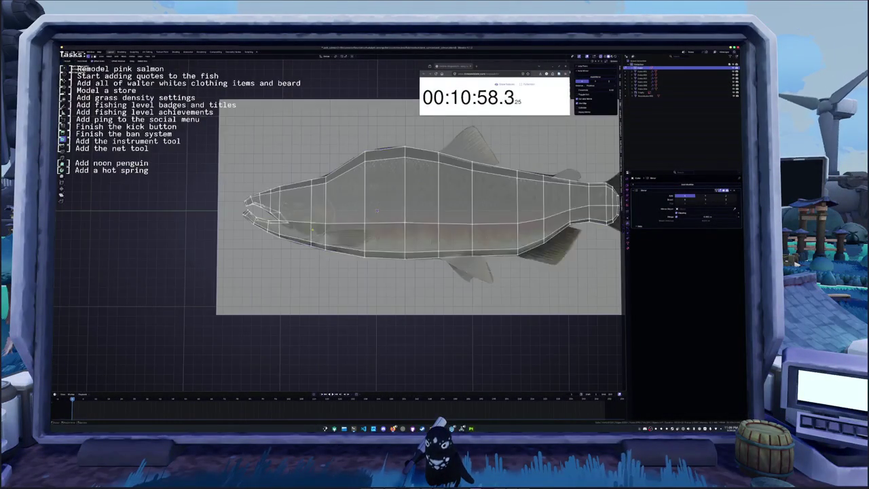
Add a loop cut on the head and slide the edge loop into position.
{"action": "middle_click_drag", "start_coordinate": [392, 206], "coordinate": [482, 230], "text": "shift"}
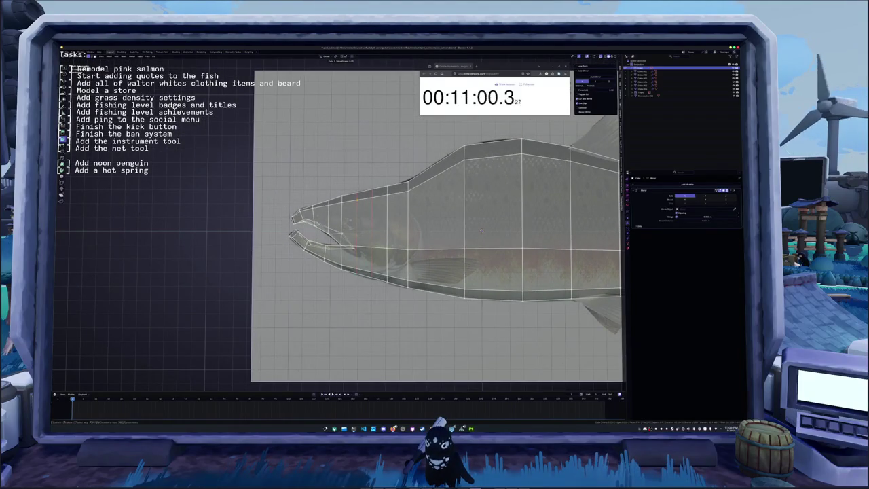
{"action": "key", "text": "ctrl+r"}
{"action": "left_click", "coordinate": [482, 232]}
{"action": "mouse_move", "coordinate": [482, 232]}
{"action": "middle_mouse_down"}
{"action": "mouse_move", "coordinate": [368, 217]}
{"action": "mouse_move", "coordinate": [305, 224]}
{"action": "middle_mouse_up"}
{"action": "key", "text": "alt+z"}
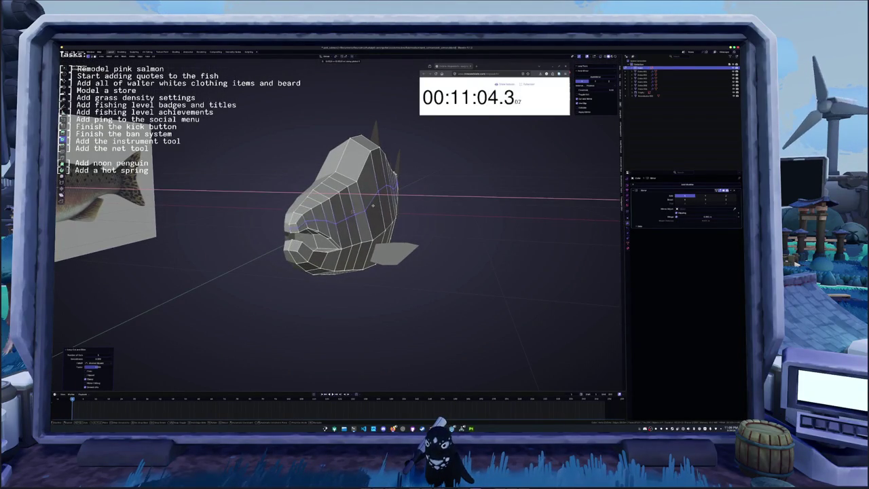
{"action": "left_click", "coordinate": [373, 204], "text": "alt"}
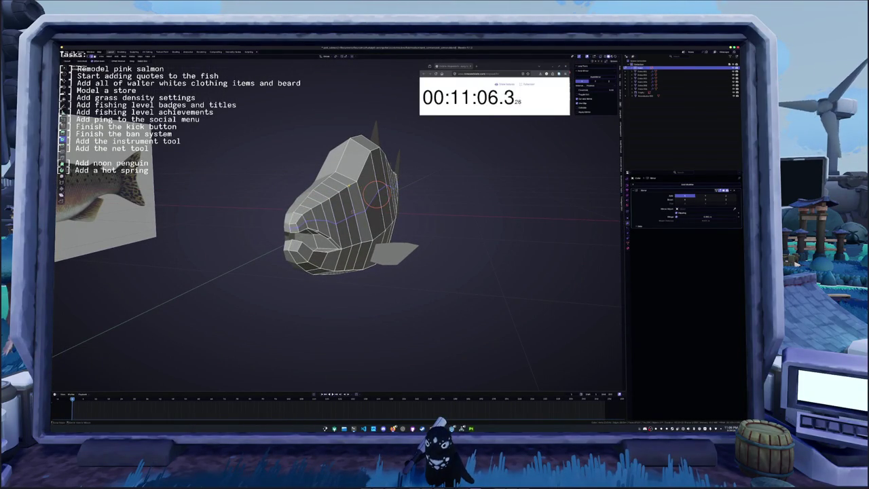
{"action": "middle_click_drag", "start_coordinate": [373, 205], "coordinate": [360, 191]}
{"action": "key", "text": "g"}
{"action": "key", "text": "g"}
{"action": "left_click", "coordinate": [373, 178]}
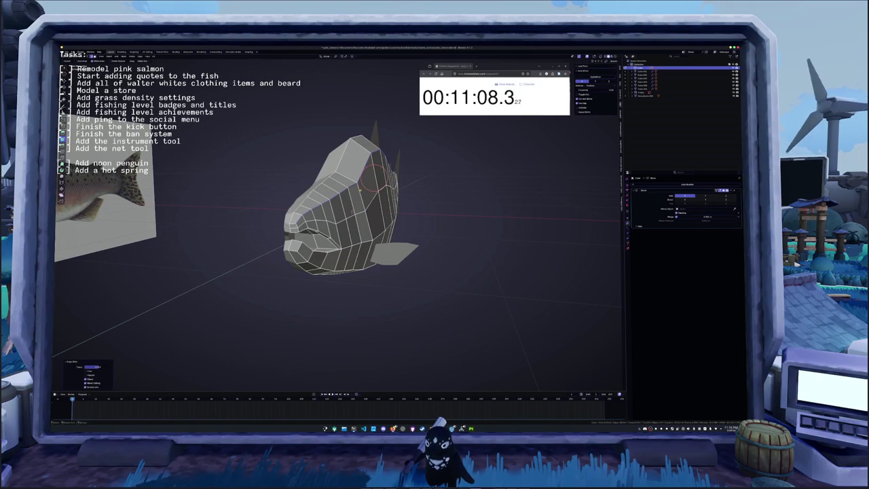
{"action": "key", "text": "alt+z"}
{"action": "key", "text": "KP_3"}
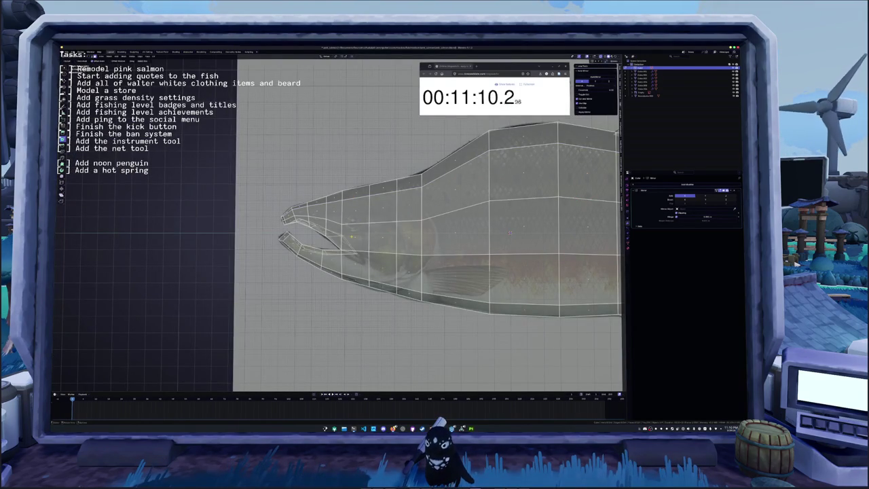
Inset the three selected jaw faces and thicken the inset.
{"action": "left_click", "coordinate": [366, 249]}
{"action": "left_click", "coordinate": [332, 244], "text": "shift"}
{"action": "left_click", "coordinate": [338, 227], "text": "shift"}
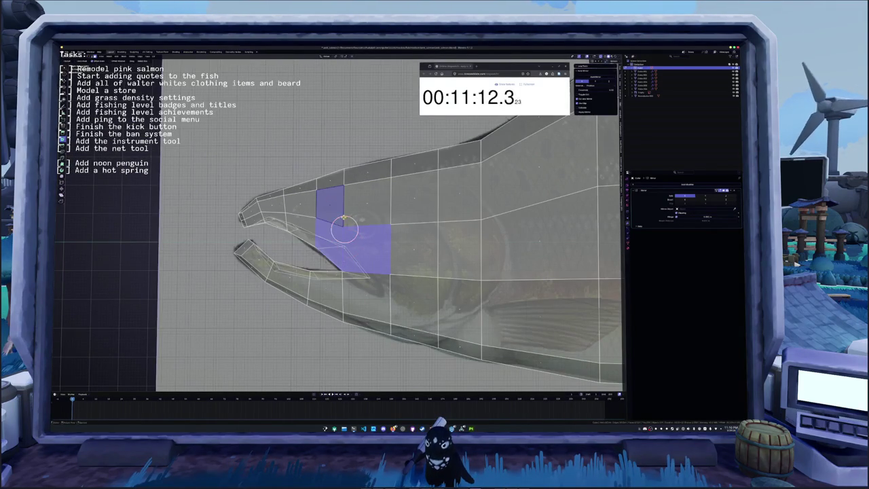
{"action": "scroll", "coordinate": [367, 230], "scroll_direction": "down", "scroll_amount": 2}
{"action": "key", "text": "i"}
{"action": "left_click", "coordinate": [469, 242]}
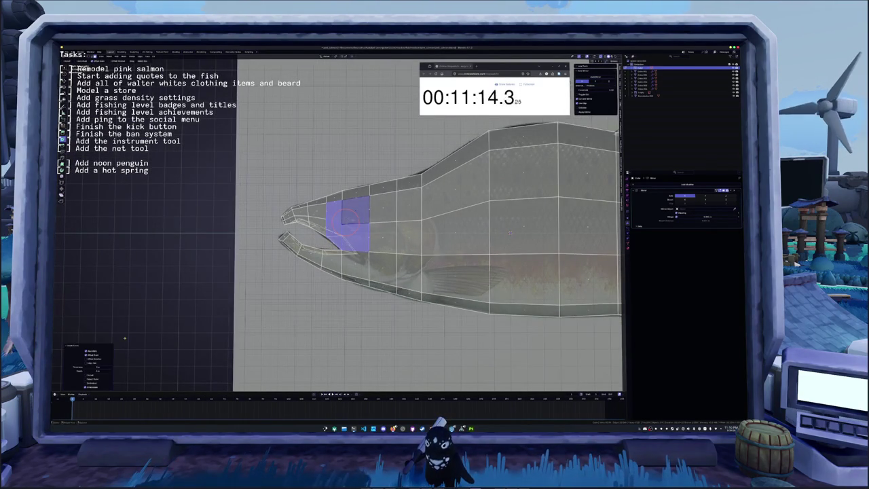
{"action": "left_click_drag", "start_coordinate": [98, 368], "coordinate": [105, 368]}
{"action": "left_click", "coordinate": [348, 219]}
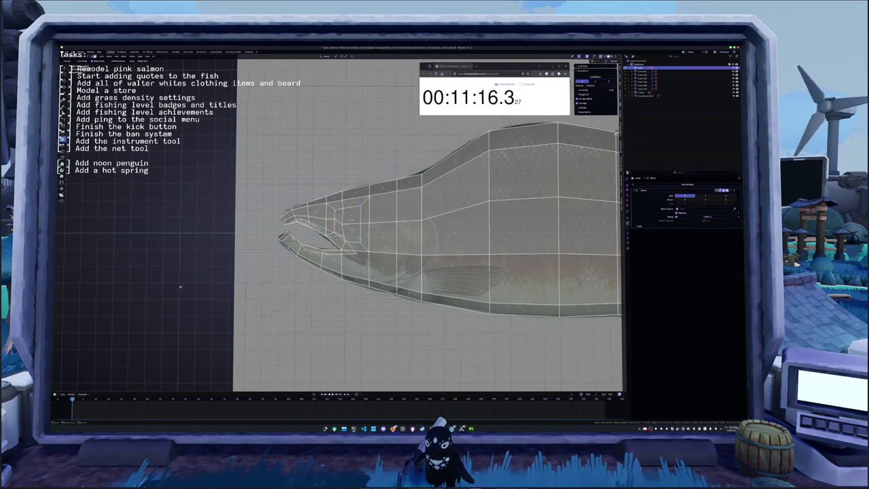
Fill the eye edge loop with a face and inset it.
{"action": "scroll", "coordinate": [347, 219], "scroll_direction": "up", "scroll_amount": 3}
{"action": "left_click", "coordinate": [361, 255], "text": "alt"}
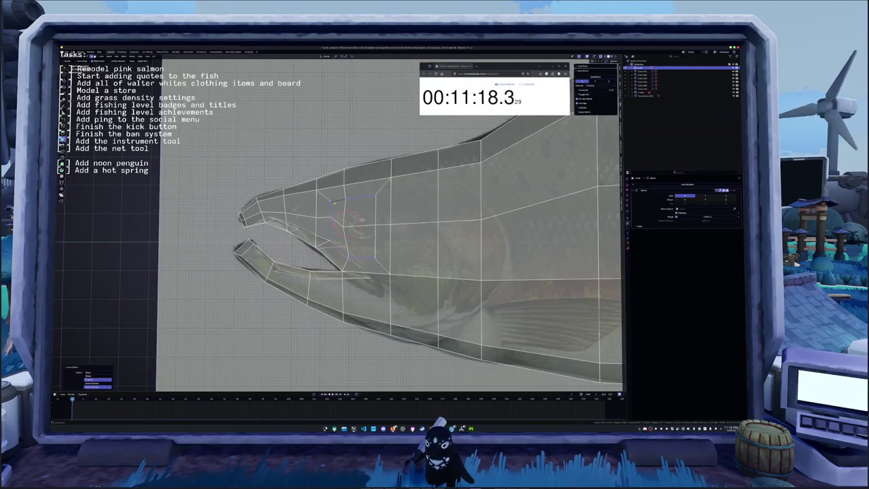
{"action": "key", "text": "f"}
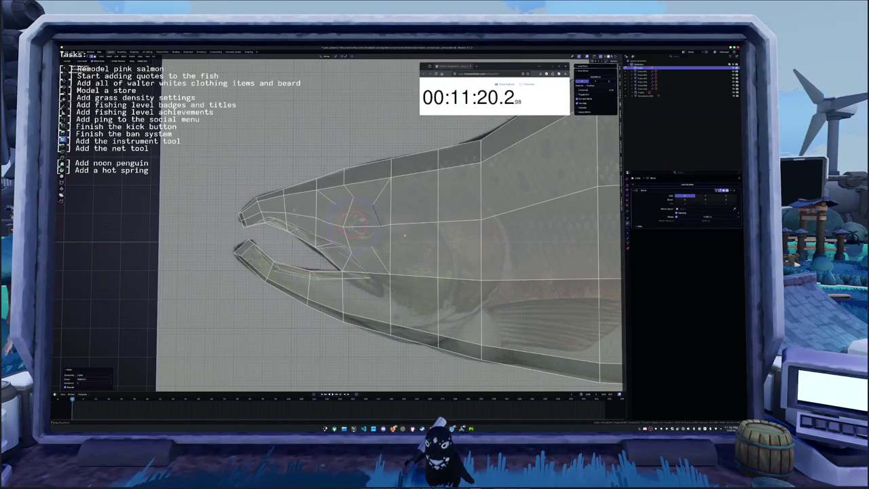
{"action": "key", "text": "i"}
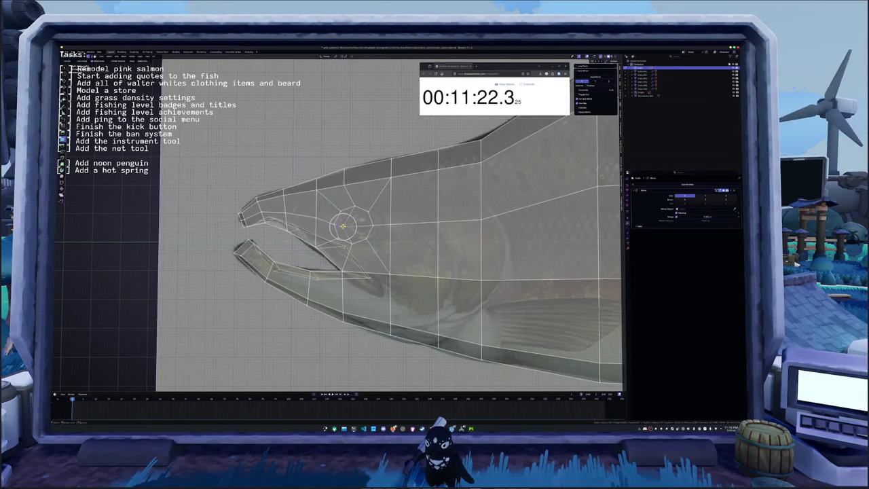
{"action": "left_click", "coordinate": [348, 223]}
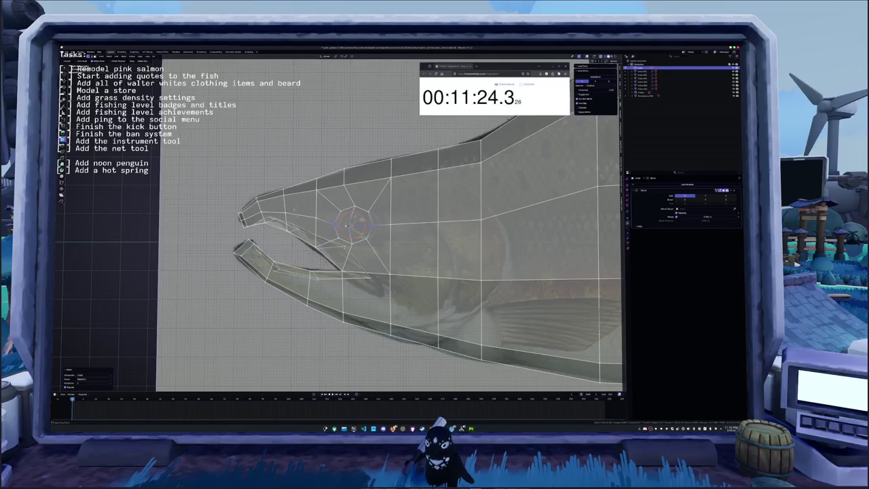
{"action": "left_click", "coordinate": [354, 223]}
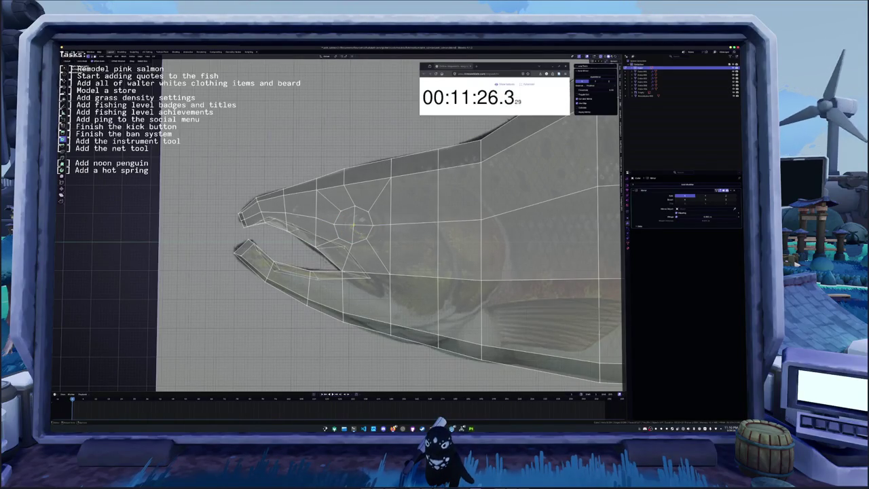
Knife-cut from the eye up to the head's top edge, then select the eye octagon face.
{"action": "left_click_drag", "start_coordinate": [351, 223], "coordinate": [360, 223]}
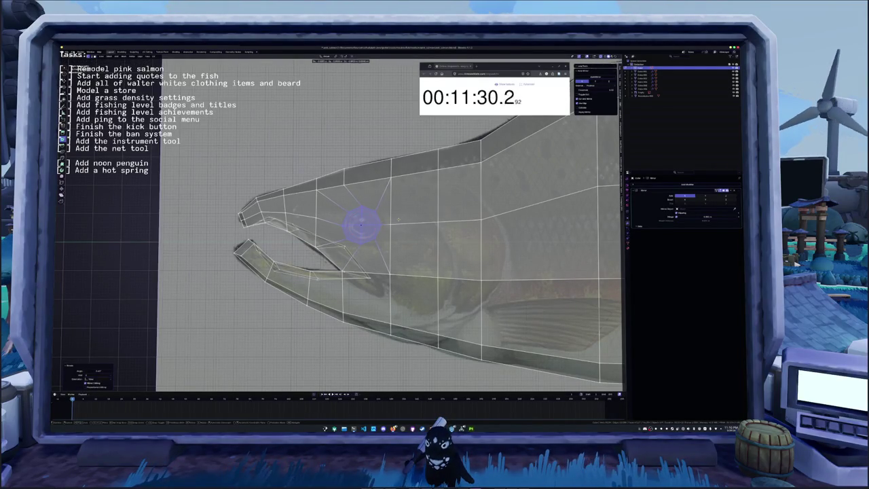
{"action": "left_click_drag", "start_coordinate": [362, 223], "coordinate": [362, 224]}
{"action": "key", "text": "k"}
{"action": "left_click", "coordinate": [361, 170]}
{"action": "key", "text": "Return"}
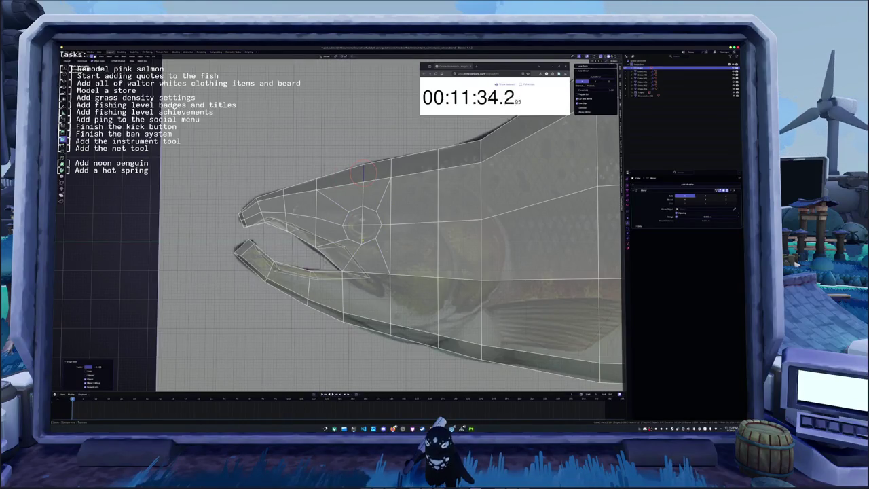
{"action": "scroll", "coordinate": [361, 170], "scroll_direction": "up", "scroll_amount": 1}
{"action": "scroll", "coordinate": [332, 155], "scroll_direction": "up", "scroll_amount": 1}
{"action": "left_click", "coordinate": [329, 234]}
Inset the octagonal eye face and offset it along its normal.
{"action": "key", "text": "i"}
{"action": "left_click", "coordinate": [331, 228]}
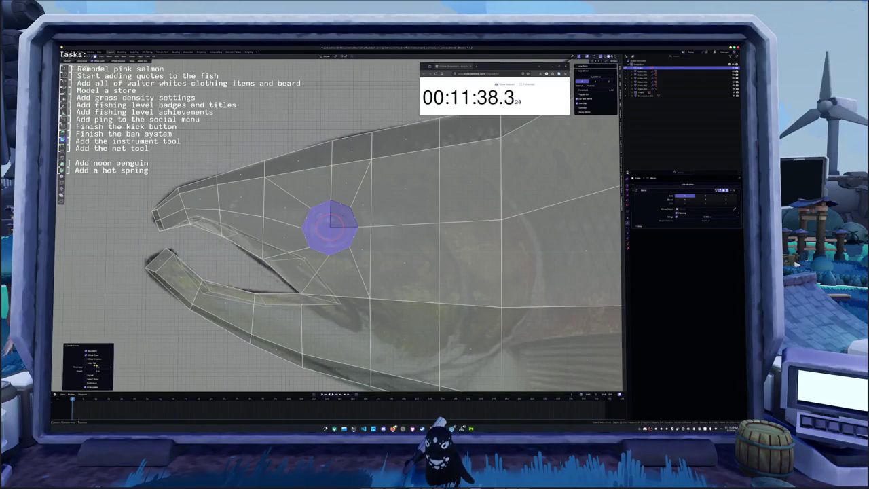
{"action": "middle_click_drag", "start_coordinate": [331, 228], "coordinate": [397, 221]}
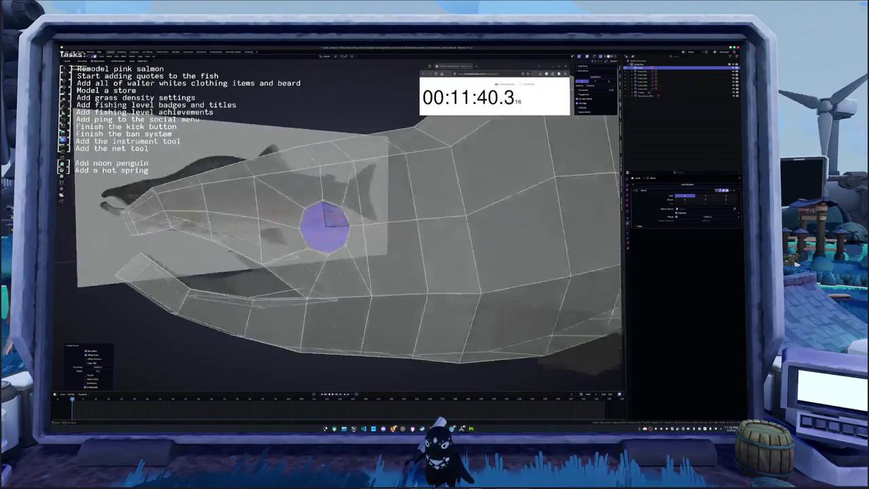
{"action": "key", "text": "alt+s"}
{"action": "left_click", "coordinate": [397, 221]}
Inset the eye face again, extrude it and shrink it inside a new ring.
{"action": "key", "text": "i"}
{"action": "left_click", "coordinate": [324, 234]}
{"action": "left_click_drag", "start_coordinate": [95, 366], "coordinate": [102, 367]}
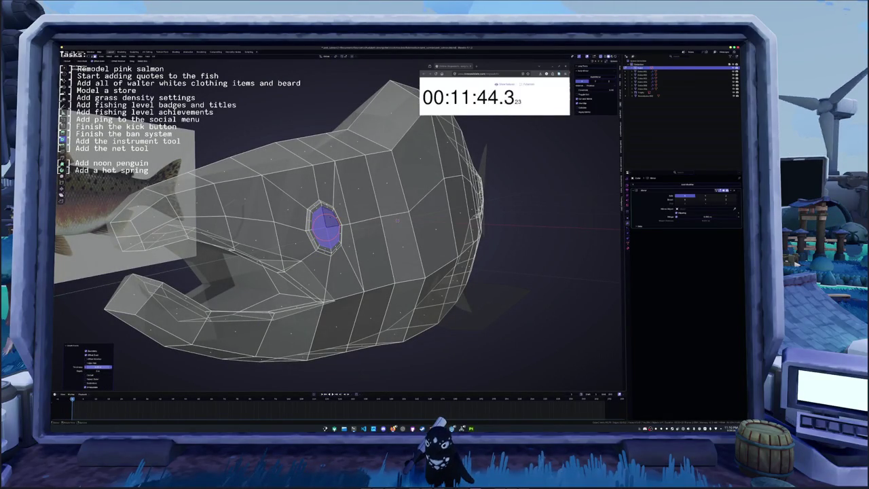
{"action": "key", "text": "e"}
{"action": "key", "text": "Escape"}
{"action": "key", "text": "s"}
{"action": "left_click", "coordinate": [401, 220]}
With X-ray off, add a loop cut near the eye and knife radiating edges inside it.
{"action": "key", "text": "alt+z"}
{"action": "scroll", "coordinate": [401, 221], "scroll_direction": "up", "scroll_amount": 3}
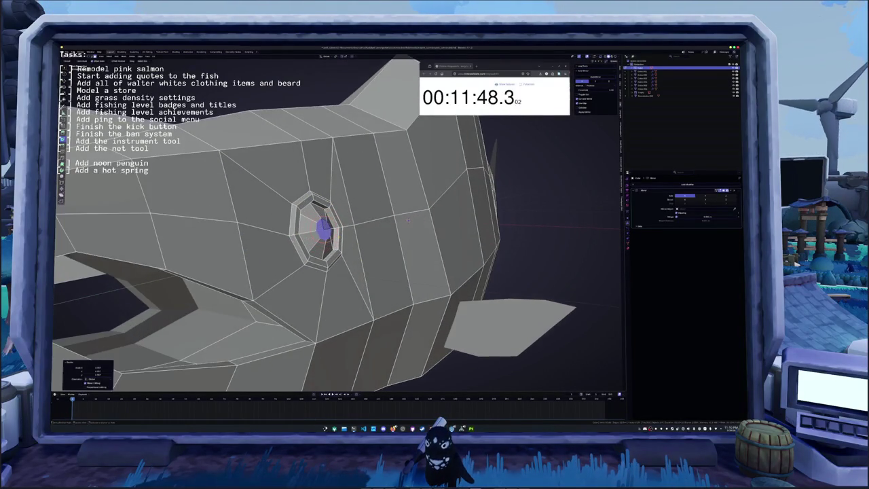
{"action": "key", "text": "ctrl+r"}
{"action": "left_click", "coordinate": [367, 234]}
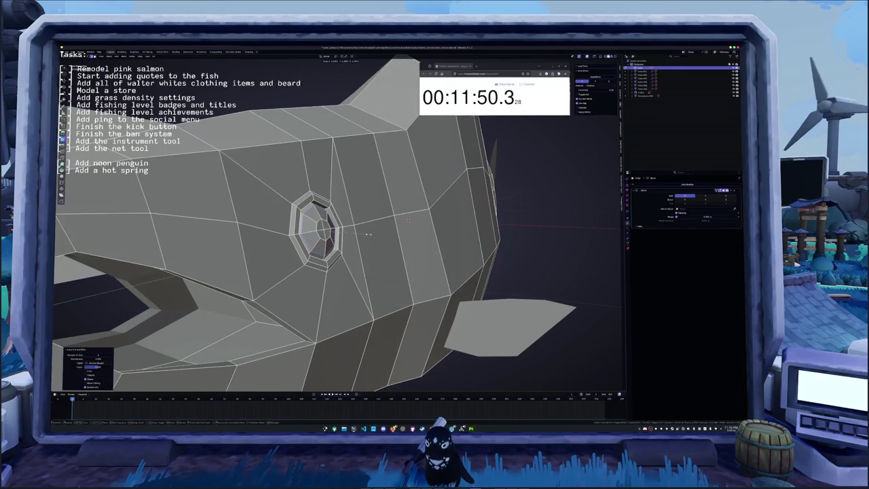
{"action": "key", "text": "k"}
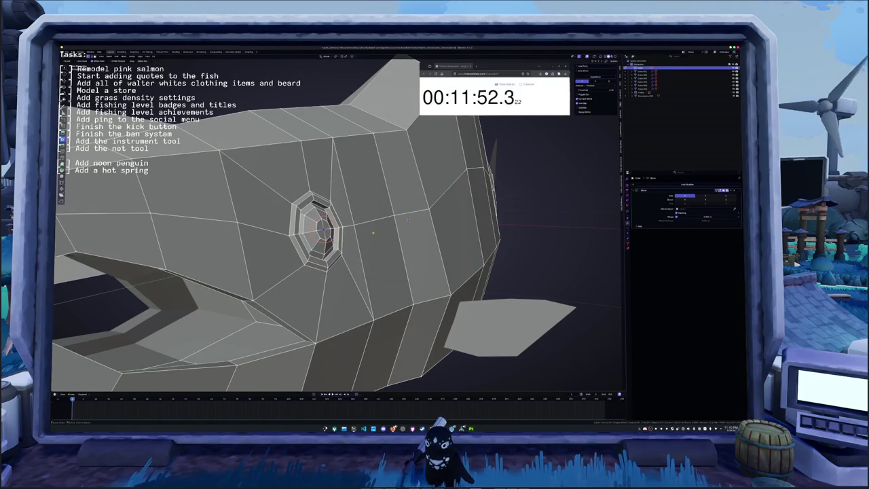
{"action": "key", "text": "Return"}
Check the finished eye in side view, then select a face on the upper jaw in edit mode.
{"action": "key", "text": "Tab"}
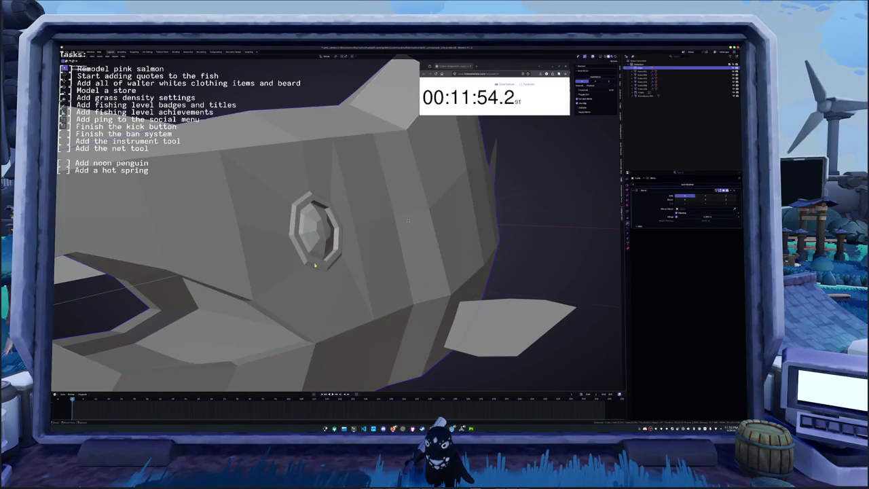
{"action": "scroll", "coordinate": [303, 269], "scroll_direction": "down", "scroll_amount": 5}
{"action": "scroll", "coordinate": [302, 269], "scroll_direction": "down", "scroll_amount": 2}
{"action": "key", "text": "KP_3"}
{"action": "scroll", "coordinate": [333, 223], "scroll_direction": "up", "scroll_amount": 2}
{"action": "key", "text": "Tab"}
{"action": "left_click", "coordinate": [282, 207]}
{"action": "scroll", "coordinate": [282, 208], "scroll_direction": "up", "scroll_amount": 2}
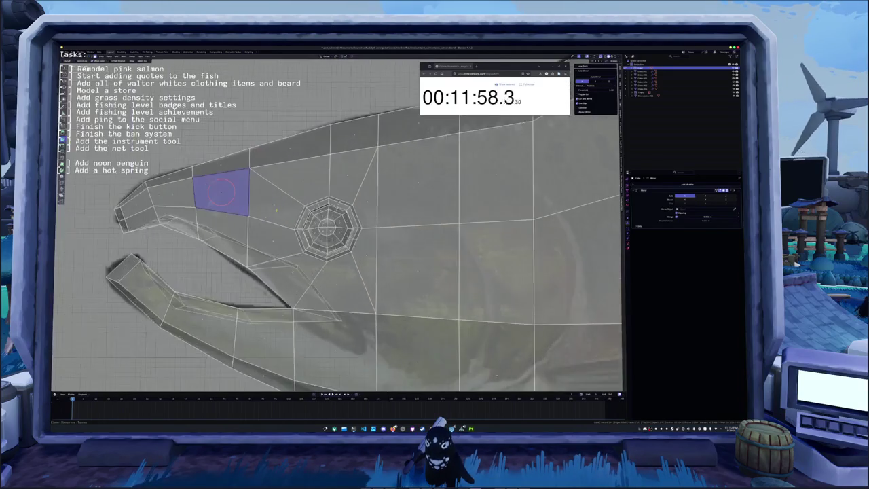
Add an edge loop through the upper jaw and slide it along the snout.
{"action": "scroll", "coordinate": [326, 211], "scroll_direction": "up", "scroll_amount": 2}
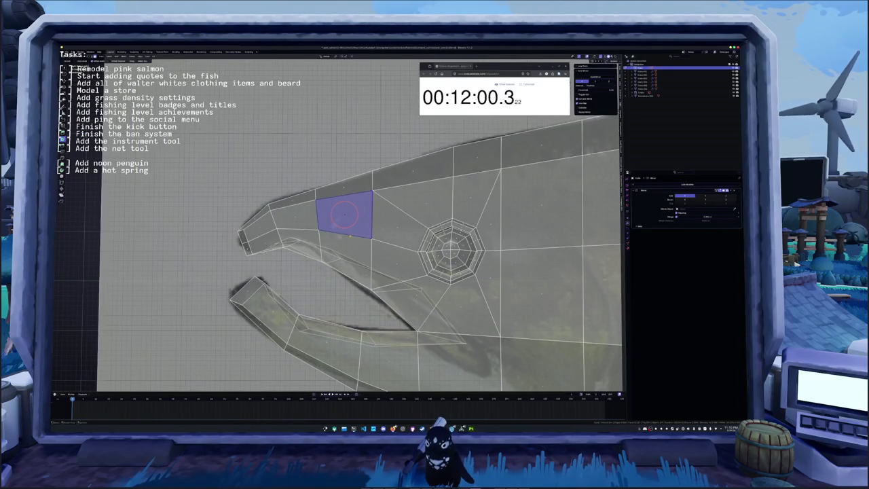
{"action": "key", "text": "ctrl+r"}
{"action": "left_click", "coordinate": [344, 215]}
{"action": "left_click", "coordinate": [344, 215]}
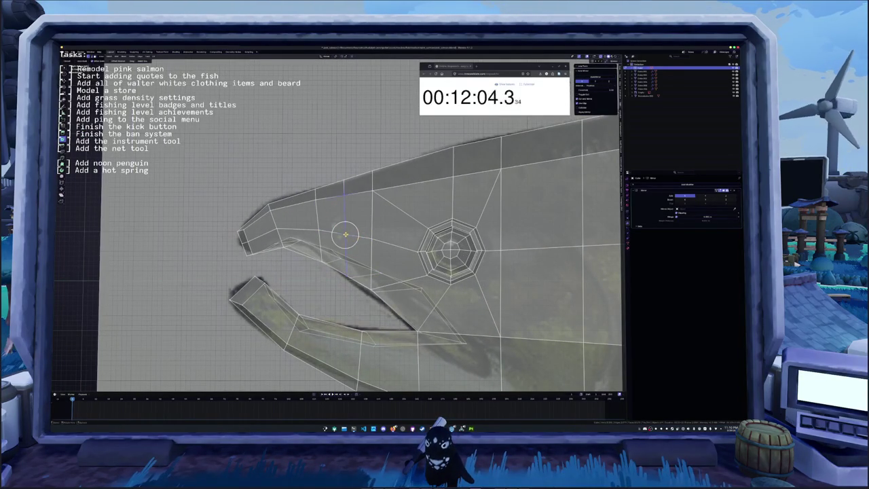
{"action": "key", "text": "g"}
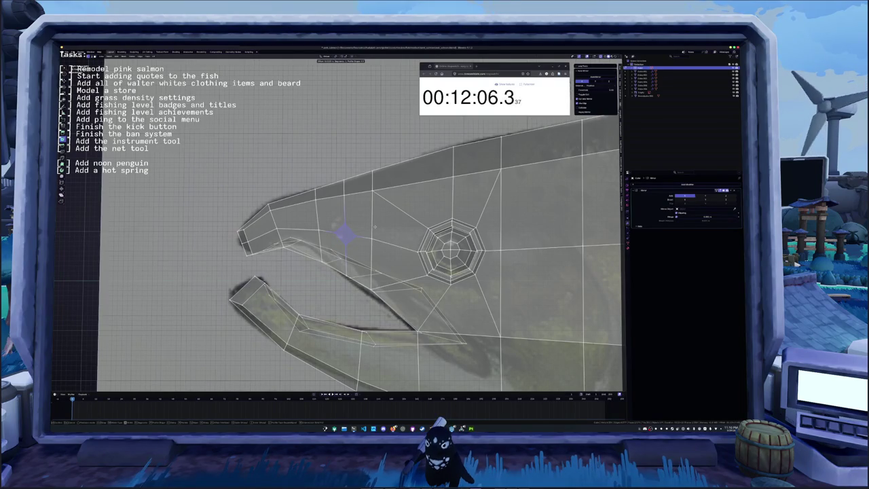
{"action": "middle_click_drag", "start_coordinate": [375, 226], "coordinate": [365, 224]}
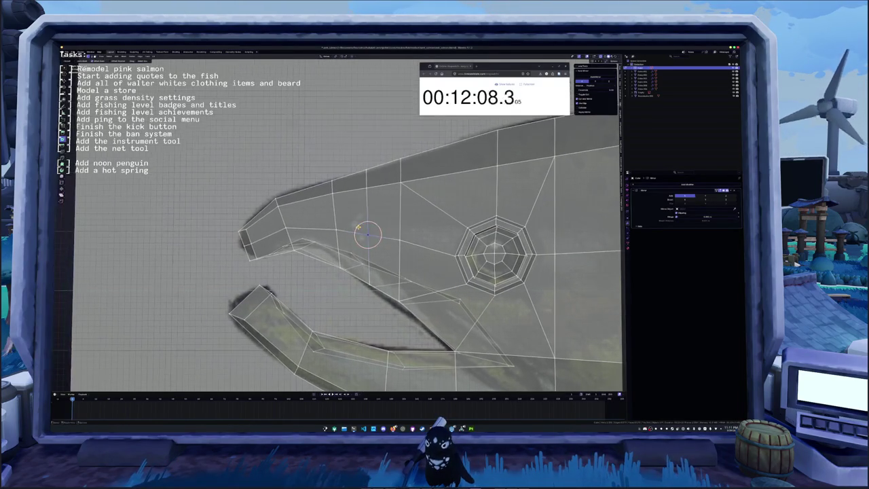
{"action": "right_click", "coordinate": [367, 212], "text": "shift"}
{"action": "key", "text": "g"}
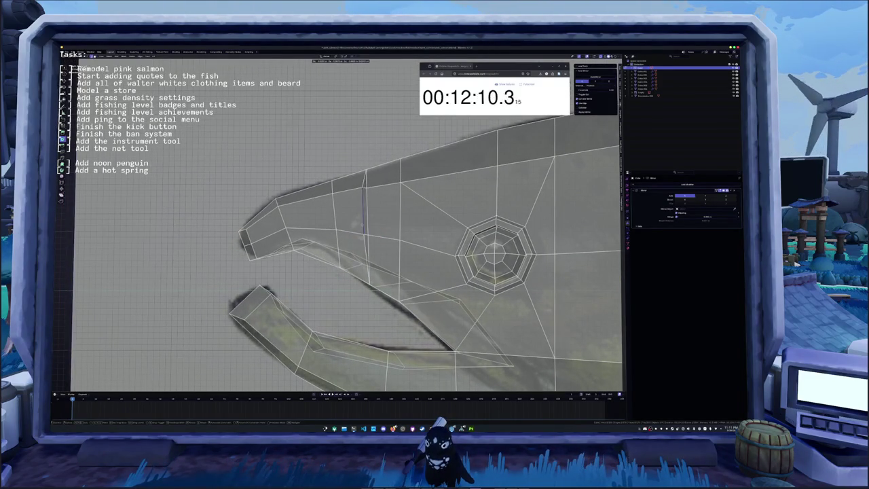
{"action": "key", "text": "x"}
{"action": "key", "text": "g"}
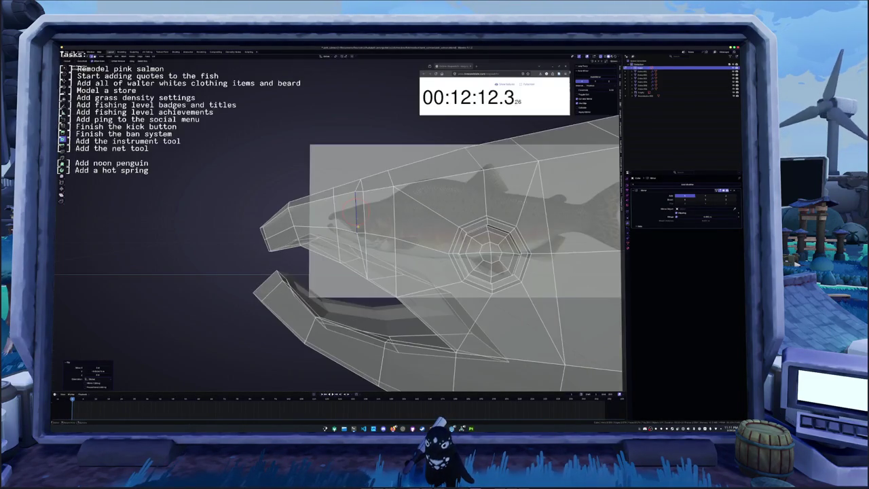
{"action": "left_click", "coordinate": [356, 225]}
Scale down the selected snout edge.
{"action": "middle_click_drag", "start_coordinate": [381, 224], "coordinate": [353, 234]}
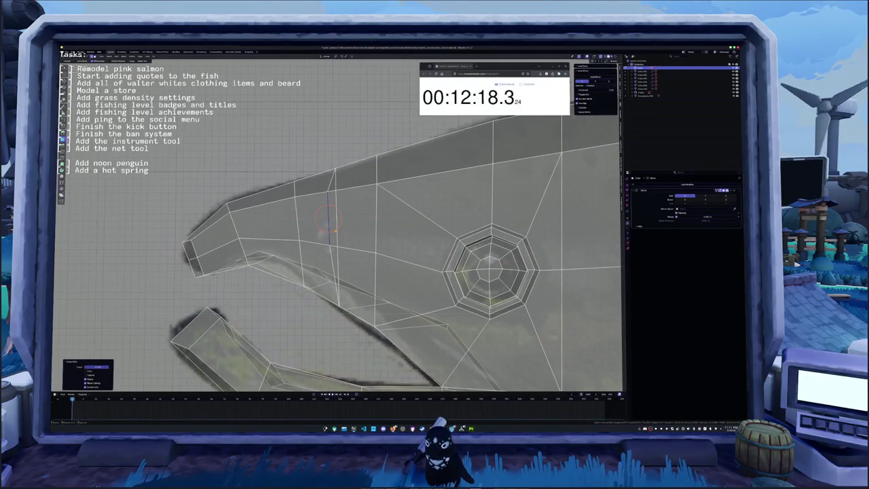
{"action": "middle_click_drag", "start_coordinate": [335, 231], "coordinate": [336, 231]}
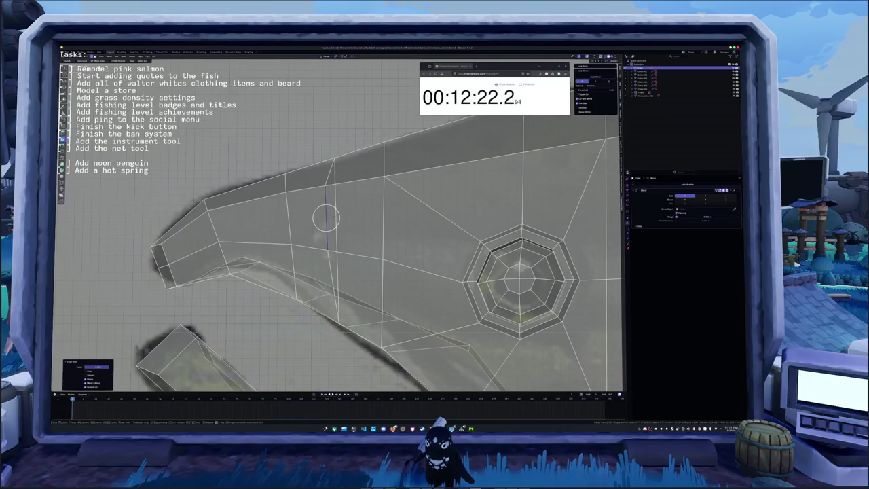
{"action": "key", "text": "Escape"}
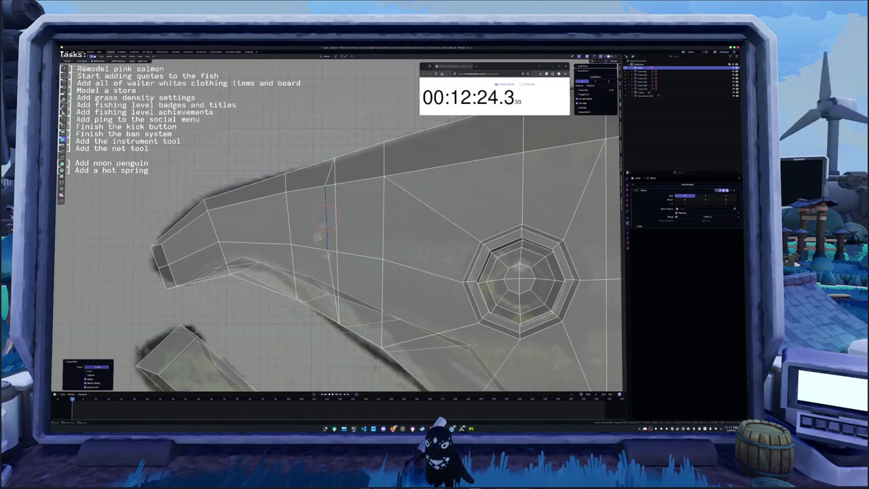
{"action": "middle_click_drag", "start_coordinate": [328, 231], "coordinate": [505, 199]}
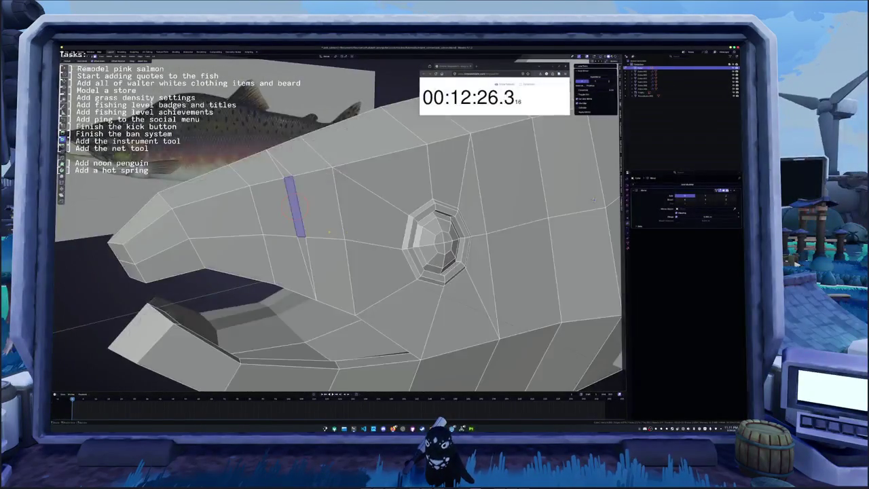
{"action": "key", "text": "s"}
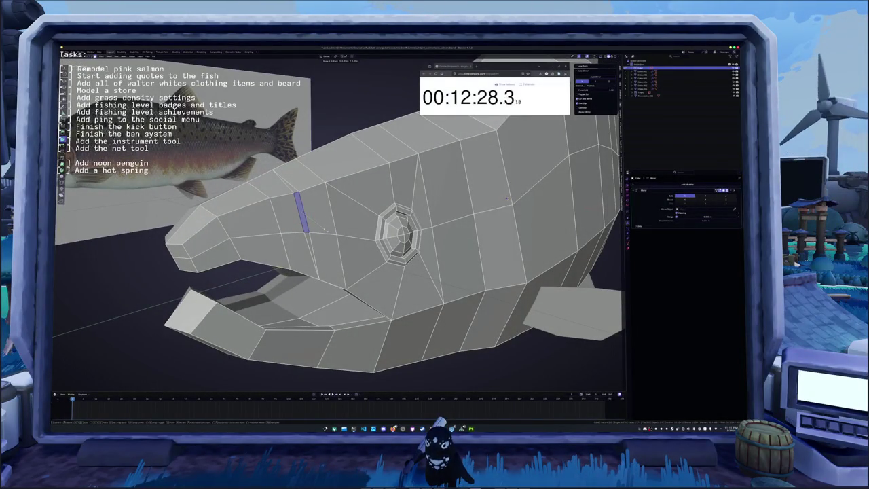
{"action": "left_click", "coordinate": [328, 231]}
Extrude the nostril edge in front of the eye and scale it into a narrow slit.
{"action": "mouse_move", "coordinate": [328, 231]}
{"action": "middle_mouse_down"}
{"action": "mouse_move", "coordinate": [454, 192]}
{"action": "mouse_move", "coordinate": [380, 221]}
{"action": "middle_mouse_up"}
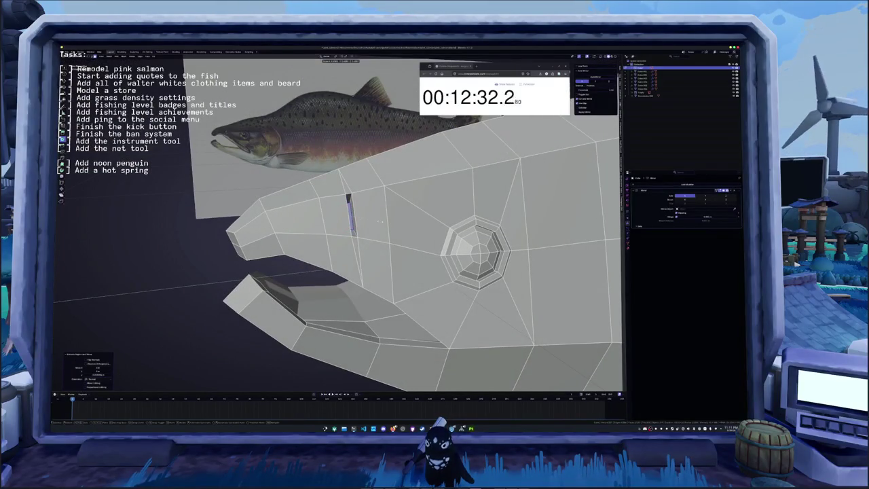
{"action": "left_click", "coordinate": [350, 216]}
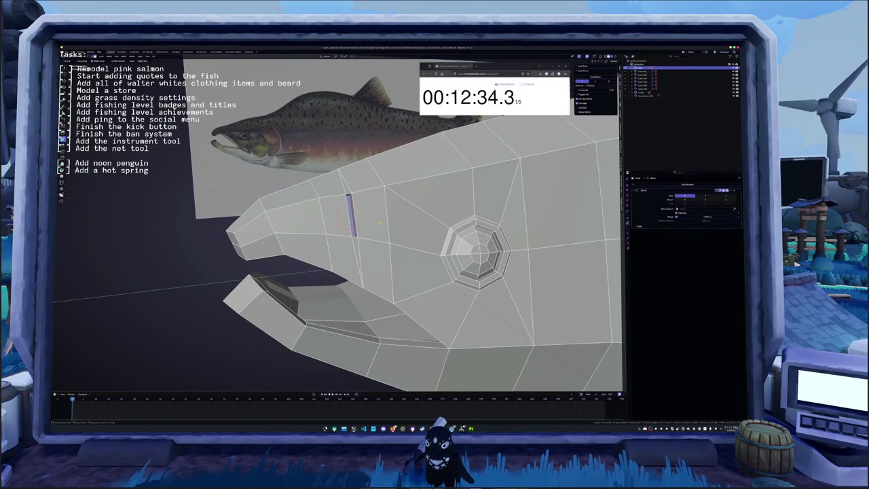
{"action": "middle_click_drag", "start_coordinate": [381, 222], "coordinate": [401, 217]}
{"action": "key", "text": "e"}
{"action": "left_click", "coordinate": [401, 217]}
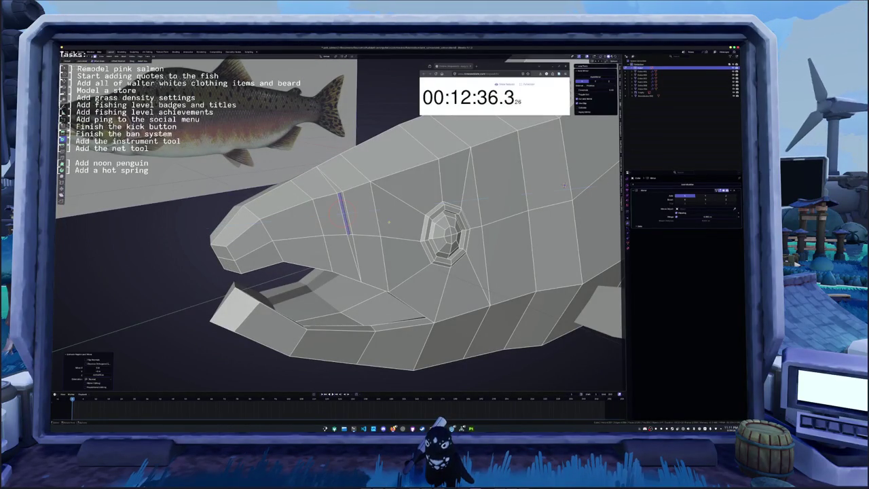
{"action": "key", "text": "s"}
{"action": "left_click", "coordinate": [366, 212]}
Inspect the nostril from the front in object mode, then return to edit mode in side view.
{"action": "key", "text": "Tab"}
{"action": "scroll", "coordinate": [368, 208], "scroll_direction": "up", "scroll_amount": 3}
{"action": "mouse_move", "coordinate": [368, 208]}
{"action": "middle_mouse_down"}
{"action": "mouse_move", "coordinate": [335, 214]}
{"action": "mouse_move", "coordinate": [343, 223]}
{"action": "middle_mouse_up"}
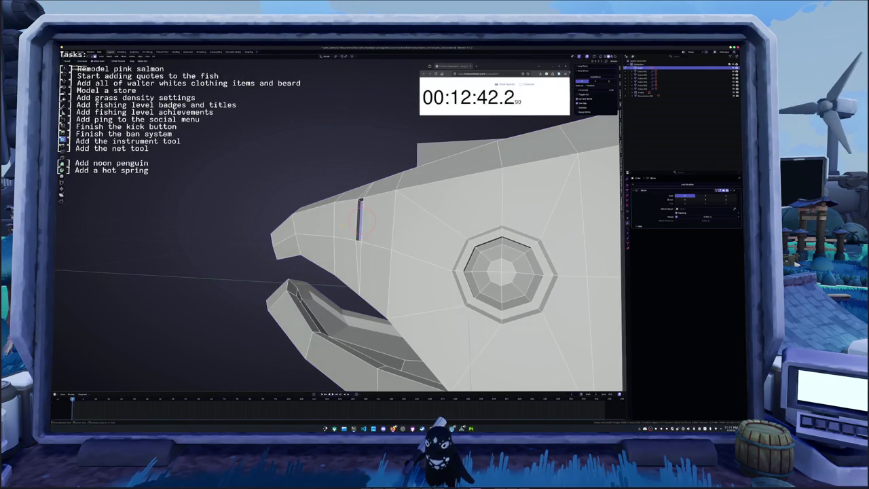
{"action": "key", "text": "Tab"}
{"action": "scroll", "coordinate": [343, 223], "scroll_direction": "down", "scroll_amount": 2}
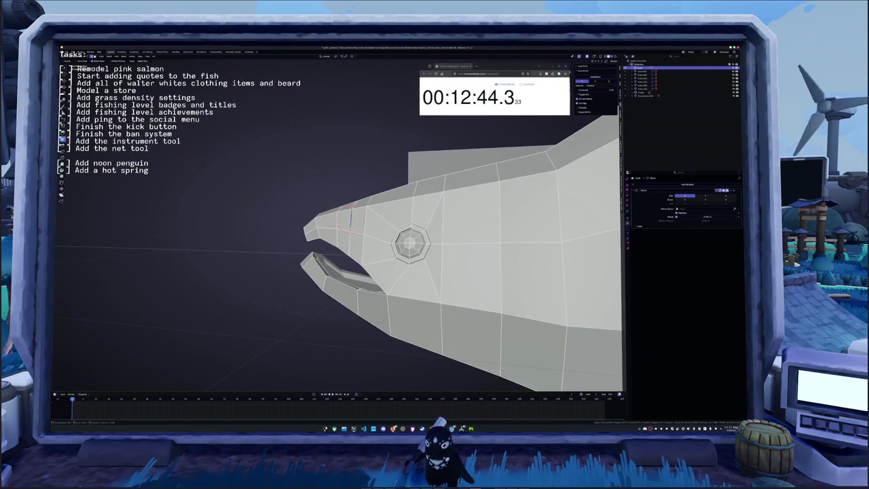
{"action": "middle_click_drag", "start_coordinate": [343, 223], "coordinate": [574, 246]}
{"action": "key", "text": "KP_3"}
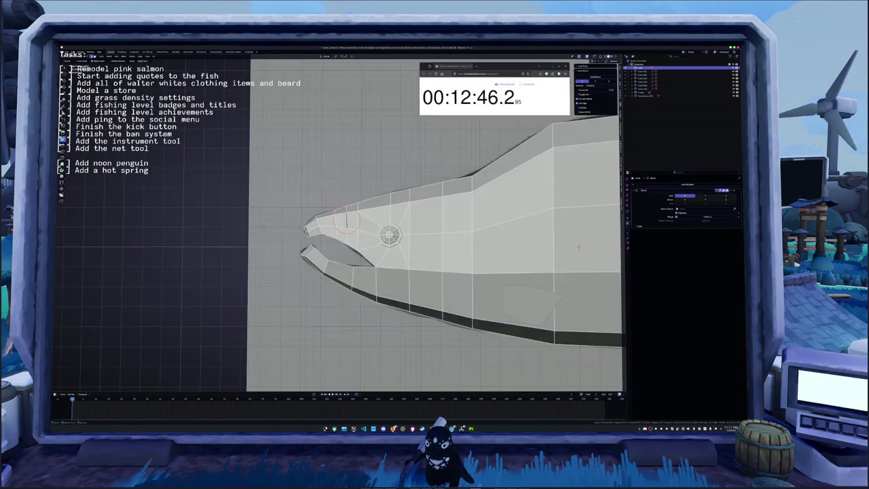
With X-ray on, knife-cut a curved gill line behind the eye from head to belly.
{"action": "key", "text": "alt+z"}
{"action": "scroll", "coordinate": [551, 231], "scroll_direction": "up", "scroll_amount": 2}
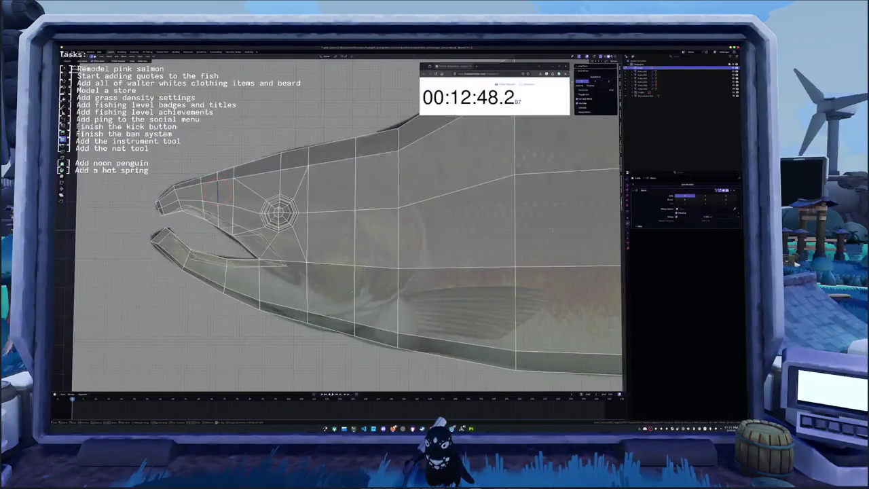
{"action": "middle_click_drag", "start_coordinate": [551, 231], "coordinate": [534, 181], "text": "shift"}
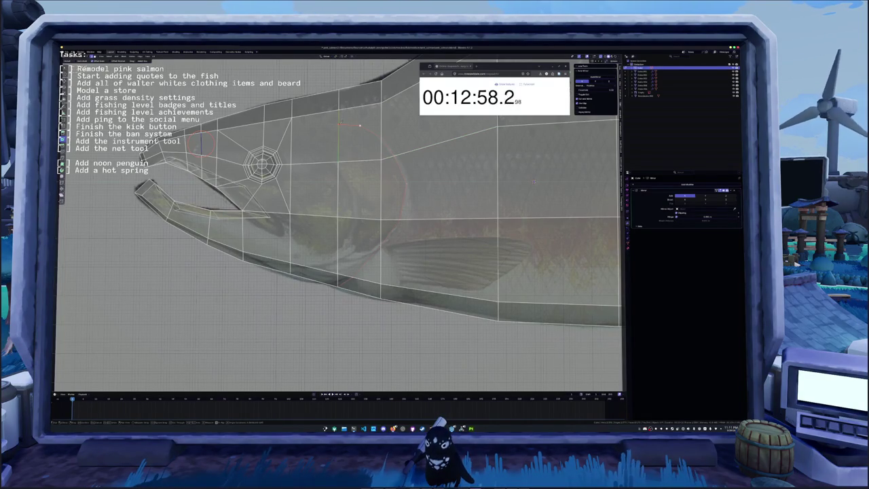
{"action": "left_click_drag", "start_coordinate": [339, 112], "coordinate": [339, 286]}
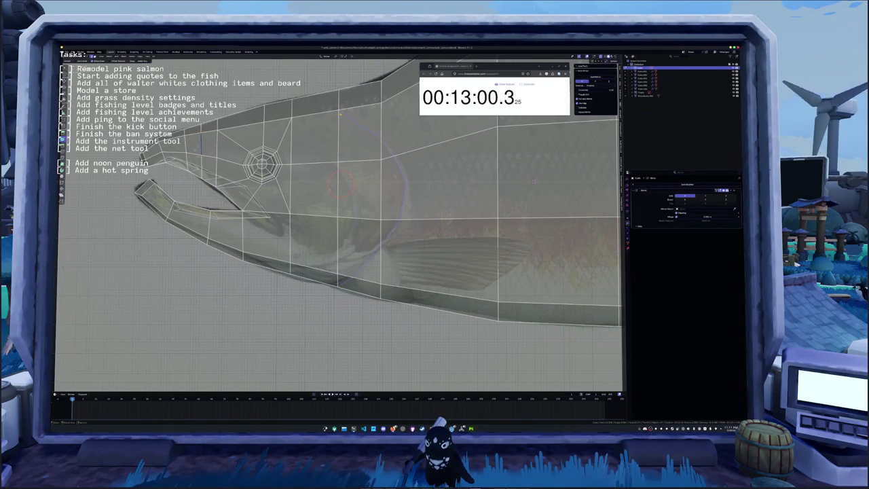
{"action": "key", "text": "Return"}
Extend the knife cut with a point below the gill curve.
{"action": "middle_click_drag", "start_coordinate": [534, 182], "coordinate": [492, 225], "text": "shift"}
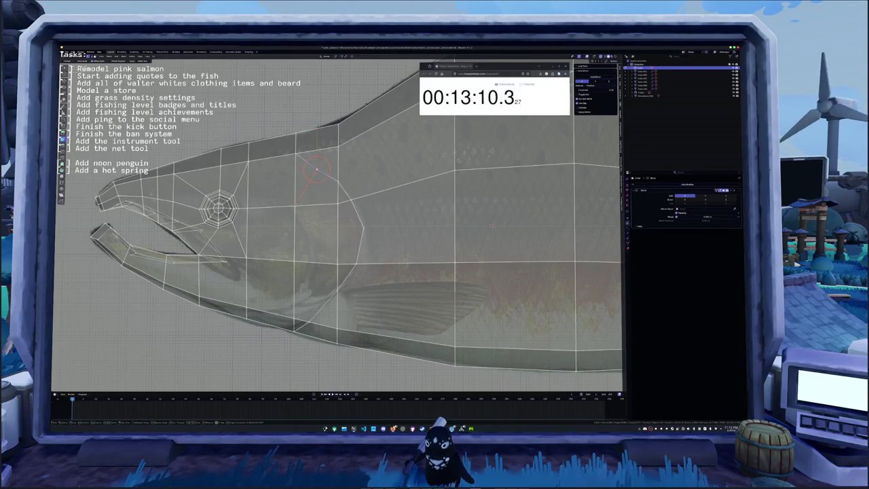
{"action": "middle_click_drag", "start_coordinate": [491, 225], "coordinate": [482, 199], "text": "shift"}
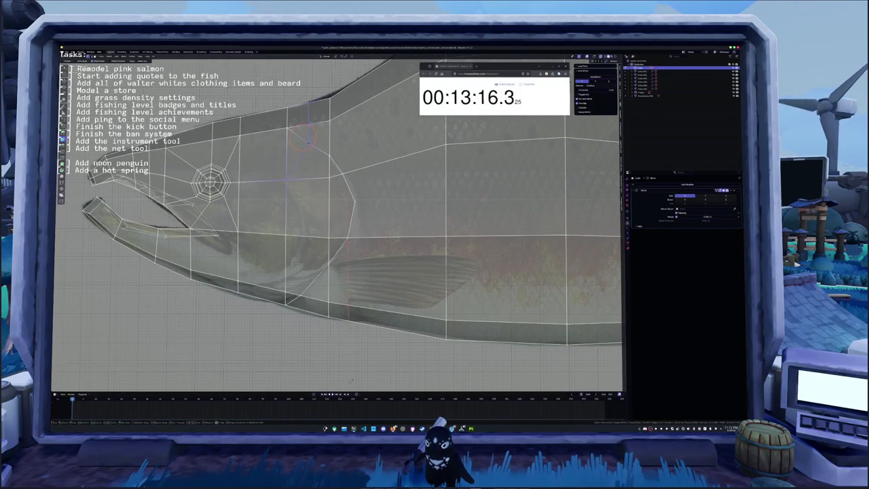
{"action": "middle_click_drag", "start_coordinate": [483, 199], "coordinate": [455, 215], "text": "shift"}
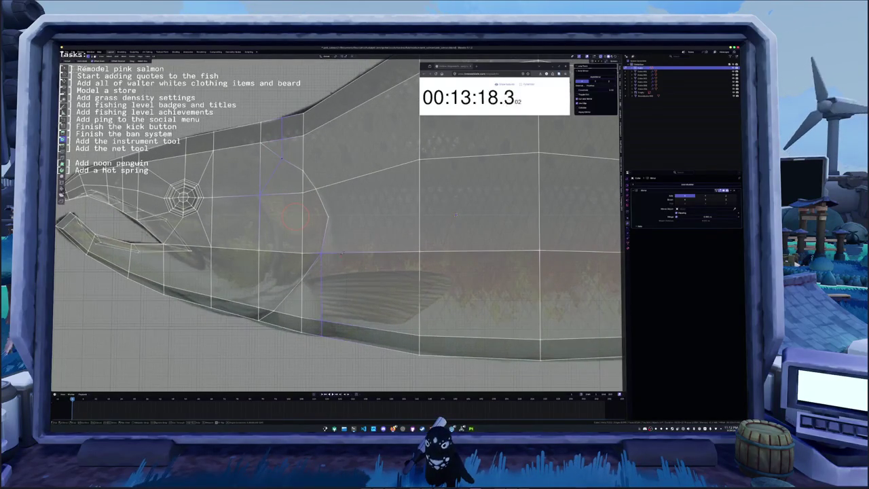
{"action": "left_click", "coordinate": [374, 214]}
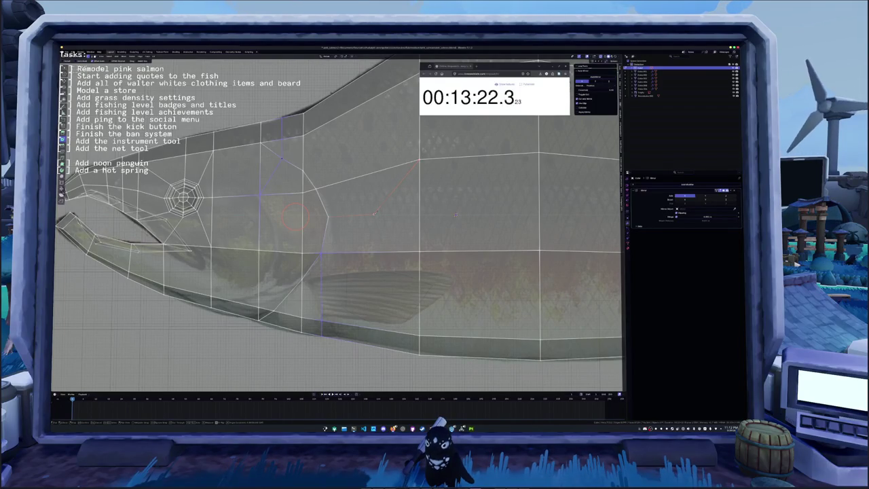
{"action": "key", "text": "Return"}
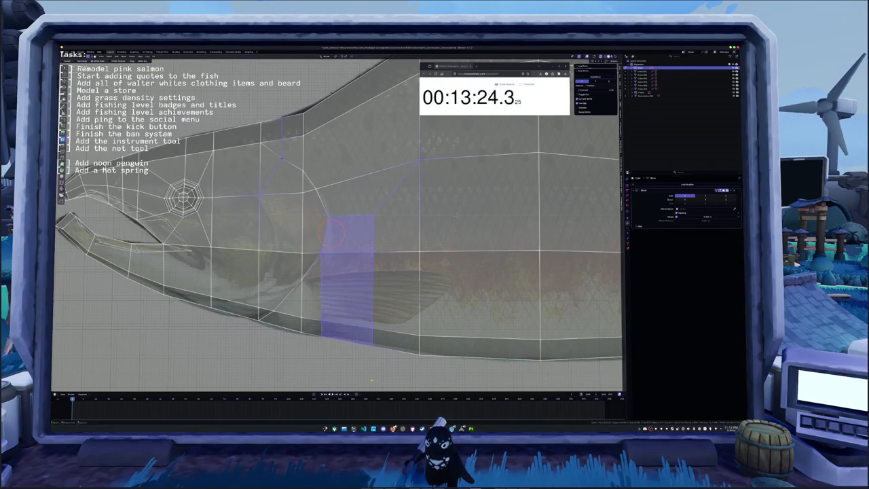
Select the gill edge and nudge it slightly.
{"action": "middle_click_drag", "start_coordinate": [457, 216], "coordinate": [461, 225], "text": "shift"}
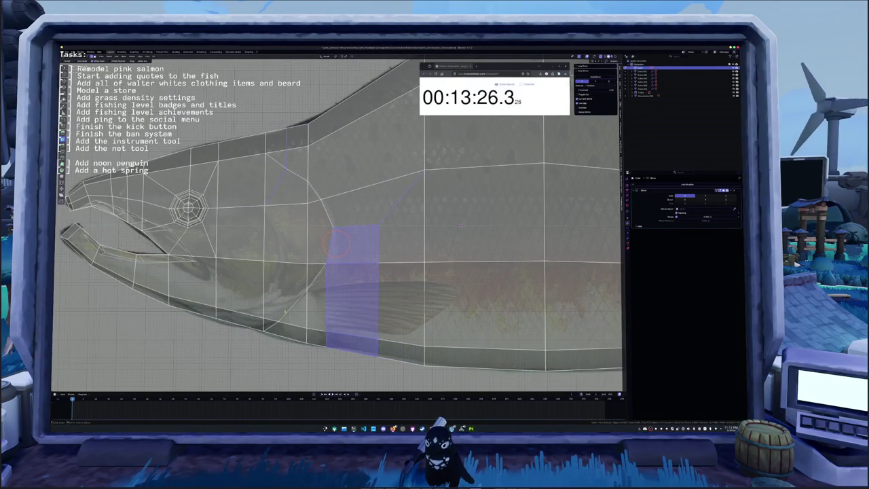
{"action": "left_click", "coordinate": [293, 299]}
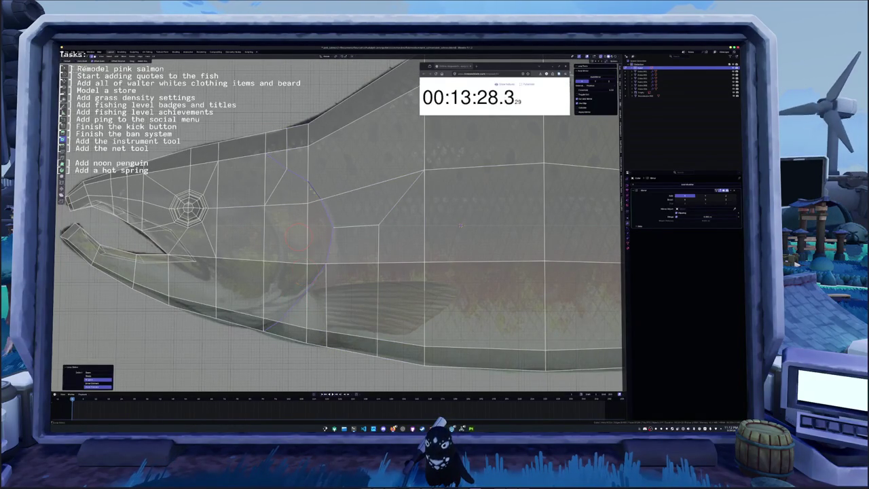
{"action": "middle_click_drag", "start_coordinate": [460, 225], "coordinate": [468, 242]}
{"action": "key", "text": "g"}
{"action": "left_click", "coordinate": [467, 242]}
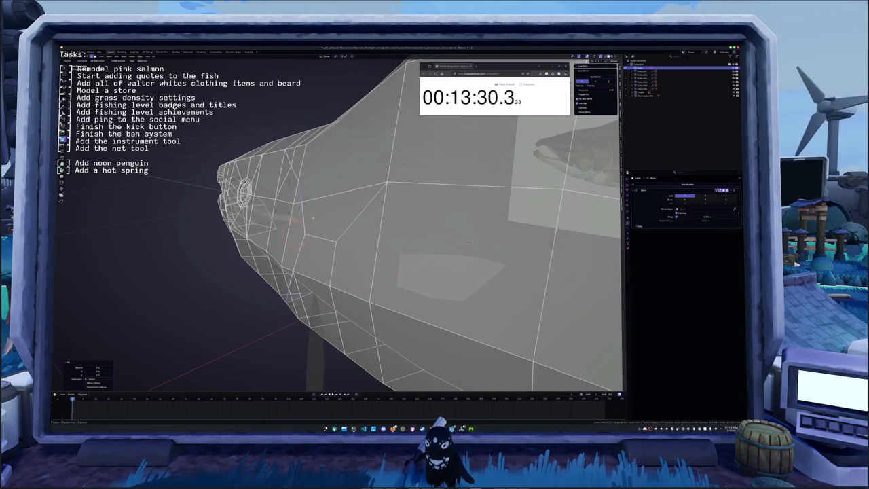
Extrude the gill edge along the X axis and return to solid shading.
{"action": "key", "text": "alt+e"}
{"action": "left_click", "coordinate": [317, 210]}
{"action": "key", "text": "x"}
{"action": "left_click", "coordinate": [351, 204]}
{"action": "key", "text": "alt+z"}
{"action": "middle_click_drag", "start_coordinate": [351, 204], "coordinate": [353, 227]}
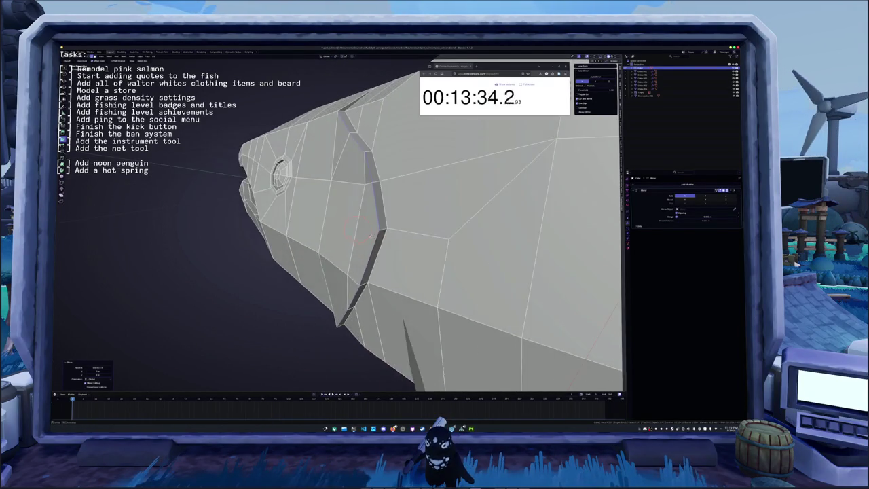
Add an edge loop across the head and move the edge near the gill.
{"action": "key", "text": "ctrl+r"}
{"action": "left_click", "coordinate": [350, 178]}
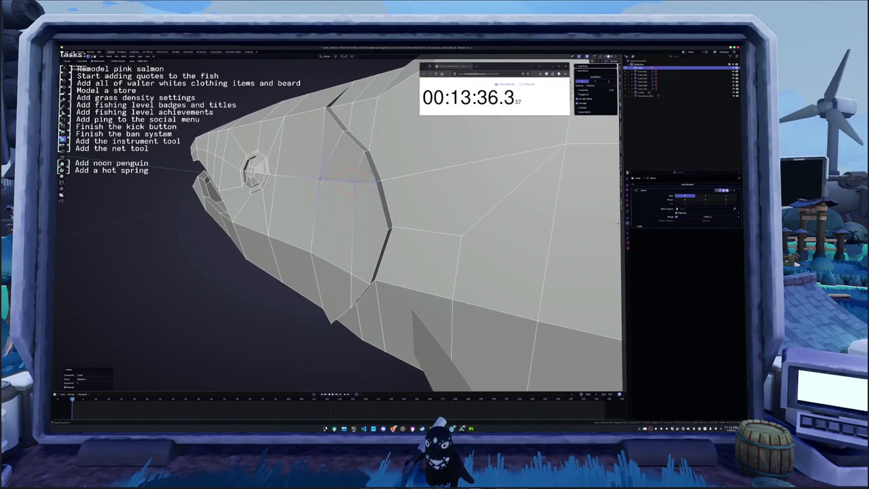
{"action": "mouse_move", "coordinate": [349, 179]}
{"action": "middle_mouse_down"}
{"action": "mouse_move", "coordinate": [321, 270]}
{"action": "mouse_move", "coordinate": [338, 209]}
{"action": "middle_mouse_up"}
{"action": "key", "text": "g"}
{"action": "left_click", "coordinate": [322, 264]}
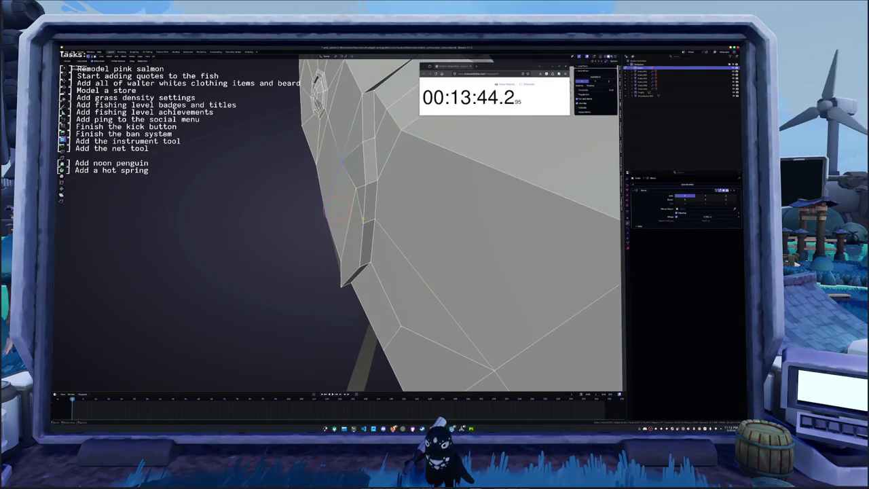
{"action": "right_click", "coordinate": [351, 192], "text": "shift"}
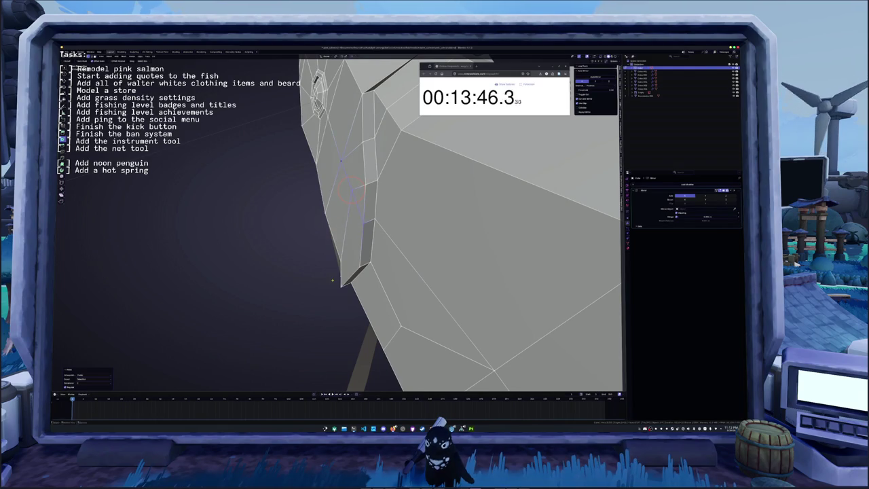
Merge the stray vertices at the gill's lower end.
{"action": "middle_click_drag", "start_coordinate": [333, 280], "coordinate": [318, 255]}
{"action": "left_click", "coordinate": [317, 307]}
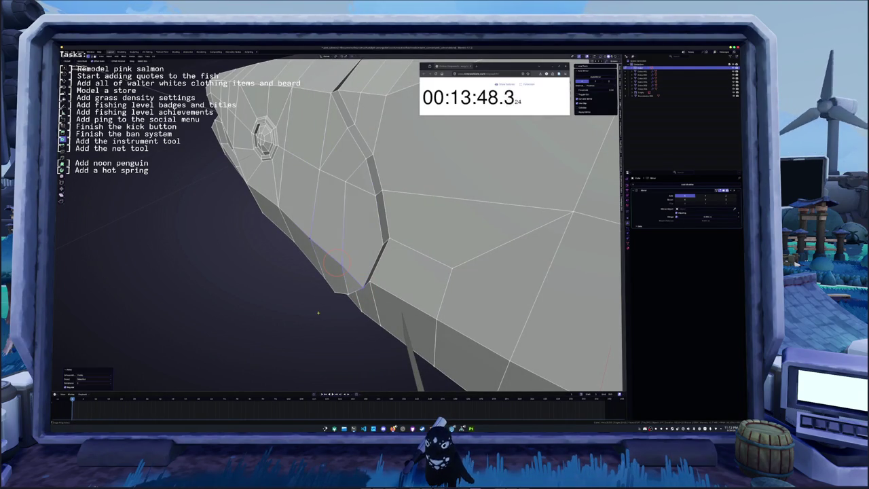
{"action": "mouse_move", "coordinate": [319, 319]}
{"action": "middle_mouse_down"}
{"action": "mouse_move", "coordinate": [325, 262]}
{"action": "mouse_move", "coordinate": [350, 191]}
{"action": "mouse_move", "coordinate": [380, 173]}
{"action": "middle_mouse_up"}
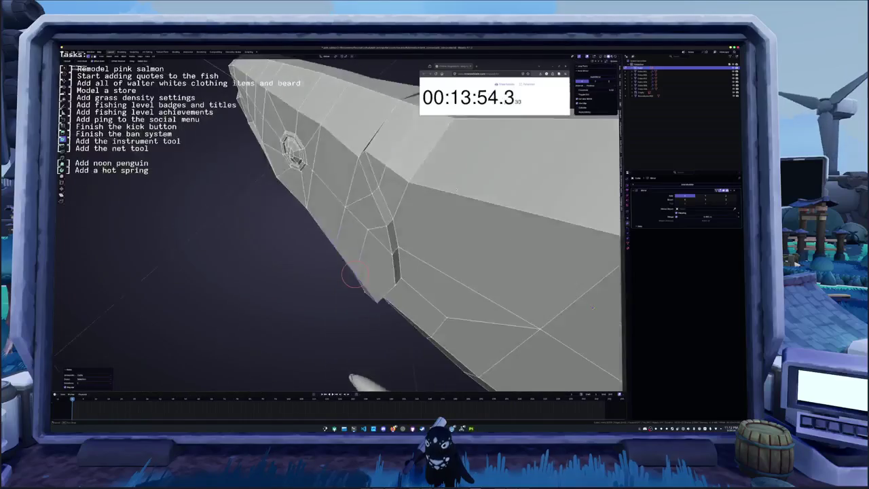
{"action": "key", "text": "m"}
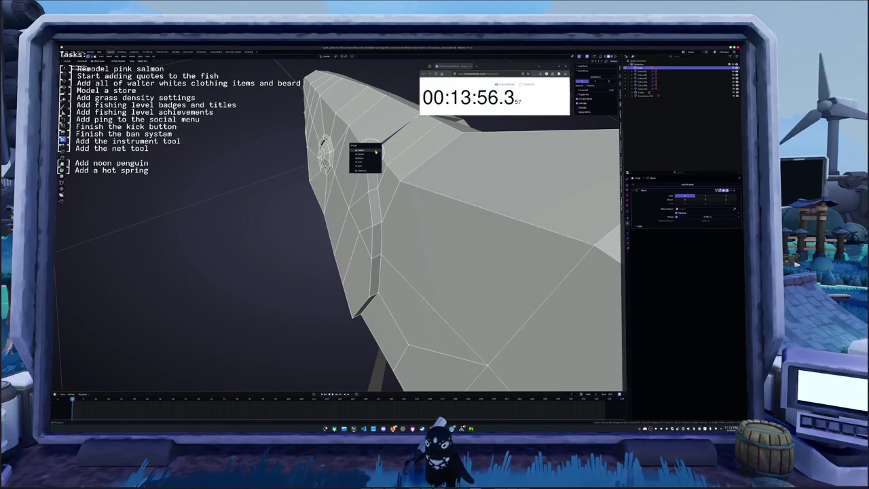
{"action": "left_click", "coordinate": [369, 164]}
Select a vertex at the gill's lower end and switch to the side view.
{"action": "mouse_move", "coordinate": [369, 165]}
{"action": "middle_mouse_down"}
{"action": "mouse_move", "coordinate": [341, 301]}
{"action": "mouse_move", "coordinate": [350, 288]}
{"action": "mouse_move", "coordinate": [343, 279]}
{"action": "mouse_move", "coordinate": [516, 227]}
{"action": "middle_mouse_up"}
{"action": "left_click", "coordinate": [516, 226]}
{"action": "left_click", "coordinate": [330, 311]}
{"action": "key", "text": "KP_3"}
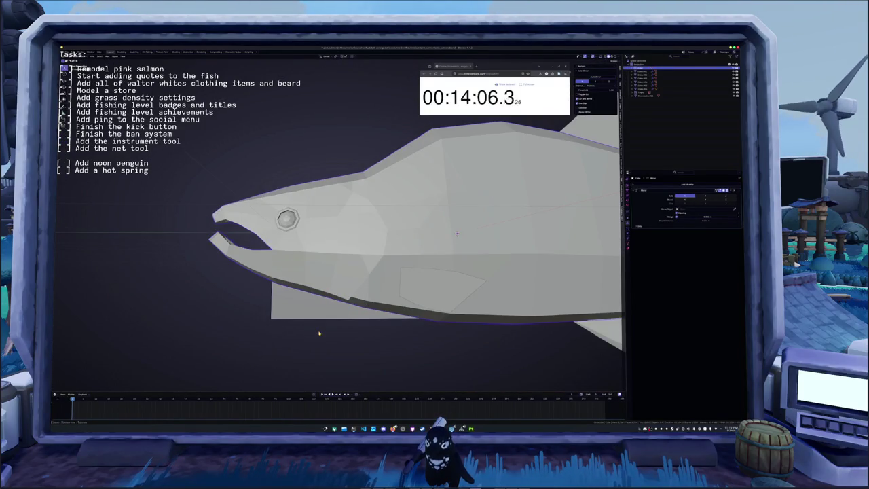
With X-ray on, zoom to the head and select the curved edges down to the lower jaw.
{"action": "key", "text": "alt+z"}
{"action": "scroll", "coordinate": [319, 333], "scroll_direction": "down", "scroll_amount": 3}
{"action": "scroll", "coordinate": [339, 306], "scroll_direction": "up", "scroll_amount": 1}
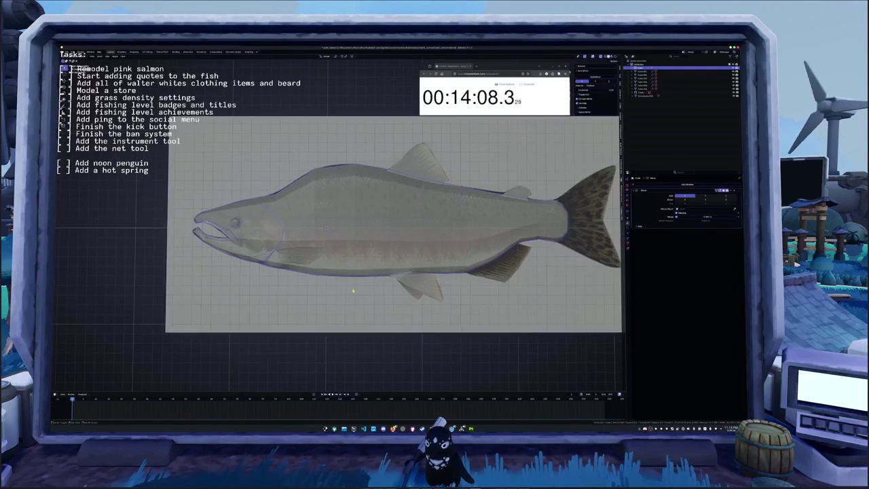
{"action": "middle_click_drag", "start_coordinate": [453, 291], "coordinate": [357, 291], "text": "shift"}
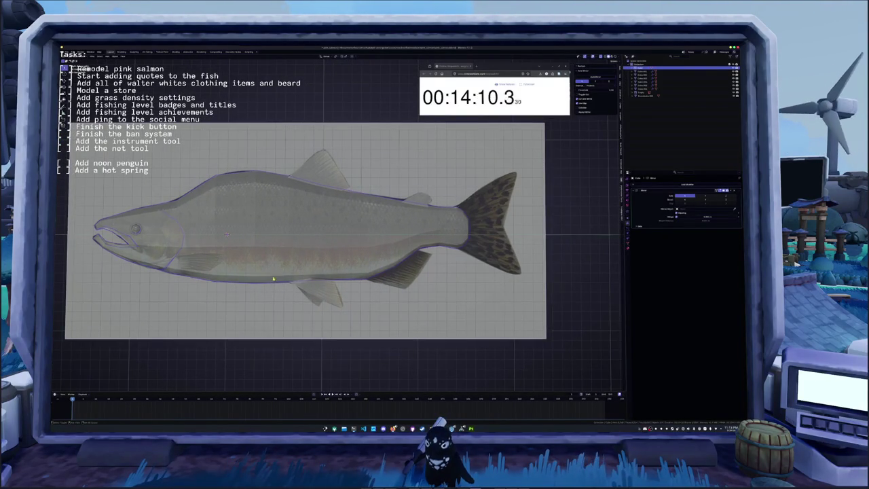
{"action": "scroll", "coordinate": [299, 280], "scroll_direction": "up", "scroll_amount": 1}
{"action": "scroll", "coordinate": [302, 284], "scroll_direction": "up", "scroll_amount": 1}
{"action": "scroll", "coordinate": [305, 288], "scroll_direction": "up", "scroll_amount": 1}
{"action": "scroll", "coordinate": [318, 297], "scroll_direction": "up", "scroll_amount": 2}
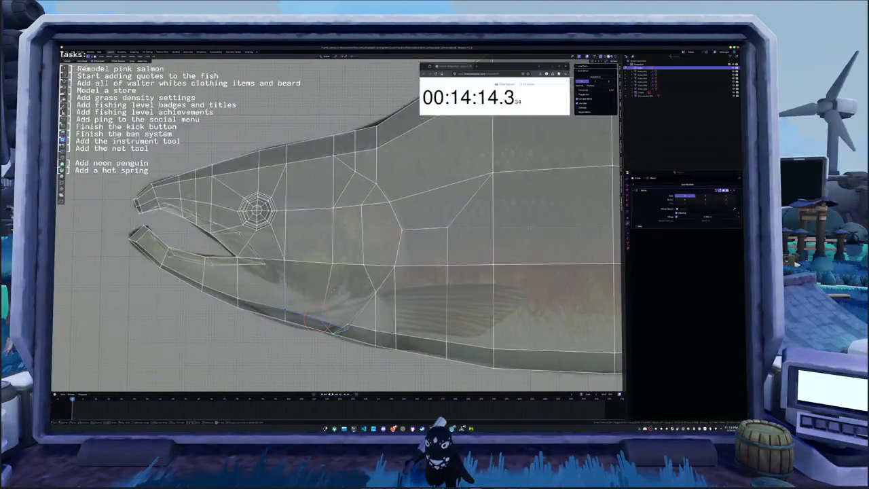
{"action": "scroll", "coordinate": [316, 330], "scroll_direction": "up", "scroll_amount": 1}
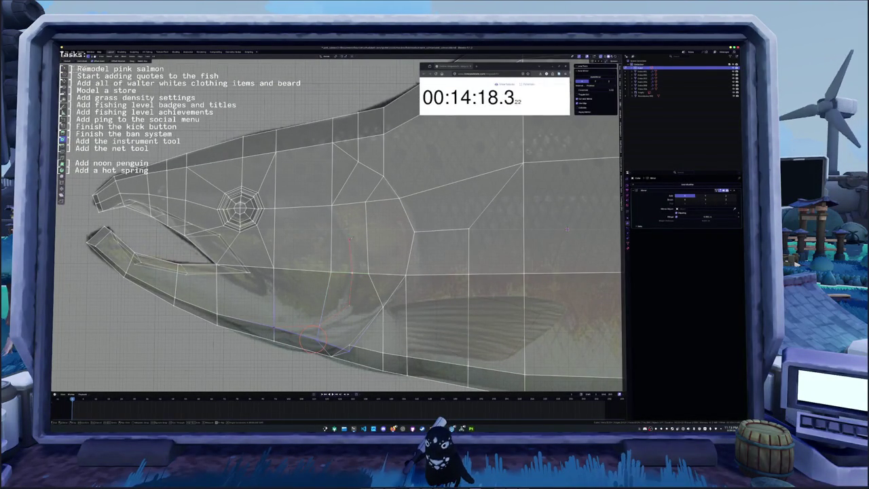
{"action": "left_click_drag", "start_coordinate": [315, 336], "coordinate": [326, 302]}
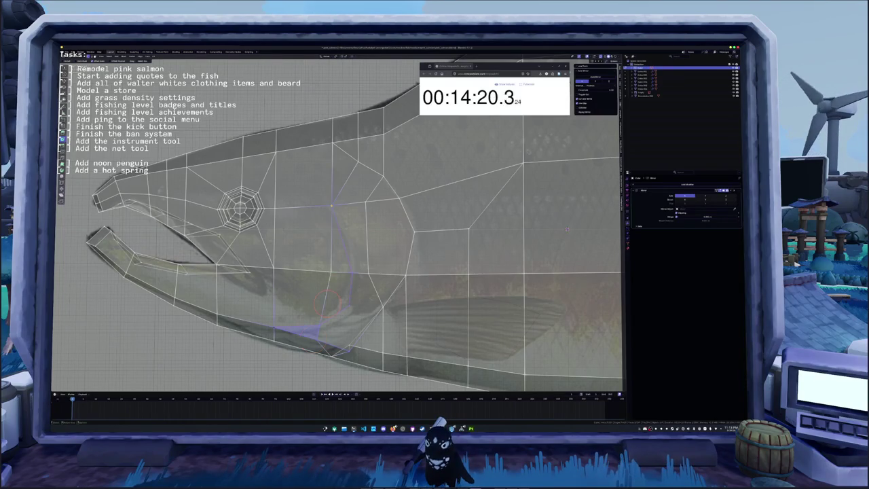
Orbit around the salmon's head to check both gill slits.
{"action": "middle_click_drag", "start_coordinate": [325, 303], "coordinate": [320, 255], "text": "shift"}
{"action": "scroll", "coordinate": [321, 255], "scroll_direction": "up", "scroll_amount": 1}
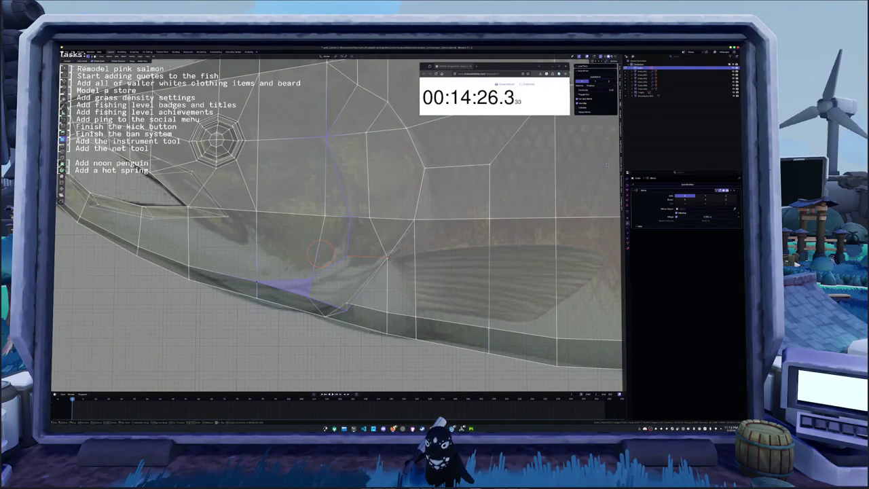
{"action": "scroll", "coordinate": [321, 255], "scroll_direction": "down", "scroll_amount": 3}
{"action": "middle_click_drag", "start_coordinate": [321, 254], "coordinate": [308, 269]}
{"action": "middle_click_drag", "start_coordinate": [523, 195], "coordinate": [562, 172]}
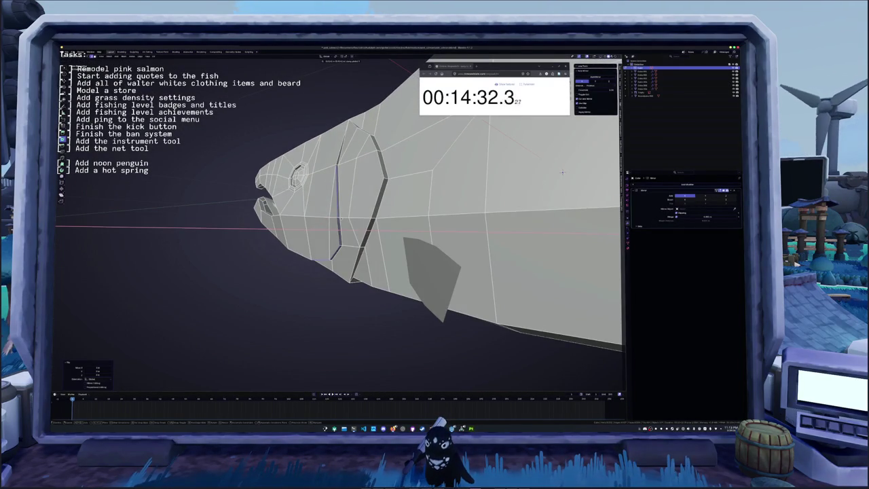
Merge the selected head vertices, then select vertices on the upper head.
{"action": "key", "text": "Tab"}
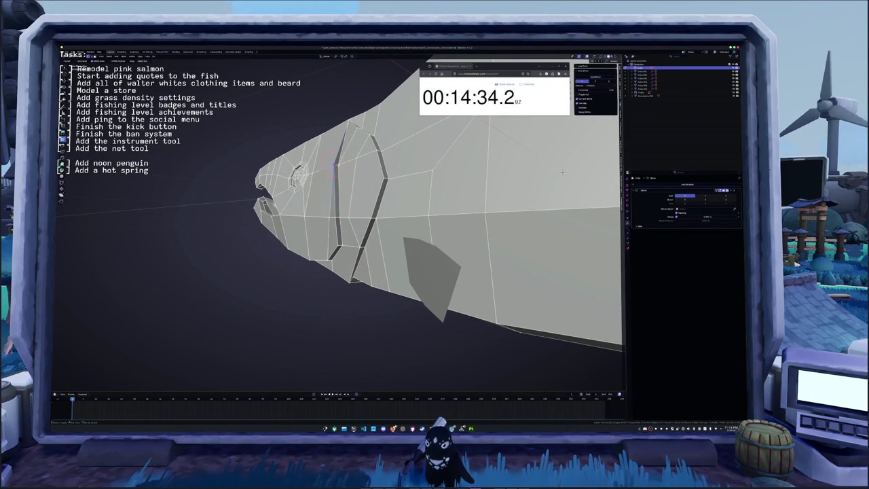
{"action": "key", "text": "m"}
{"action": "left_click", "coordinate": [329, 168]}
{"action": "mouse_move", "coordinate": [329, 168]}
{"action": "middle_mouse_down"}
{"action": "mouse_move", "coordinate": [526, 190]}
{"action": "mouse_move", "coordinate": [548, 168]}
{"action": "middle_mouse_up"}
{"action": "left_click", "coordinate": [292, 278]}
{"action": "left_click", "coordinate": [319, 221]}
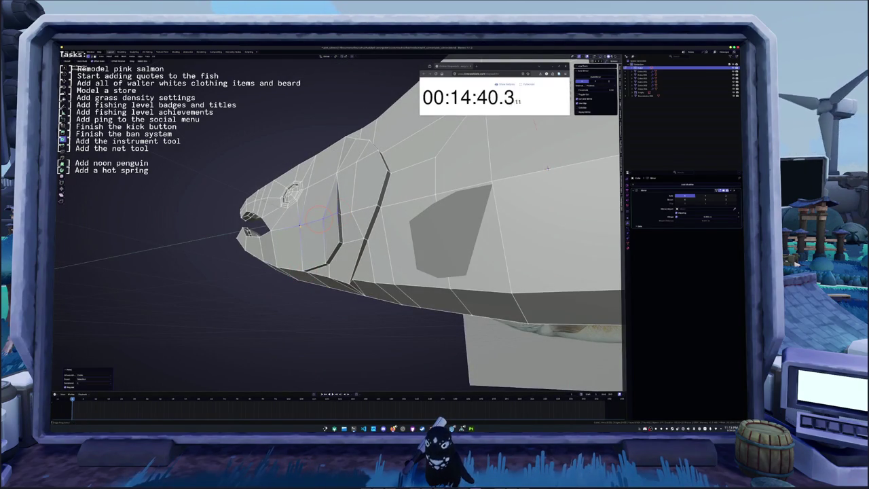
Select the upper-mouth edge row and move it along the X axis.
{"action": "mouse_move", "coordinate": [547, 168]}
{"action": "middle_mouse_down"}
{"action": "mouse_move", "coordinate": [487, 276]}
{"action": "mouse_move", "coordinate": [543, 252]}
{"action": "middle_mouse_up"}
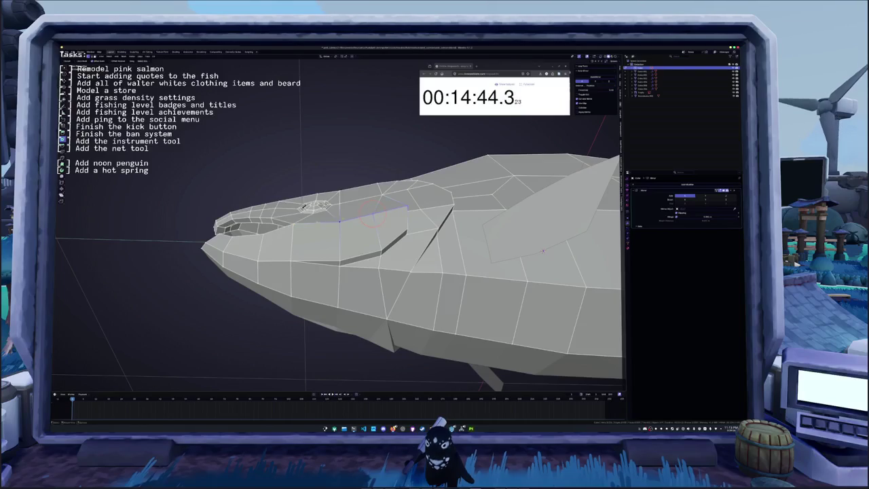
{"action": "left_click", "coordinate": [350, 216], "text": "alt"}
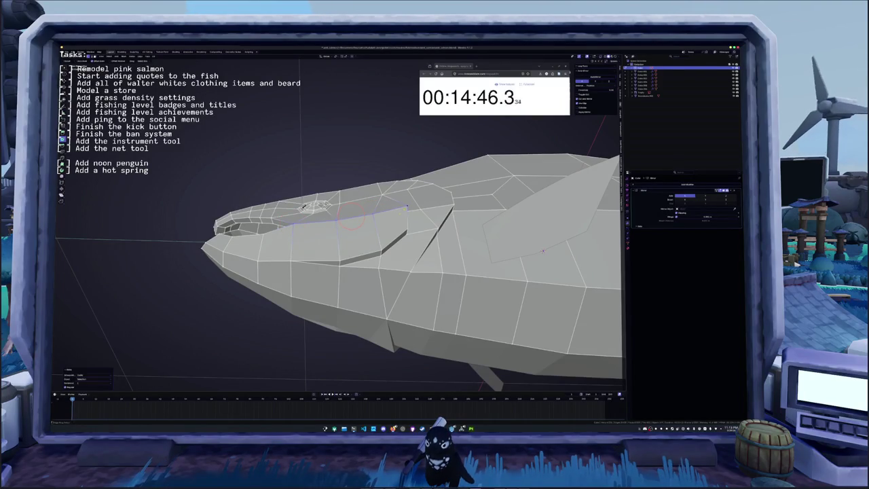
{"action": "mouse_move", "coordinate": [350, 216]}
{"action": "middle_mouse_down"}
{"action": "mouse_move", "coordinate": [343, 226]}
{"action": "mouse_move", "coordinate": [353, 235]}
{"action": "middle_mouse_up"}
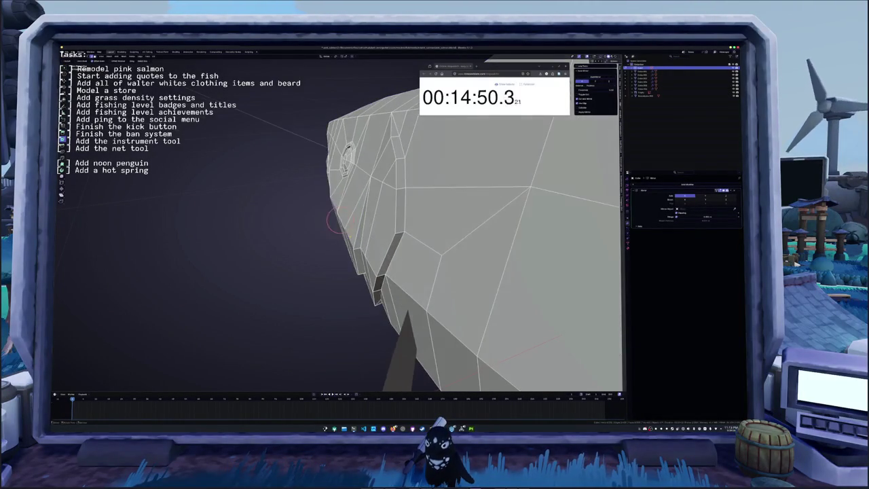
{"action": "key", "text": "g"}
{"action": "key", "text": "x"}
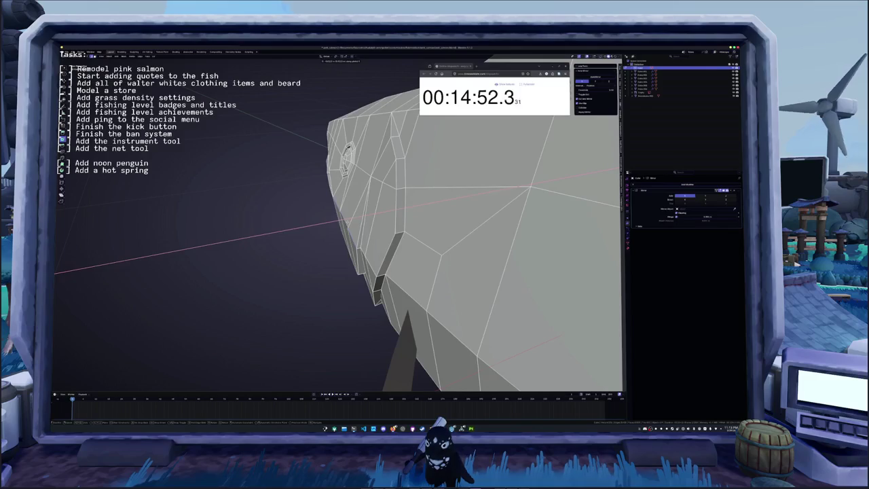
{"action": "left_click", "coordinate": [347, 228]}
{"action": "mouse_move", "coordinate": [348, 229]}
{"action": "middle_mouse_down"}
{"action": "mouse_move", "coordinate": [601, 179]}
{"action": "mouse_move", "coordinate": [421, 217]}
{"action": "middle_mouse_up"}
Shift the selection along X once more and return to edit mode.
{"action": "key", "text": "Tab"}
{"action": "key", "text": "Tab"}
{"action": "key", "text": "g"}
{"action": "key", "text": "x"}
{"action": "left_click", "coordinate": [365, 243]}
{"action": "mouse_move", "coordinate": [365, 242]}
{"action": "middle_mouse_down"}
{"action": "mouse_move", "coordinate": [373, 213]}
{"action": "mouse_move", "coordinate": [430, 219]}
{"action": "mouse_move", "coordinate": [373, 215]}
{"action": "middle_mouse_up"}
{"action": "key", "text": "Tab"}
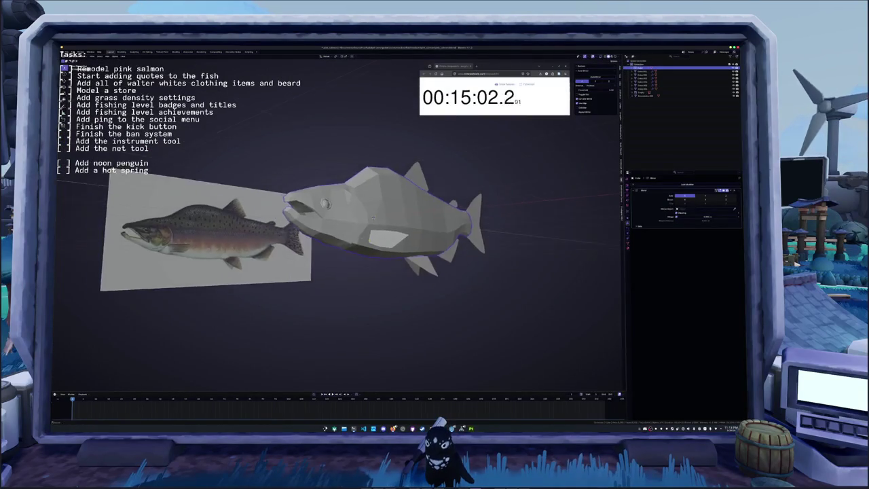
Give the salmon object smooth shading from its right-click menu.
{"action": "right_click", "coordinate": [373, 215]}
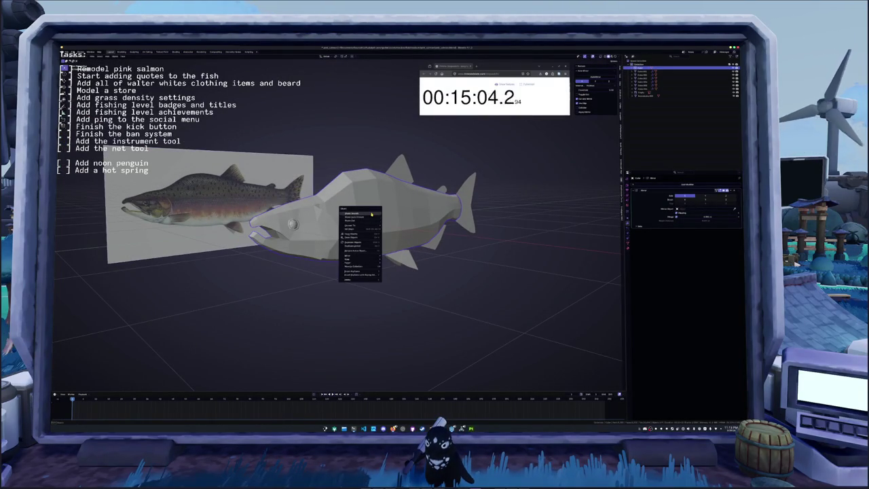
{"action": "left_click", "coordinate": [371, 218]}
{"action": "scroll", "coordinate": [354, 223], "scroll_direction": "up", "scroll_amount": 2}
Browse the Add Modifier list and search 'sub', closing it without adding a modifier.
{"action": "left_click", "coordinate": [648, 184]}
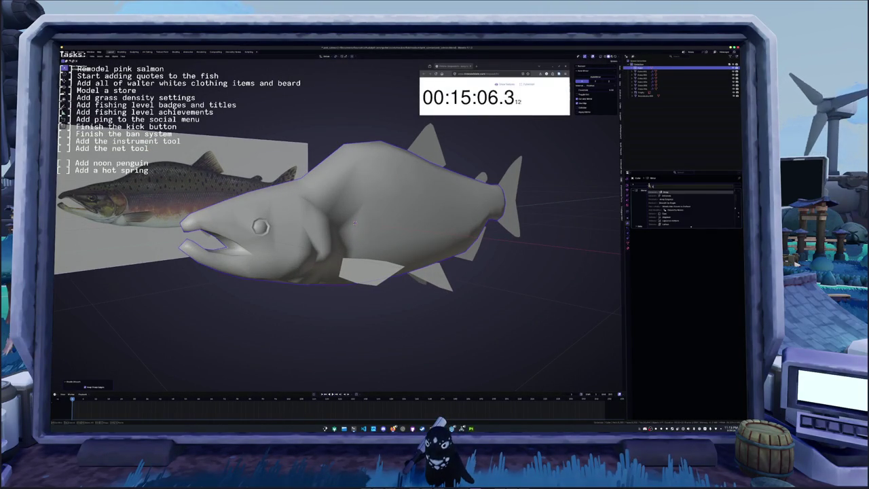
{"action": "key", "text": "Return"}
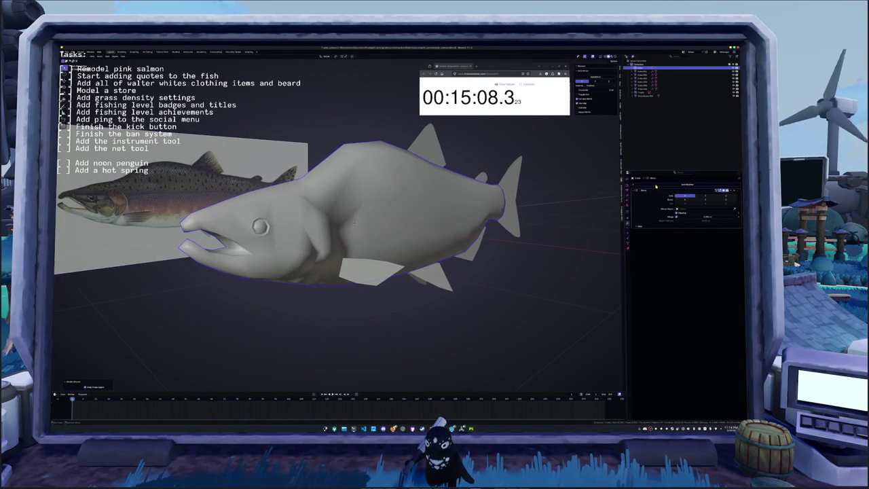
{"action": "left_click", "coordinate": [656, 185]}
{"action": "type", "text": "sub"}
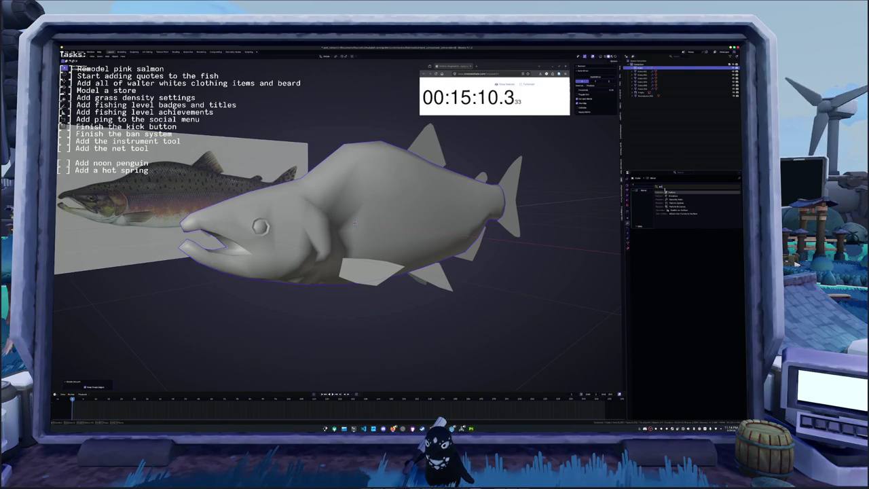
{"action": "key", "text": "Return"}
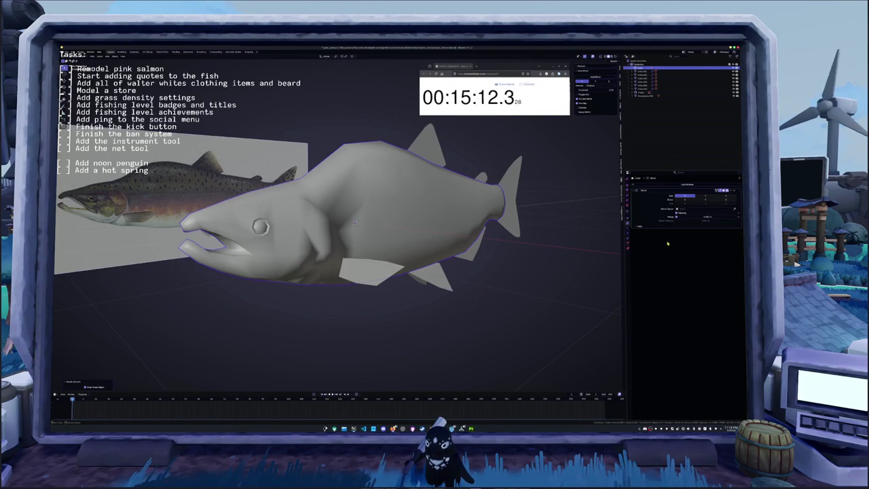
{"action": "left_click", "coordinate": [660, 186]}
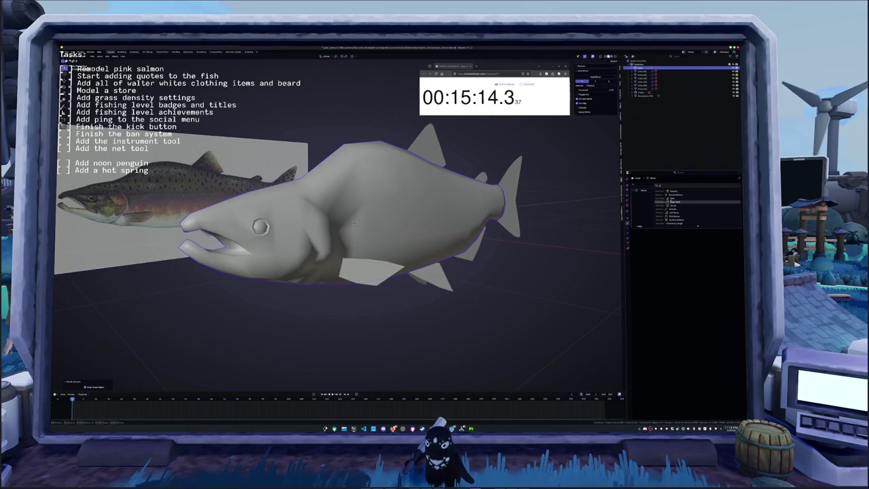
Shade the salmon Smooth by Angle, adjust the modifier's angle, and view the head.
{"action": "right_click", "coordinate": [435, 216]}
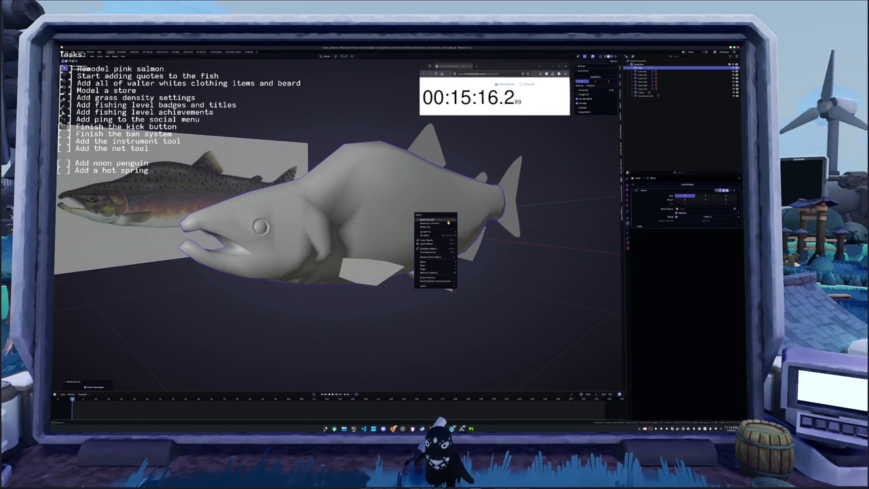
{"action": "left_click", "coordinate": [438, 222]}
{"action": "mouse_move", "coordinate": [707, 236]}
{"action": "left_mouse_down"}
{"action": "mouse_move", "coordinate": [719, 237]}
{"action": "mouse_move", "coordinate": [703, 235]}
{"action": "left_mouse_up"}
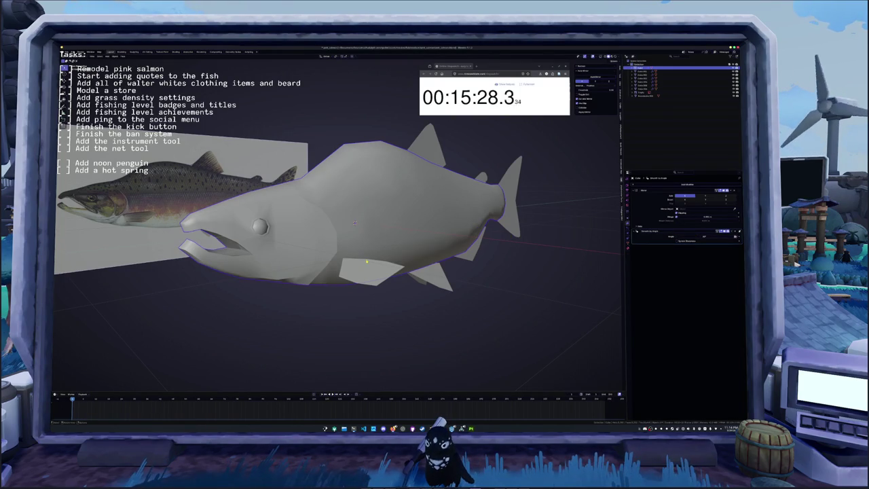
{"action": "scroll", "coordinate": [357, 251], "scroll_direction": "up", "scroll_amount": 3}
{"action": "mouse_move", "coordinate": [356, 251]}
{"action": "middle_mouse_down"}
{"action": "mouse_move", "coordinate": [346, 316]}
{"action": "mouse_move", "coordinate": [453, 270]}
{"action": "middle_mouse_up"}
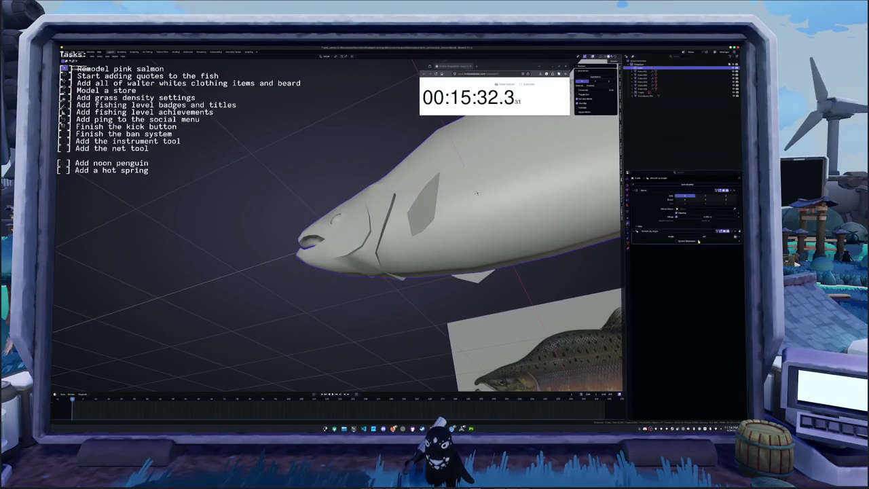
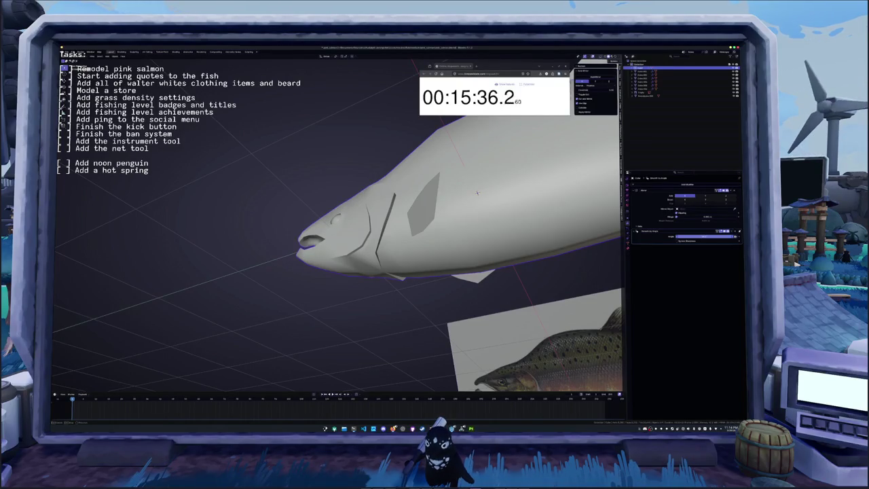
Lower the Smooth by Angle value, then remove that modifier for flat, faceted shading.
{"action": "mouse_move", "coordinate": [710, 236]}
{"action": "left_mouse_down"}
{"action": "mouse_move", "coordinate": [689, 237]}
{"action": "mouse_move", "coordinate": [703, 237]}
{"action": "left_mouse_up"}
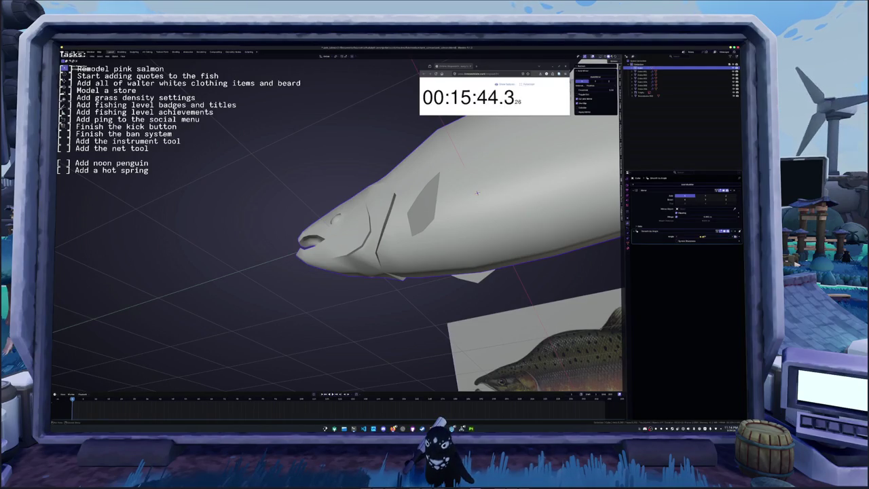
{"action": "scroll", "coordinate": [521, 200], "scroll_direction": "down", "scroll_amount": 3}
{"action": "middle_click_drag", "start_coordinate": [522, 200], "coordinate": [476, 204]}
{"action": "key", "text": "ctrl+a"}
{"action": "scroll", "coordinate": [366, 163], "scroll_direction": "up", "scroll_amount": 5}
Select and rotate the salmon's jaw faces in Edit Mode to reshape the jaw.
{"action": "key", "text": "Tab"}
{"action": "scroll", "coordinate": [476, 224], "scroll_direction": "up", "scroll_amount": 3}
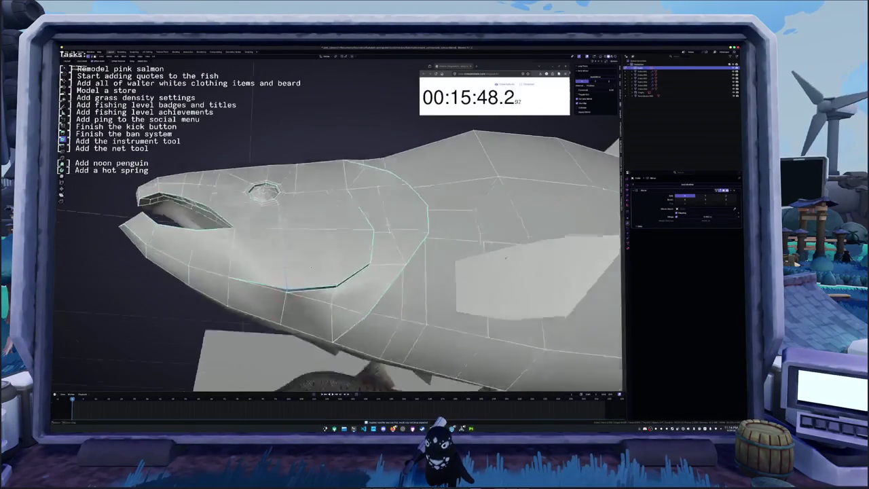
{"action": "middle_click_drag", "start_coordinate": [517, 262], "coordinate": [530, 221]}
{"action": "right_click", "coordinate": [290, 231]}
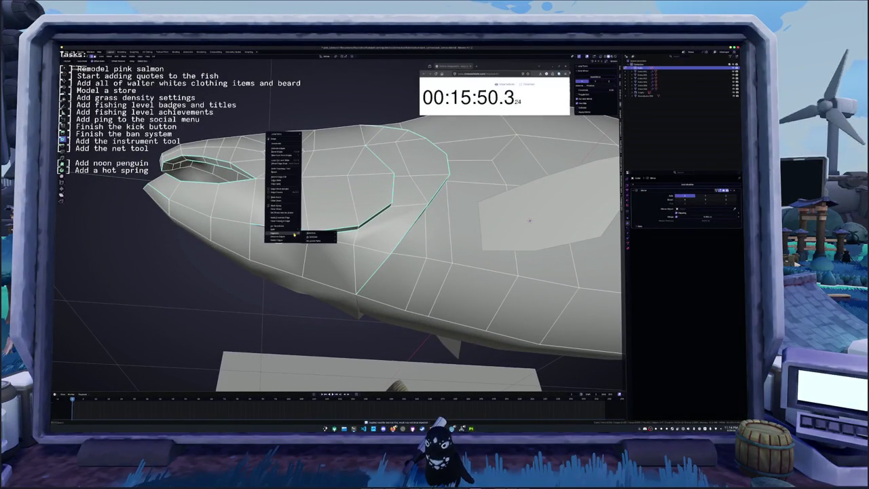
{"action": "left_click", "coordinate": [279, 228]}
{"action": "mouse_move", "coordinate": [340, 238]}
{"action": "middle_mouse_down"}
{"action": "mouse_move", "coordinate": [306, 224]}
{"action": "mouse_move", "coordinate": [285, 251]}
{"action": "middle_mouse_up"}
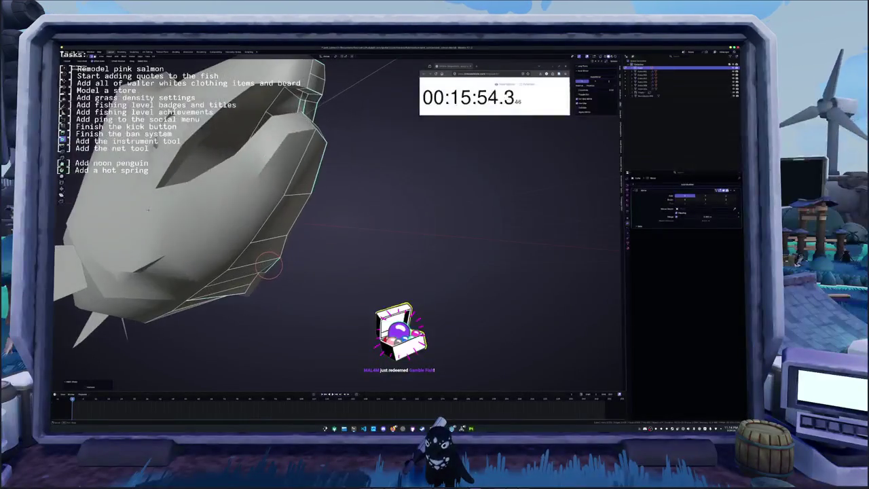
{"action": "scroll", "coordinate": [286, 251], "scroll_direction": "up", "scroll_amount": 4}
{"action": "middle_click_drag", "start_coordinate": [221, 268], "coordinate": [132, 295]}
{"action": "left_click", "coordinate": [243, 197]}
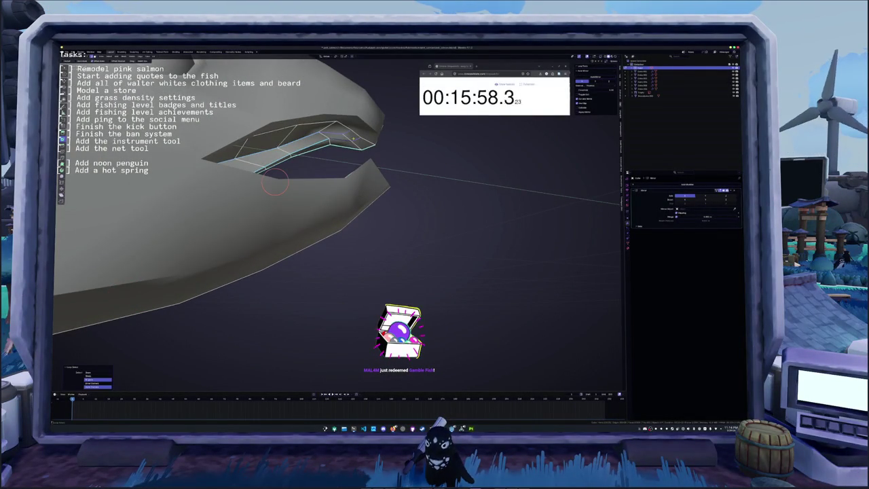
{"action": "mouse_move", "coordinate": [253, 192]}
{"action": "middle_mouse_down"}
{"action": "mouse_move", "coordinate": [287, 175]}
{"action": "mouse_move", "coordinate": [486, 157]}
{"action": "mouse_move", "coordinate": [441, 176]}
{"action": "mouse_move", "coordinate": [388, 235]}
{"action": "middle_mouse_up"}
{"action": "key", "text": "Tab"}
Select all the salmon's fin objects together.
{"action": "scroll", "coordinate": [286, 175], "scroll_direction": "down", "scroll_amount": 3}
{"action": "scroll", "coordinate": [441, 176], "scroll_direction": "down", "scroll_amount": 4}
{"action": "left_click", "coordinate": [389, 235]}
{"action": "left_click", "coordinate": [407, 217]}
{"action": "left_click", "coordinate": [377, 172], "text": "shift"}
{"action": "left_click", "coordinate": [325, 239], "text": "shift"}
{"action": "key", "text": "ctrl+a"}
Apply the fins' rotation and scale, then thicken them with a Solidify modifier's offset and thickness.
{"action": "left_click", "coordinate": [383, 250]}
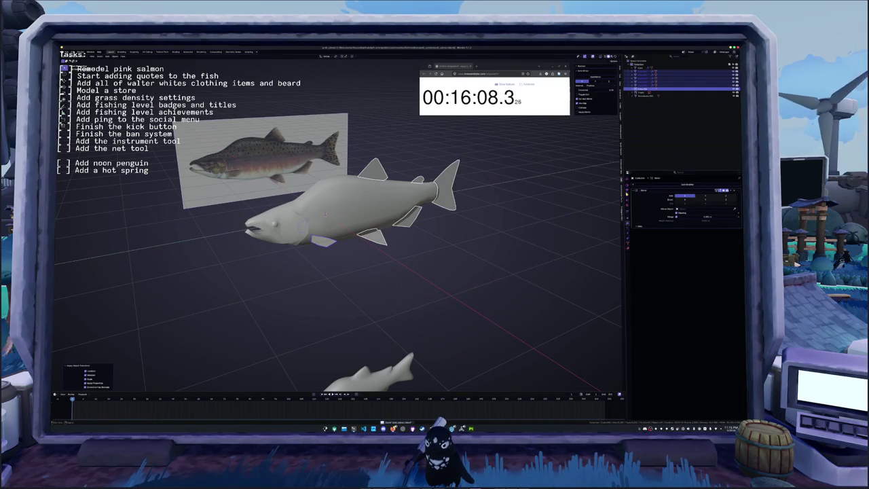
{"action": "left_click", "coordinate": [682, 184]}
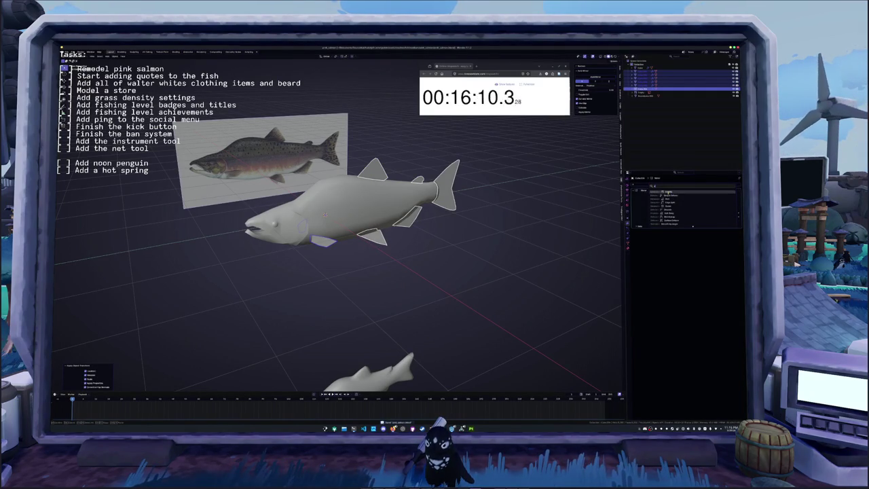
{"action": "left_click", "coordinate": [669, 195]}
{"action": "scroll", "coordinate": [468, 232], "scroll_direction": "up", "scroll_amount": 4}
{"action": "middle_click_drag", "start_coordinate": [467, 232], "coordinate": [474, 223]}
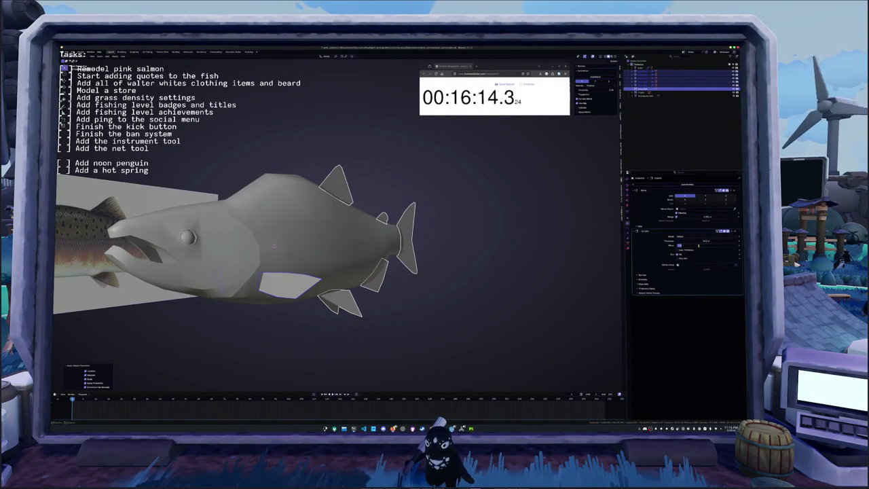
{"action": "left_click_drag", "start_coordinate": [699, 246], "coordinate": [700, 248]}
{"action": "middle_click_drag", "start_coordinate": [401, 297], "coordinate": [535, 274]}
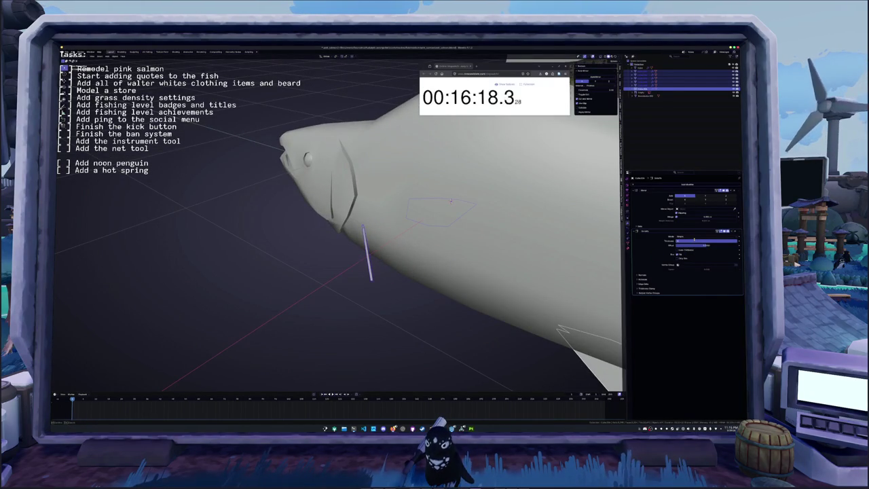
{"action": "left_click_drag", "start_coordinate": [694, 239], "coordinate": [694, 239]}
{"action": "left_click", "coordinate": [694, 239]}
{"action": "key", "text": "Return"}
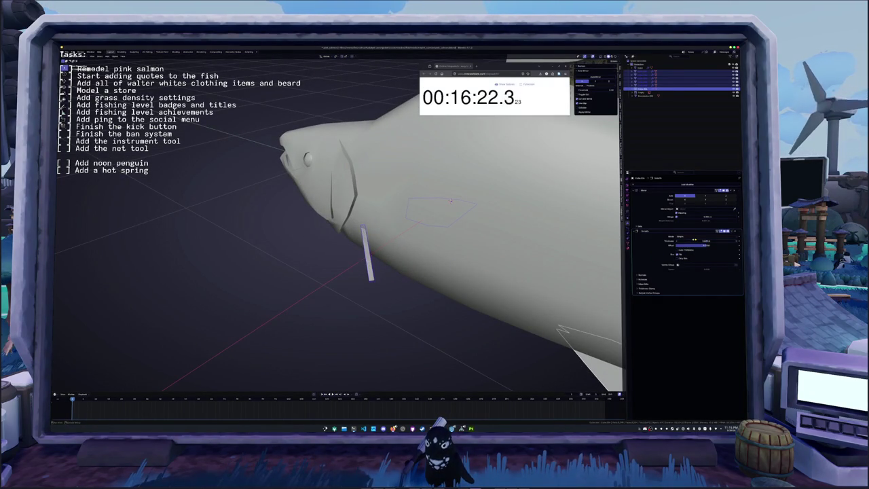
{"action": "scroll", "coordinate": [407, 238], "scroll_direction": "down", "scroll_amount": 3}
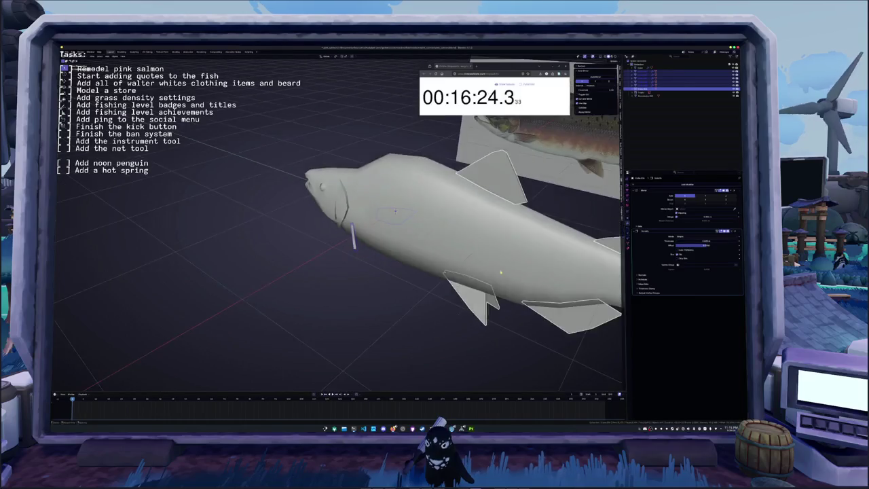
{"action": "scroll", "coordinate": [407, 238], "scroll_direction": "down", "scroll_amount": 2}
Apply the fish's transforms, give it Shade Auto Smooth, and convert it to a plain mesh.
{"action": "key", "text": "ctrl+a"}
{"action": "mouse_move", "coordinate": [442, 258]}
{"action": "middle_mouse_down"}
{"action": "mouse_move", "coordinate": [500, 272]}
{"action": "mouse_move", "coordinate": [425, 277]}
{"action": "middle_mouse_up"}
{"action": "left_click", "coordinate": [501, 272]}
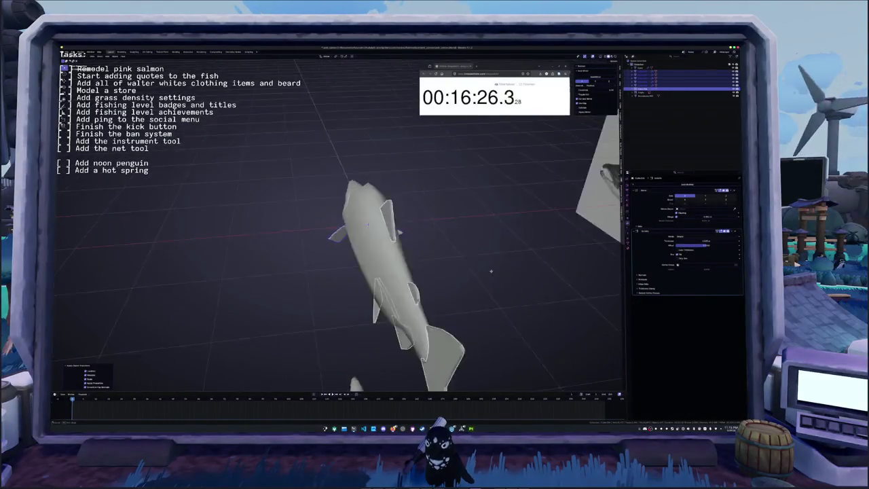
{"action": "right_click", "coordinate": [424, 277]}
{"action": "left_click", "coordinate": [424, 277]}
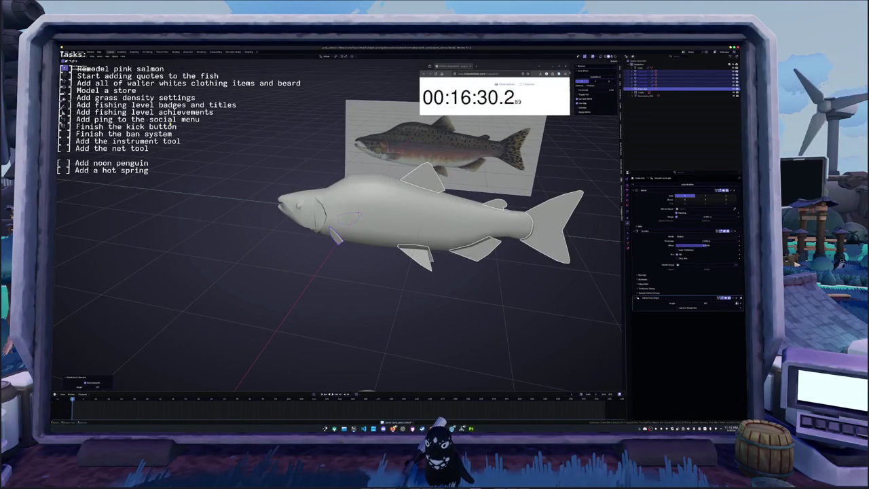
{"action": "right_click", "coordinate": [182, 155]}
{"action": "left_click", "coordinate": [216, 167]}
{"action": "middle_click_drag", "start_coordinate": [216, 168], "coordinate": [309, 210]}
{"action": "key", "text": "ctrl+Tab"}
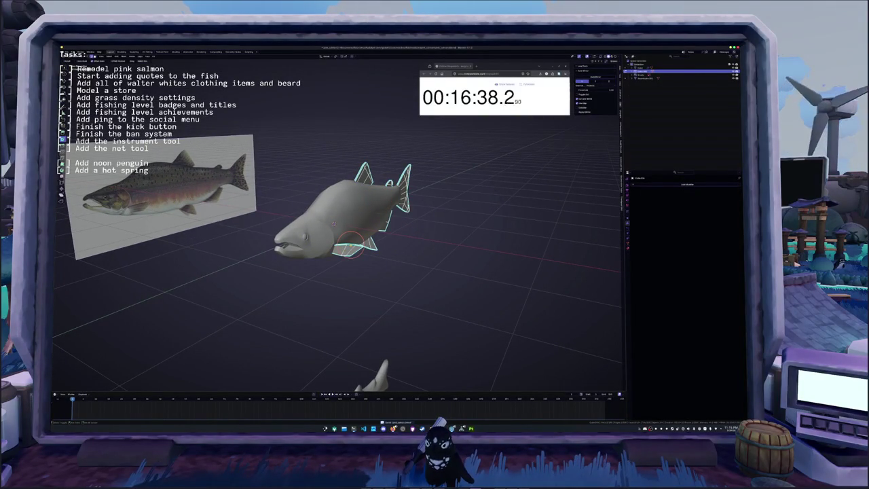
Mark the selected fin edges as UV seams.
{"action": "right_click", "coordinate": [350, 243]}
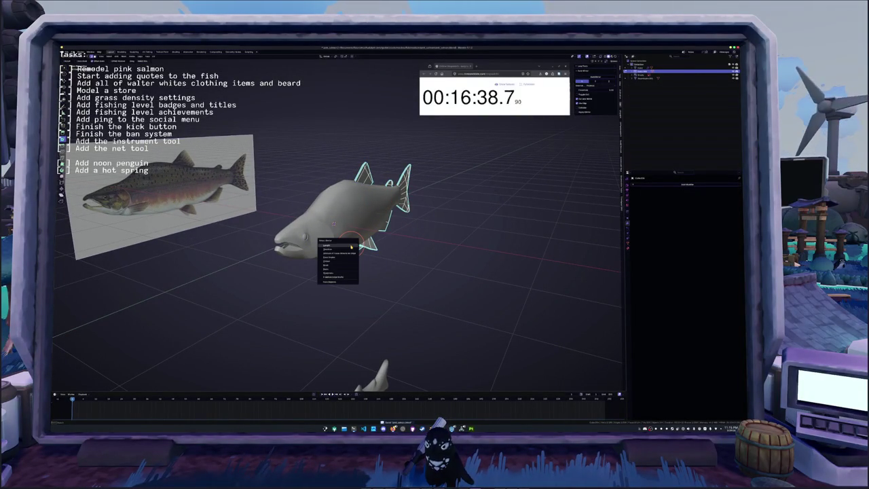
{"action": "left_click", "coordinate": [333, 271]}
{"action": "left_click", "coordinate": [154, 56]}
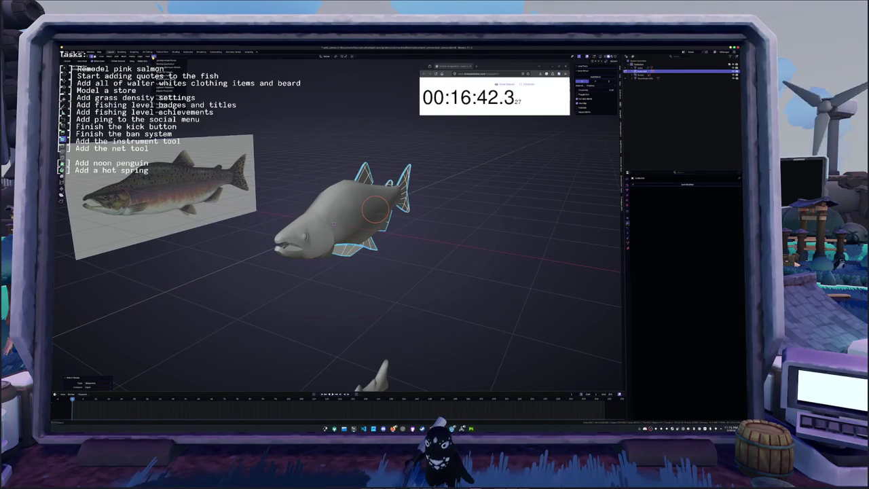
{"action": "key", "text": "ctrl+e"}
{"action": "left_click", "coordinate": [254, 158]}
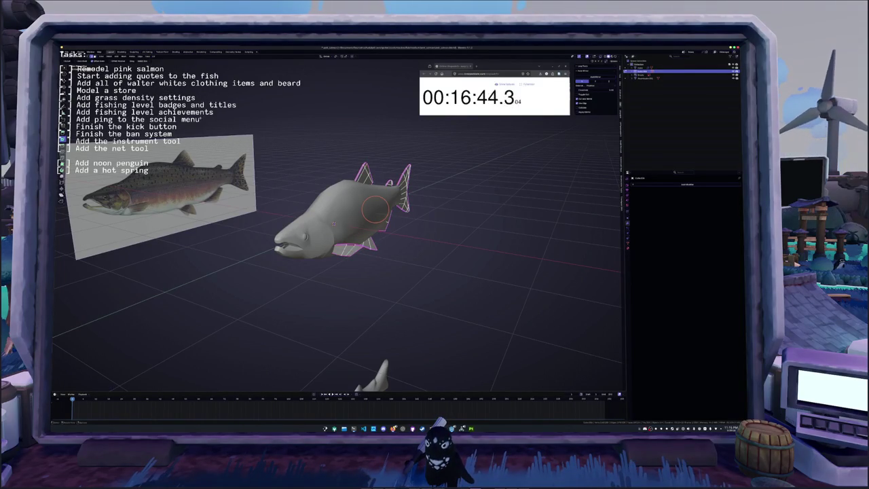
{"action": "left_click", "coordinate": [154, 56]}
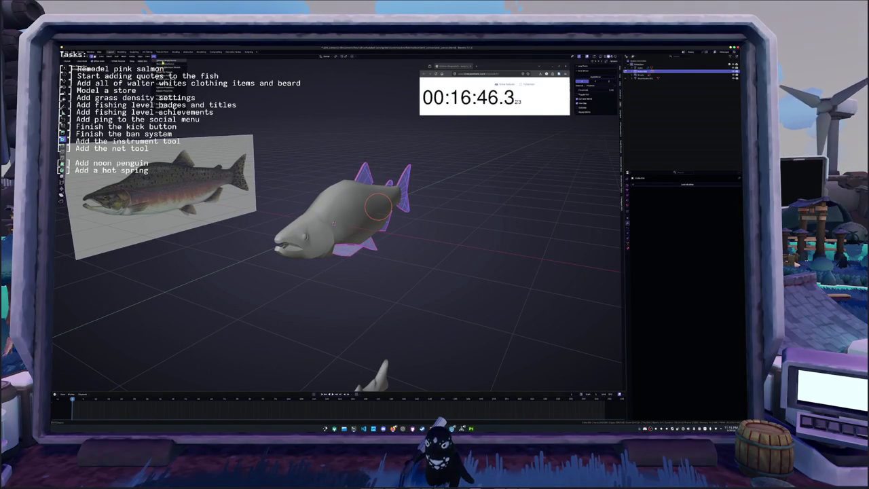
Select similar head edges, mark them as seams, and switch to UV Editing.
{"action": "key", "text": "Tab"}
{"action": "key", "text": "Tab"}
{"action": "scroll", "coordinate": [333, 217], "scroll_direction": "up", "scroll_amount": 3}
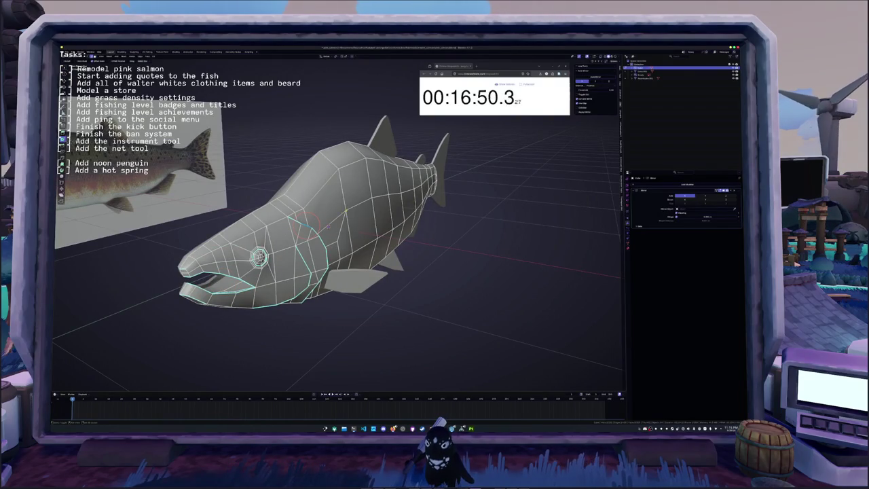
{"action": "key", "text": "shift+g"}
{"action": "left_click", "coordinate": [345, 211]}
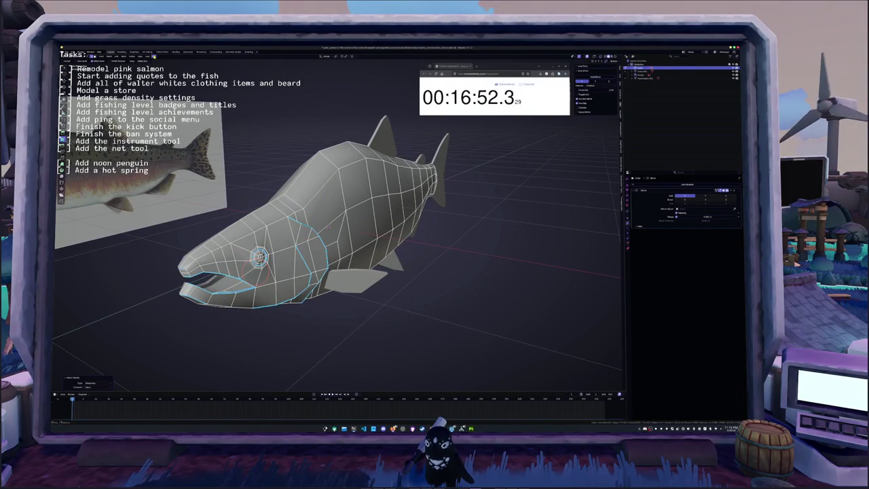
{"action": "key", "text": "ctrl+e"}
{"action": "left_click", "coordinate": [223, 154]}
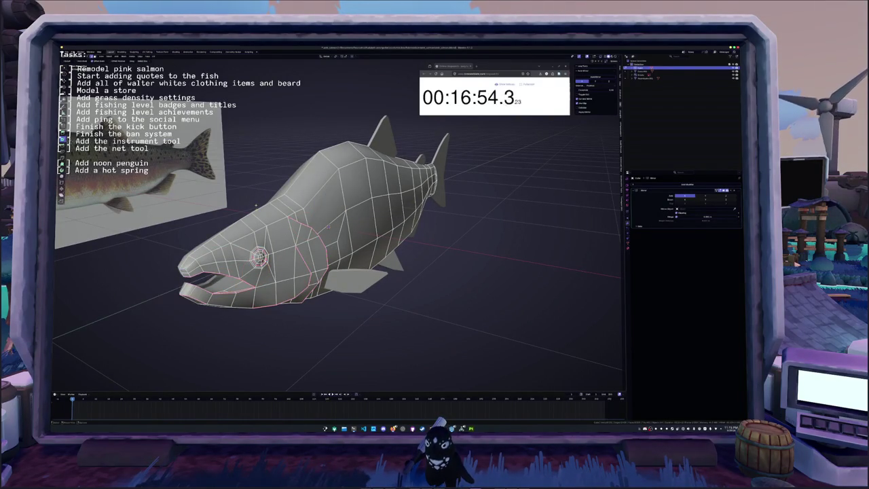
{"action": "left_click", "coordinate": [148, 52]}
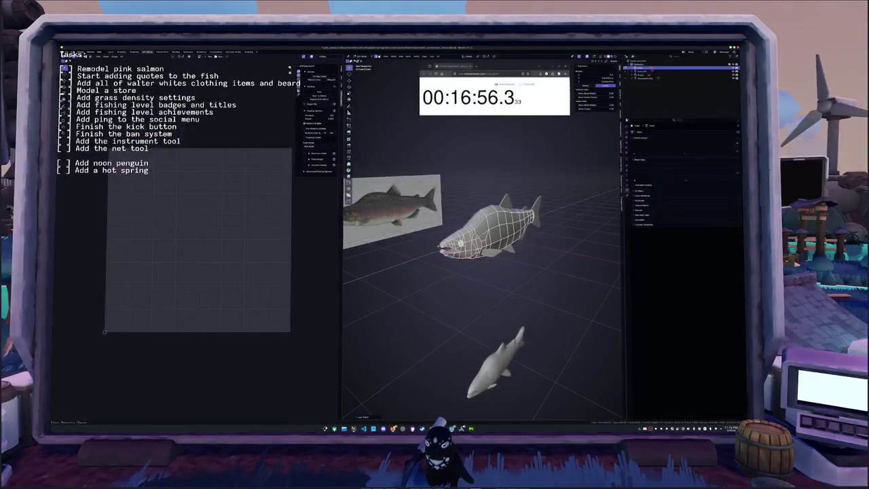
Mark the selected edges as seams, then select the whole mesh and unwrap it.
{"action": "key", "text": "ctrl+e"}
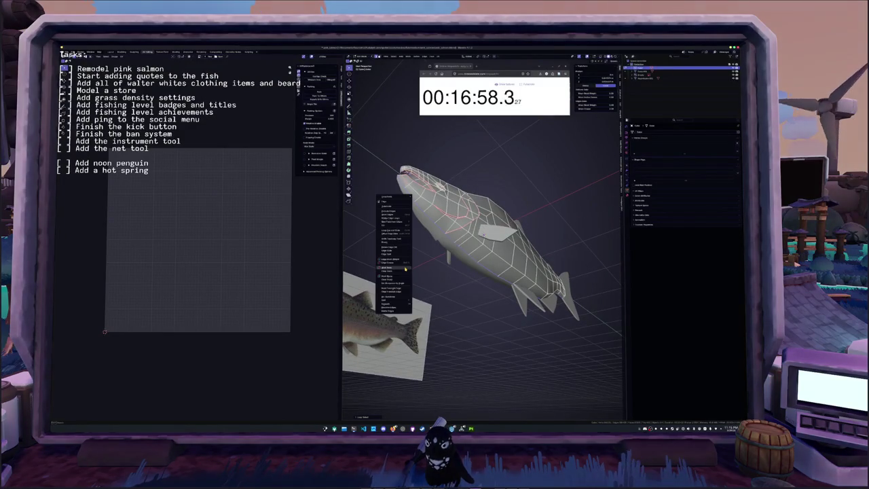
{"action": "left_click", "coordinate": [405, 269]}
{"action": "key", "text": "a"}
{"action": "key", "text": "u"}
{"action": "key", "text": "Return"}
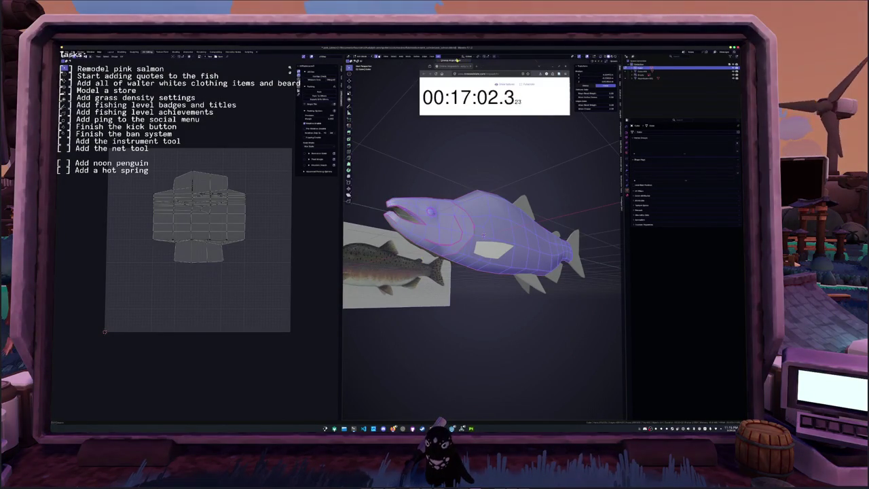
{"action": "key", "text": "u"}
{"action": "key", "text": "Return"}
Add a seam on a vertical body edge loop and re-unwrap the whole mesh from the UV menu.
{"action": "middle_click_drag", "start_coordinate": [484, 235], "coordinate": [433, 235]}
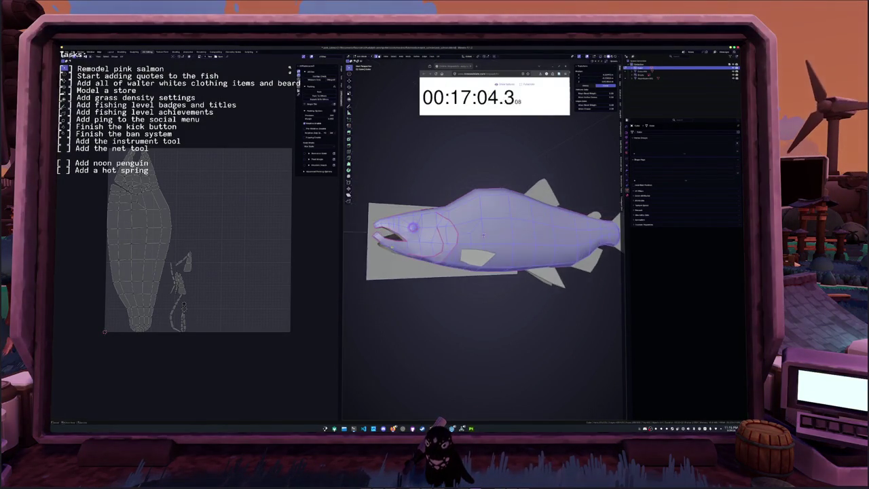
{"action": "left_click", "coordinate": [480, 231], "text": "alt"}
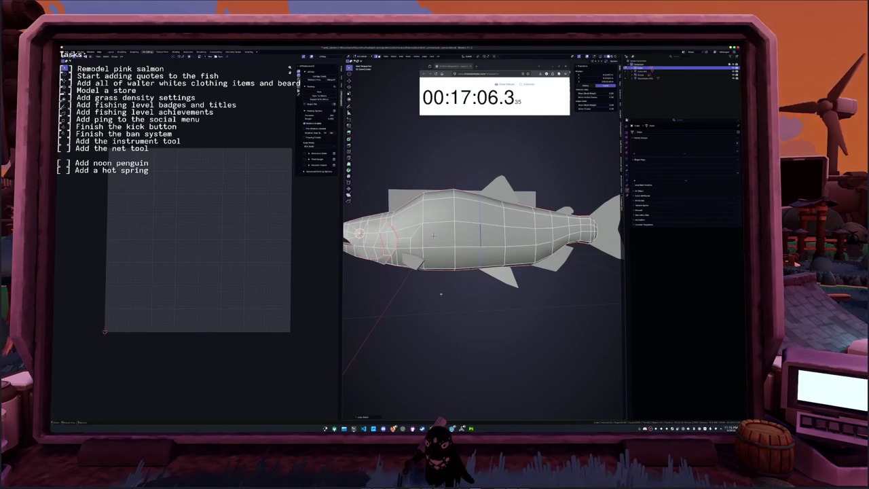
{"action": "right_click", "coordinate": [416, 298]}
{"action": "middle_click_drag", "start_coordinate": [433, 235], "coordinate": [449, 204]}
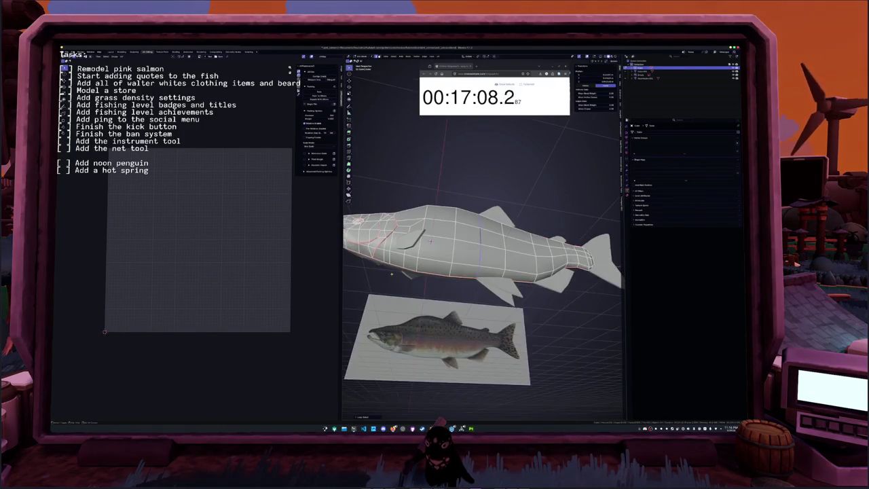
{"action": "scroll", "coordinate": [470, 230], "scroll_direction": "up", "scroll_amount": 4}
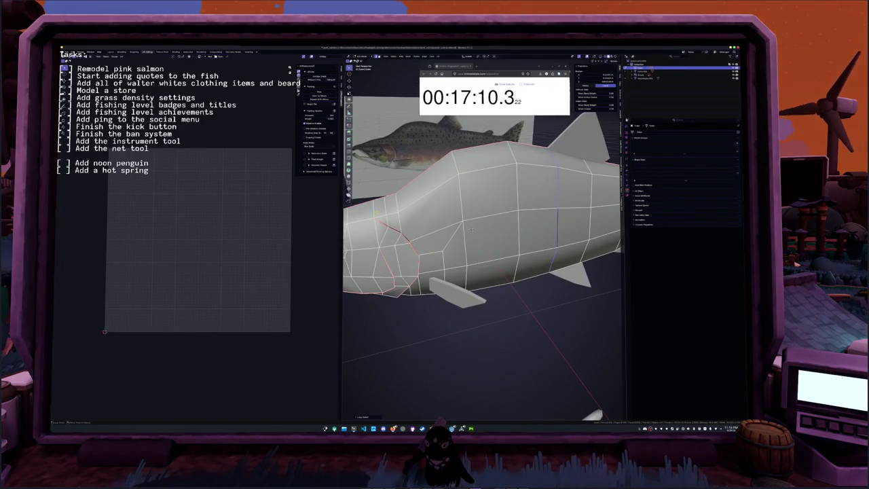
{"action": "mouse_move", "coordinate": [470, 228]}
{"action": "middle_mouse_down"}
{"action": "mouse_move", "coordinate": [521, 251]}
{"action": "mouse_move", "coordinate": [562, 241]}
{"action": "mouse_move", "coordinate": [418, 247]}
{"action": "middle_mouse_up"}
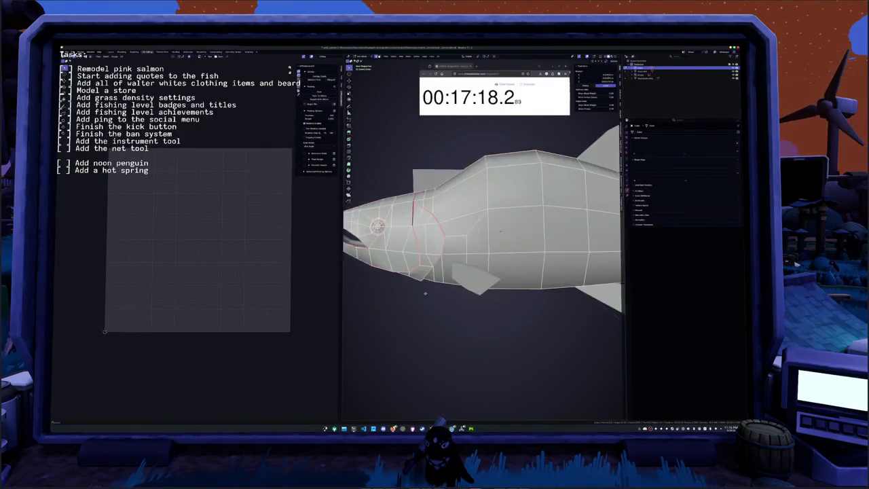
{"action": "key", "text": "a"}
{"action": "key", "text": "u"}
{"action": "left_click", "coordinate": [470, 177]}
{"action": "scroll", "coordinate": [470, 204], "scroll_direction": "down", "scroll_amount": 3}
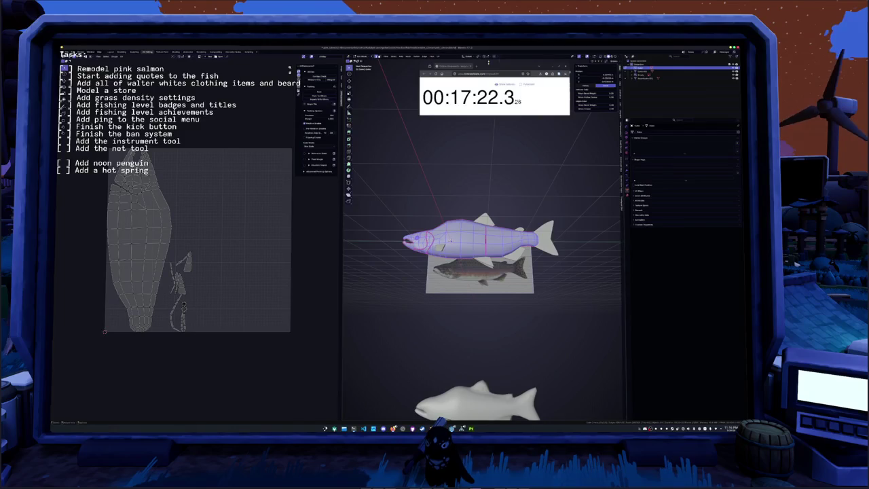
{"action": "left_click", "coordinate": [439, 57]}
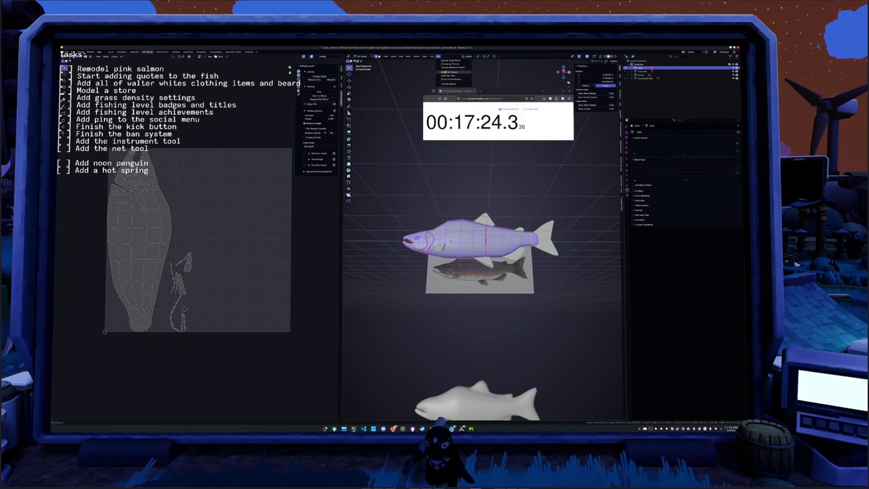
{"action": "left_click", "coordinate": [448, 62]}
Apply the unwrap, then re-enter Edit Mode on the salmon and unwrap its UVs again.
{"action": "left_click", "coordinate": [365, 217]}
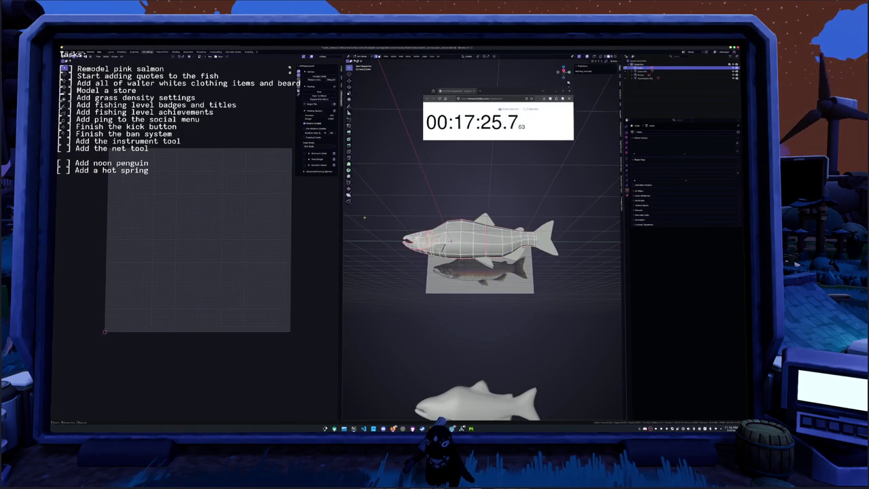
{"action": "left_click", "coordinate": [463, 239]}
{"action": "right_click", "coordinate": [408, 197]}
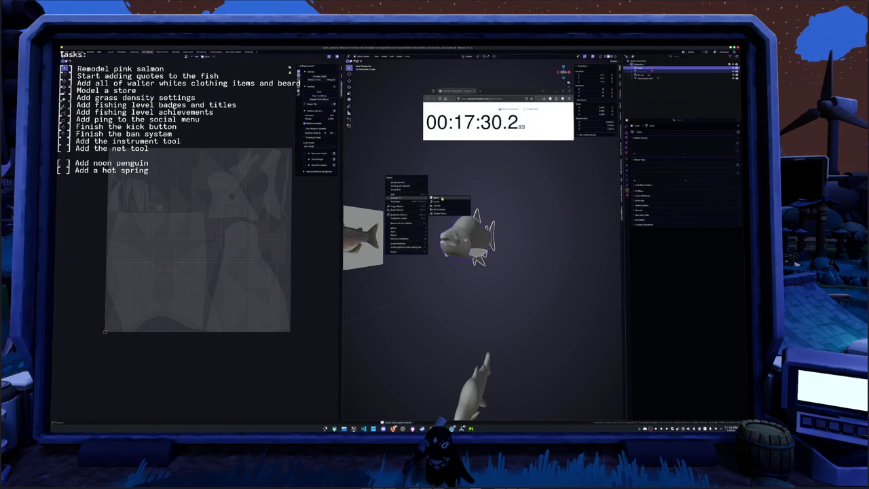
{"action": "left_click", "coordinate": [435, 198]}
{"action": "key", "text": "Tab"}
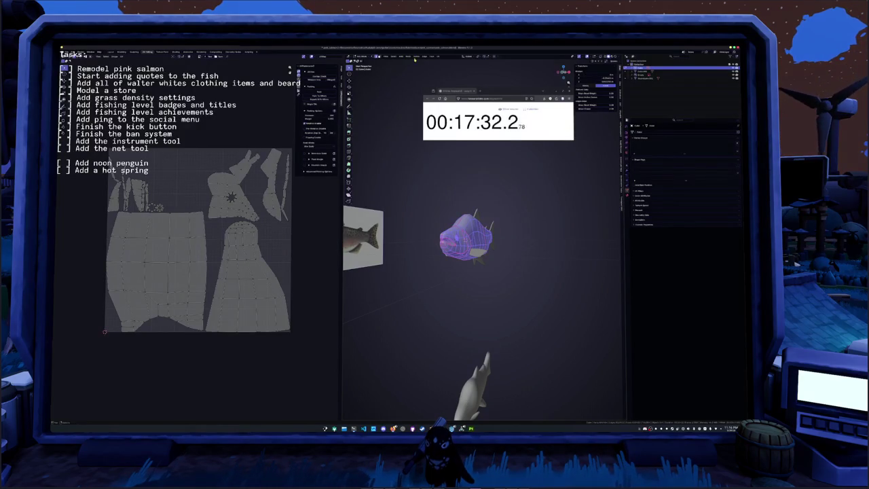
{"action": "left_click", "coordinate": [438, 56]}
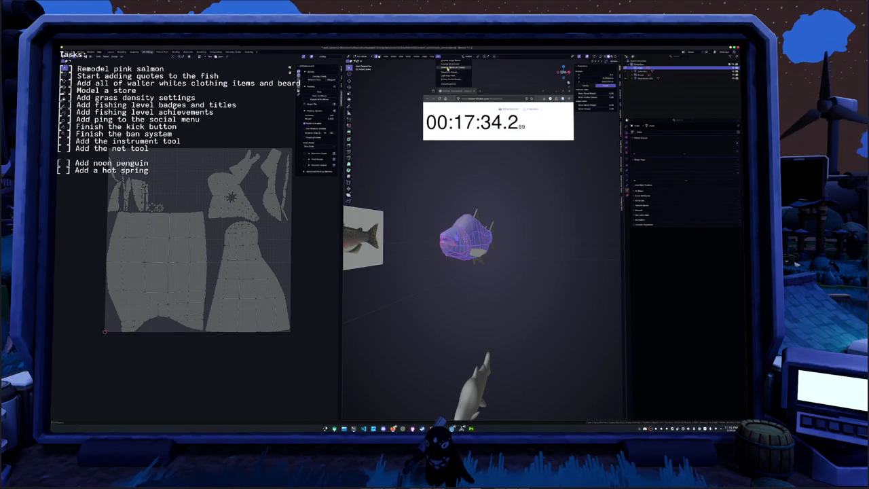
{"action": "left_click", "coordinate": [450, 63]}
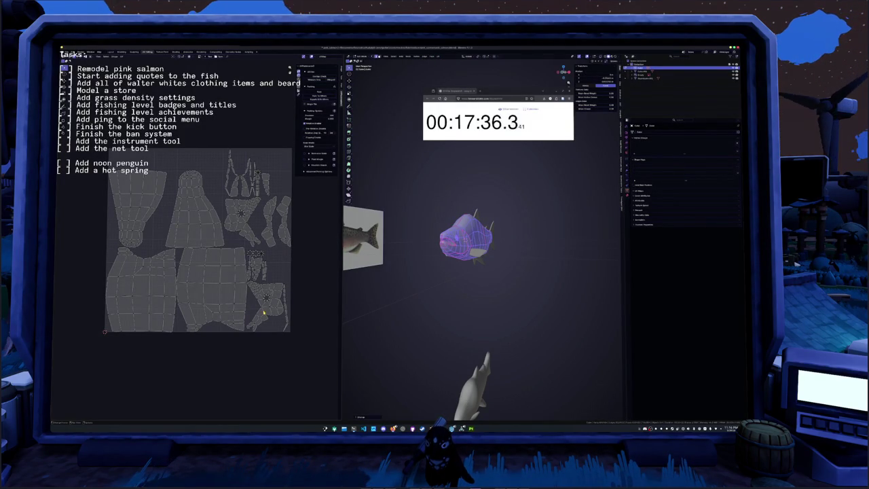
{"action": "scroll", "coordinate": [425, 268], "scroll_direction": "up", "scroll_amount": 5}
{"action": "mouse_move", "coordinate": [435, 258]}
{"action": "middle_mouse_down"}
{"action": "mouse_move", "coordinate": [424, 268]}
{"action": "mouse_move", "coordinate": [457, 222]}
{"action": "middle_mouse_up"}
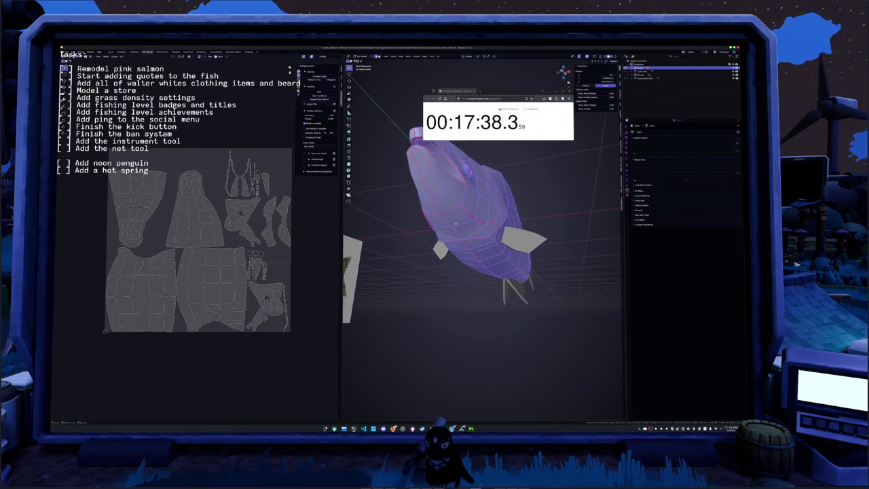
Mark new seams on the head edges, then select everything and re-unwrap the mesh.
{"action": "key", "text": "alt+a"}
{"action": "key", "text": "a"}
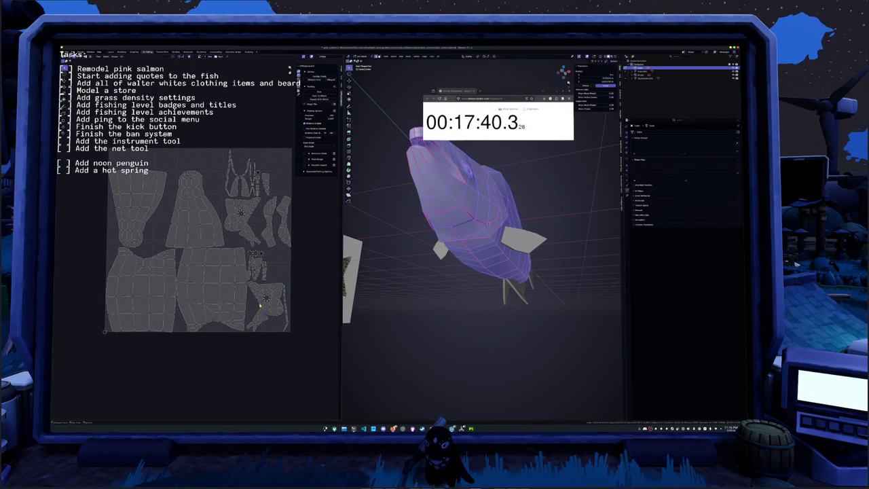
{"action": "scroll", "coordinate": [442, 232], "scroll_direction": "up", "scroll_amount": 2}
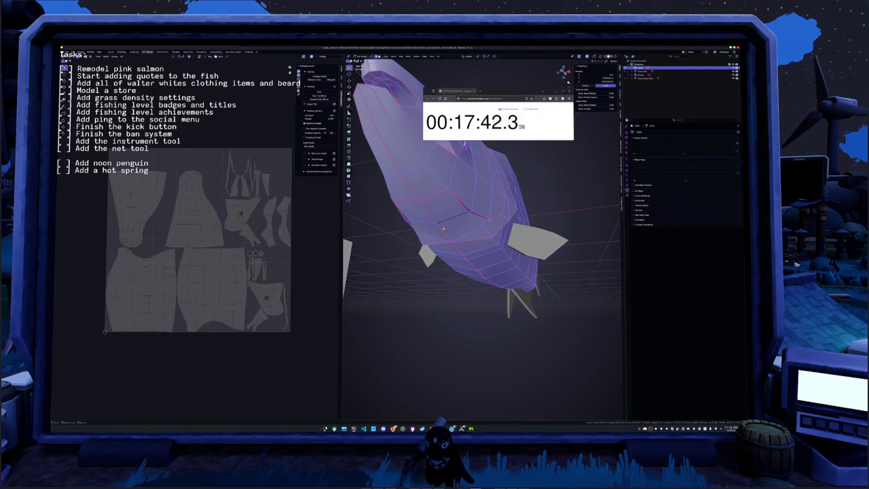
{"action": "key", "text": "alt+a"}
{"action": "middle_click_drag", "start_coordinate": [454, 218], "coordinate": [441, 204]}
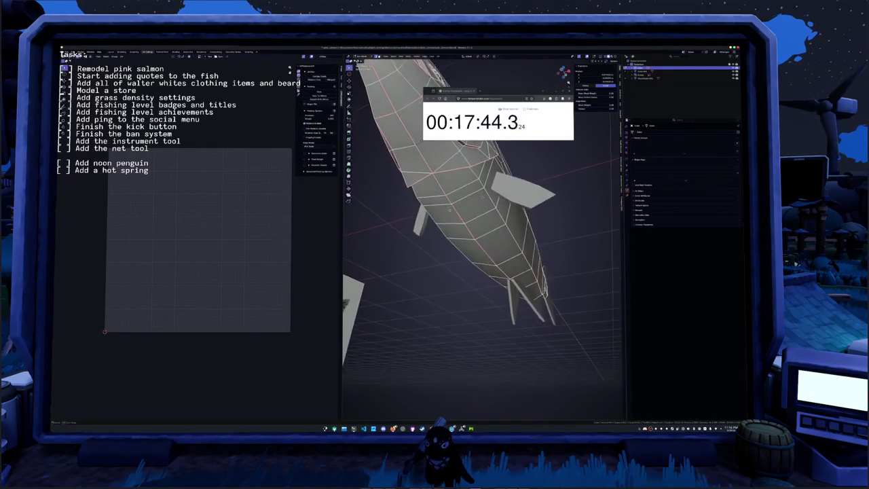
{"action": "key", "text": "a"}
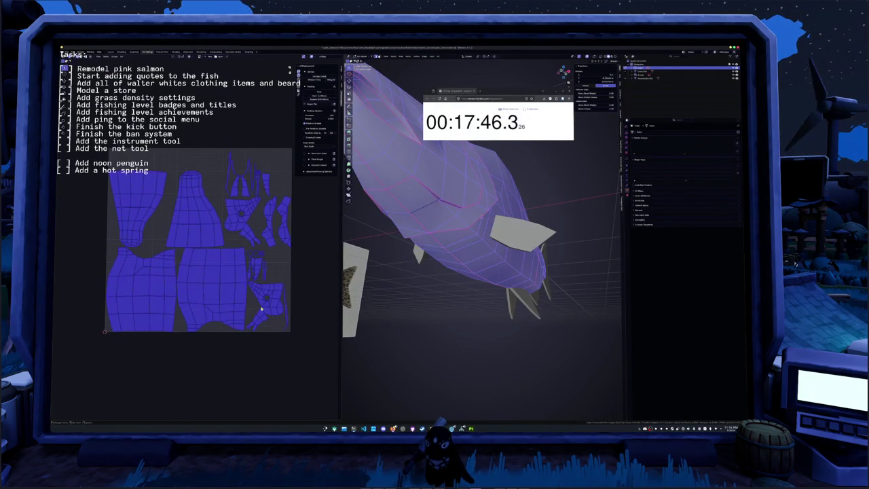
{"action": "key", "text": "alt+a"}
{"action": "mouse_move", "coordinate": [410, 279]}
{"action": "middle_mouse_down"}
{"action": "mouse_move", "coordinate": [432, 307]}
{"action": "mouse_move", "coordinate": [502, 237]}
{"action": "middle_mouse_up"}
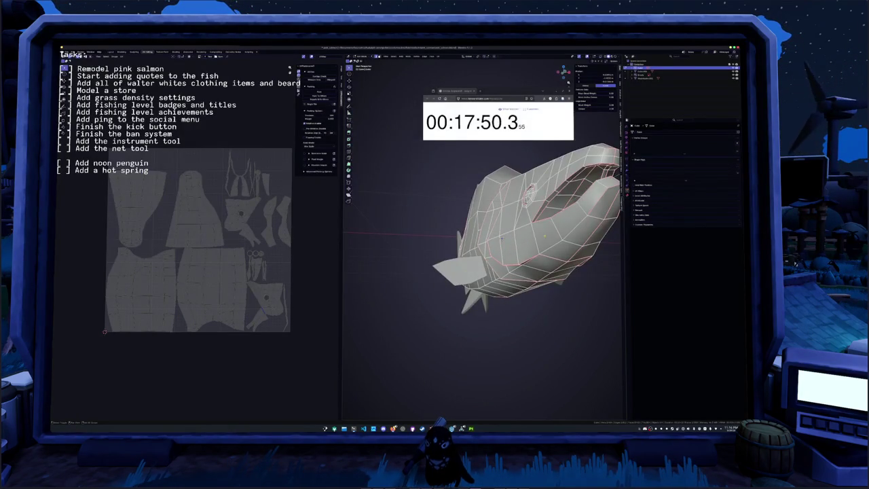
{"action": "right_click", "coordinate": [502, 237]}
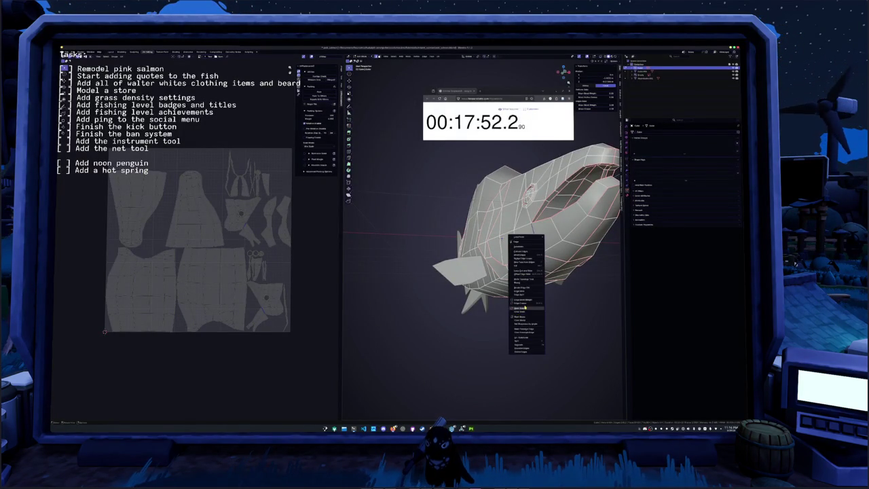
{"action": "left_click", "coordinate": [509, 302]}
{"action": "key", "text": "a"}
{"action": "middle_click_drag", "start_coordinate": [508, 300], "coordinate": [510, 414]}
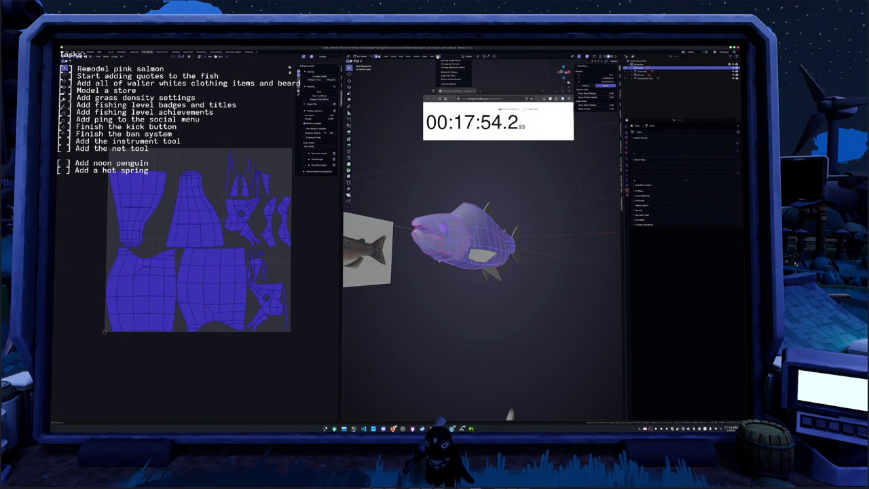
{"action": "left_click", "coordinate": [448, 68]}
Reselect the whole mesh in Edit Mode and pack the UV islands to fill the square.
{"action": "key", "text": "alt+a"}
{"action": "key", "text": "Tab"}
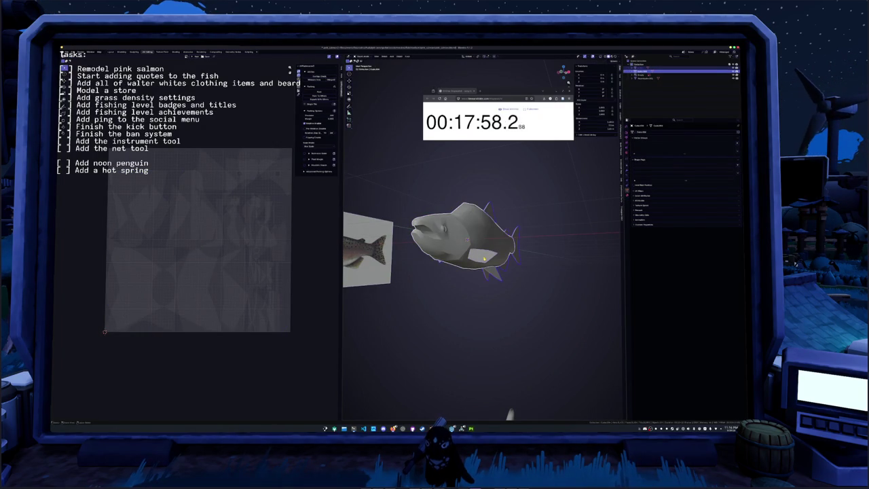
{"action": "key", "text": "Tab"}
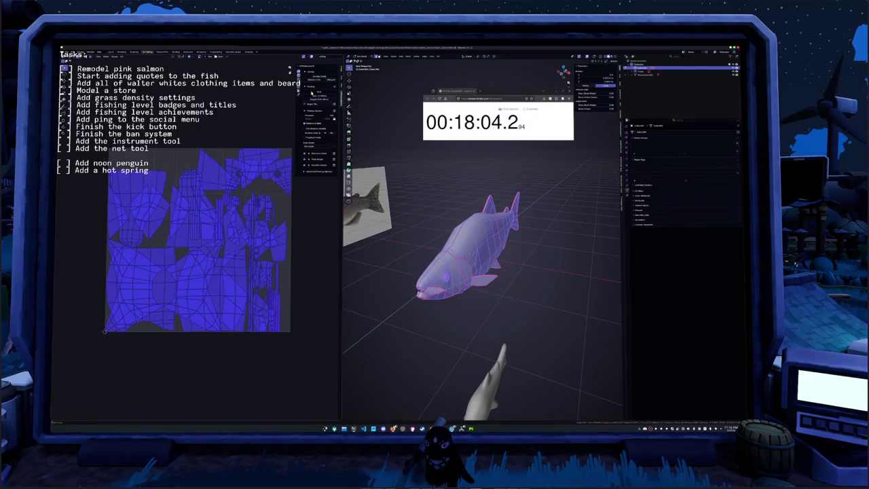
{"action": "left_click", "coordinate": [312, 94]}
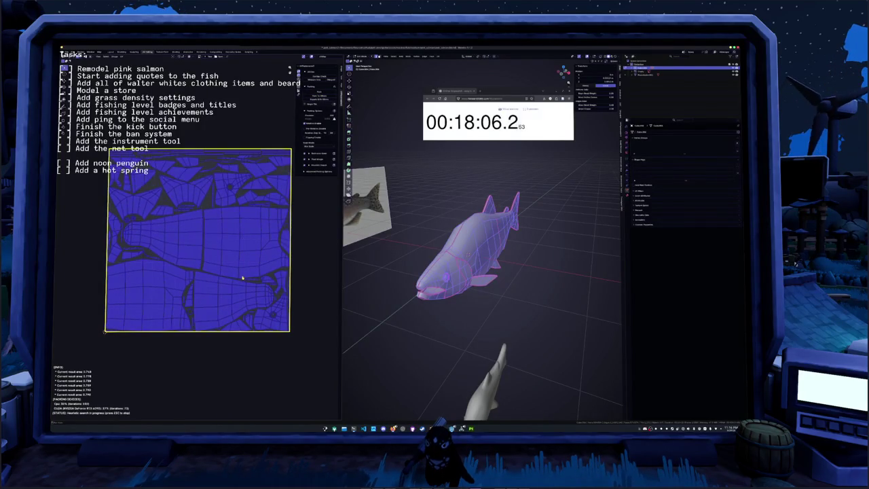
Rename the salmon object in Object Mode and add a new colour attribute to it.
{"action": "key", "text": "Tab"}
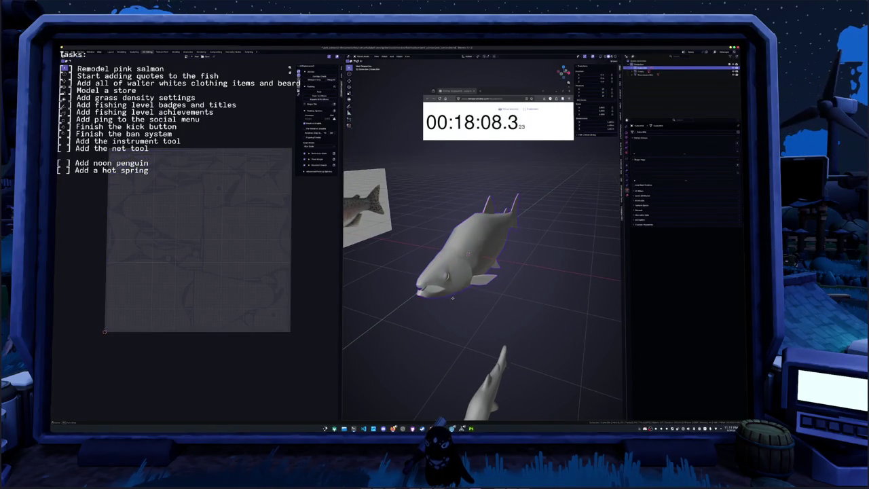
{"action": "key", "text": "F2"}
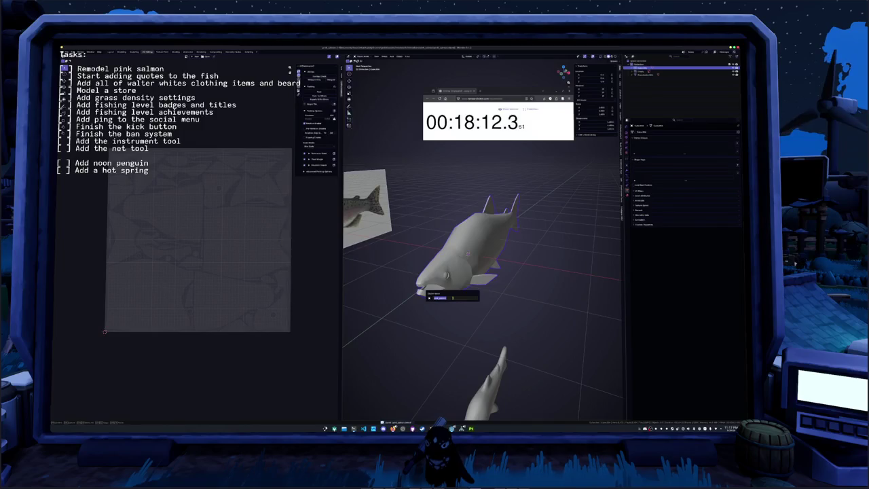
{"action": "key", "text": "Return"}
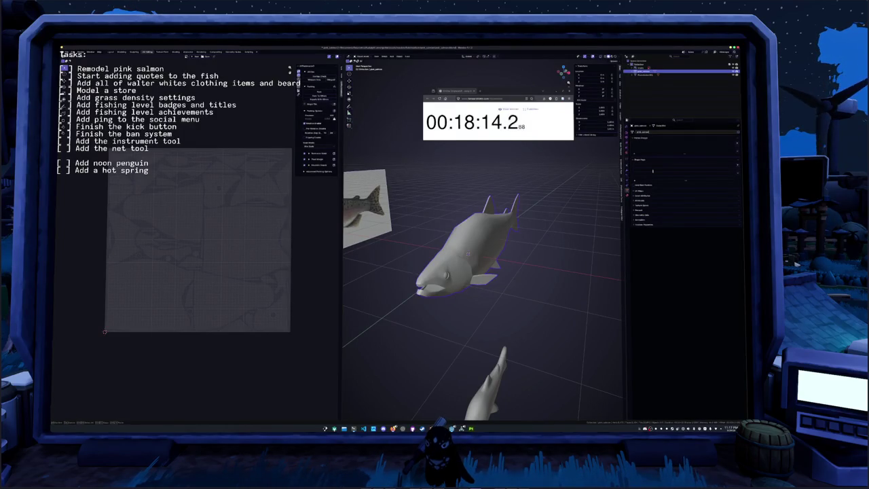
{"action": "left_click", "coordinate": [645, 197]}
{"action": "left_click", "coordinate": [737, 203]}
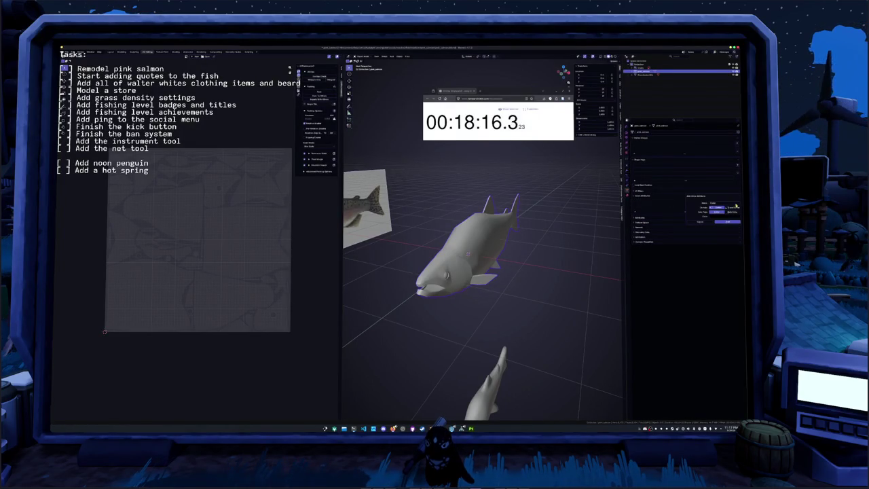
{"action": "left_click", "coordinate": [730, 222]}
Name the material pink_salmon.001, apply all transforms, and open the Shading workspace.
{"action": "left_click", "coordinate": [626, 195]}
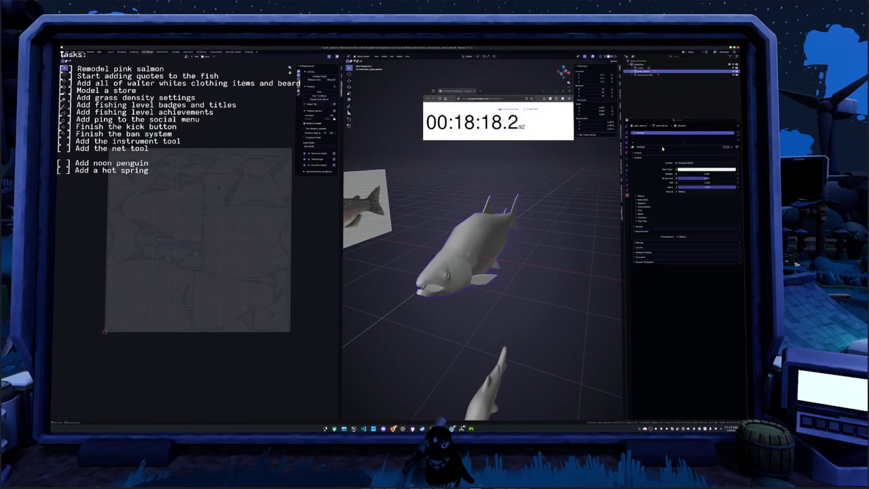
{"action": "key", "text": "Return"}
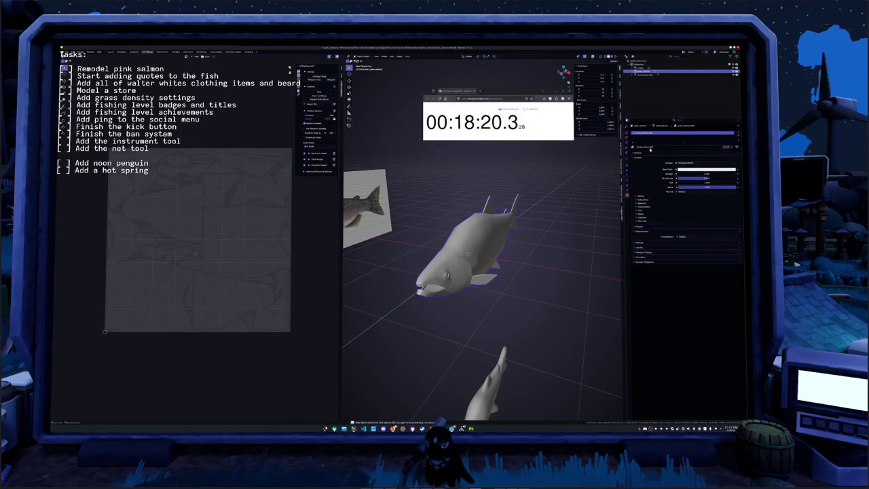
{"action": "key", "text": "ctrl+a"}
{"action": "left_click", "coordinate": [496, 235]}
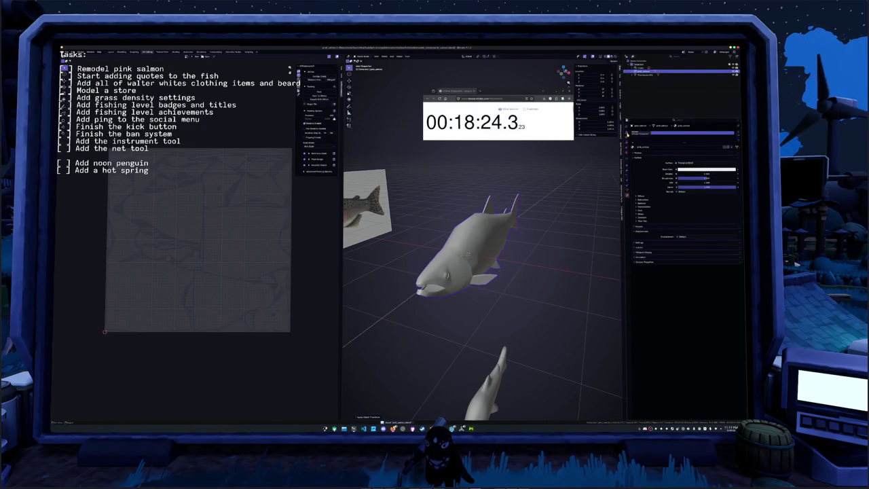
{"action": "left_click", "coordinate": [627, 187]}
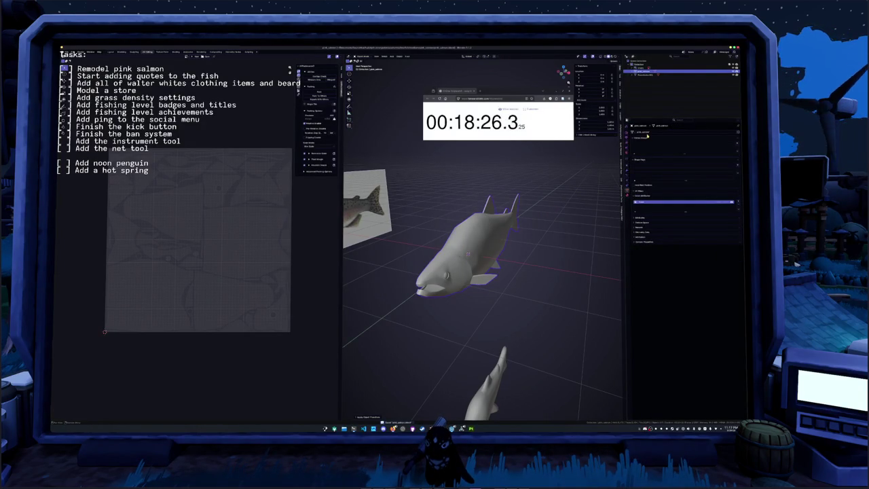
{"action": "left_click", "coordinate": [176, 52]}
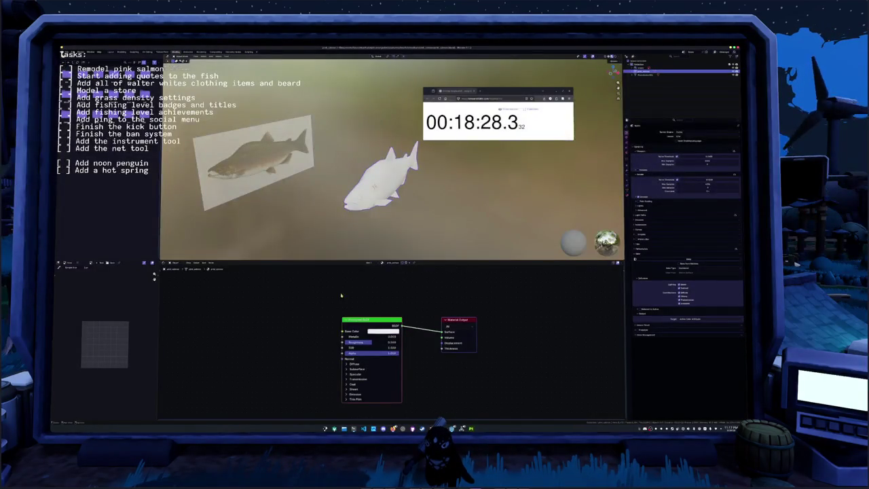
Replace the Principled BSDF with a Color Attribute node wired to Material Output Surface, then start FBX export.
{"action": "key", "text": "Return"}
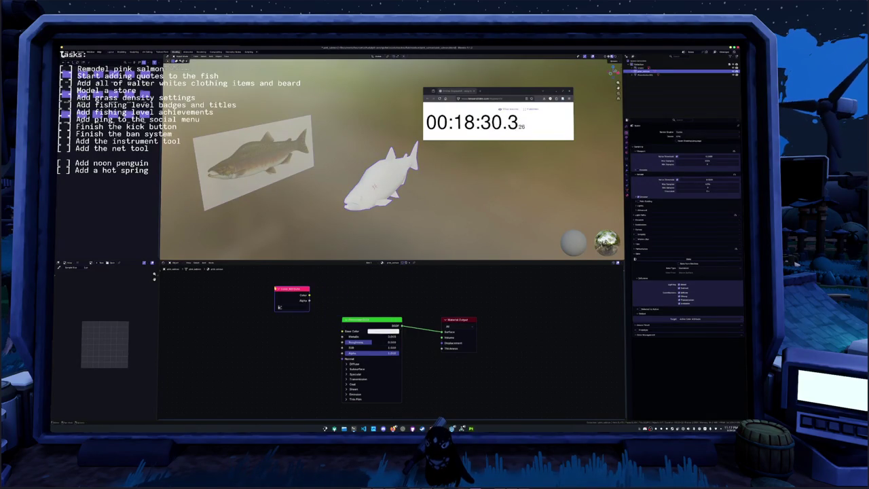
{"action": "left_click", "coordinate": [368, 321]}
{"action": "key", "text": "x"}
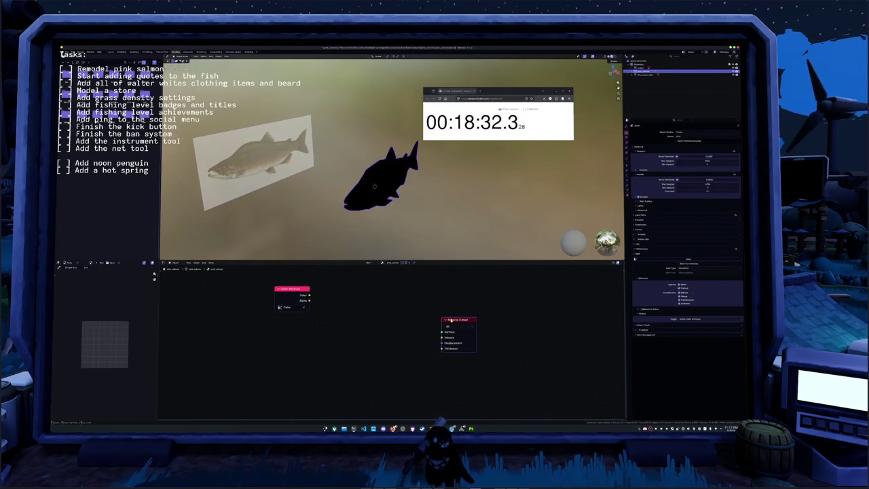
{"action": "key", "text": "ctrl+t"}
{"action": "key", "text": "ctrl+x"}
{"action": "key", "text": "ctrl+x"}
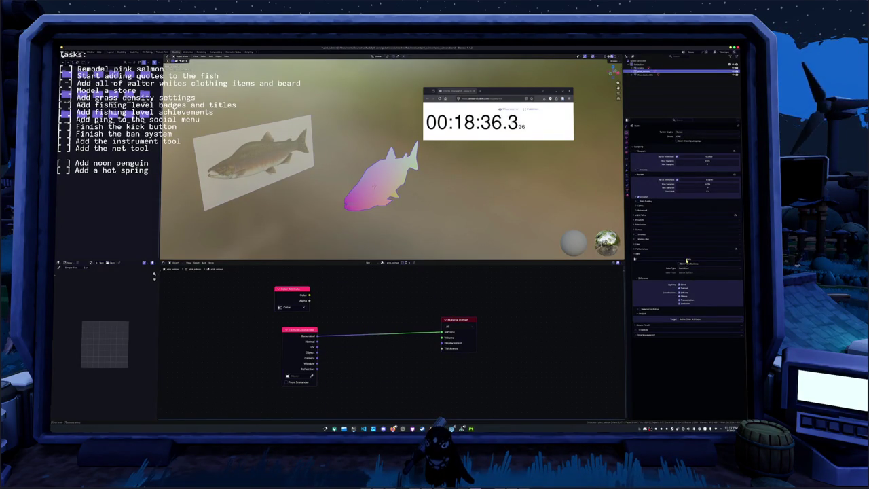
{"action": "left_click_drag", "start_coordinate": [309, 295], "coordinate": [442, 332]}
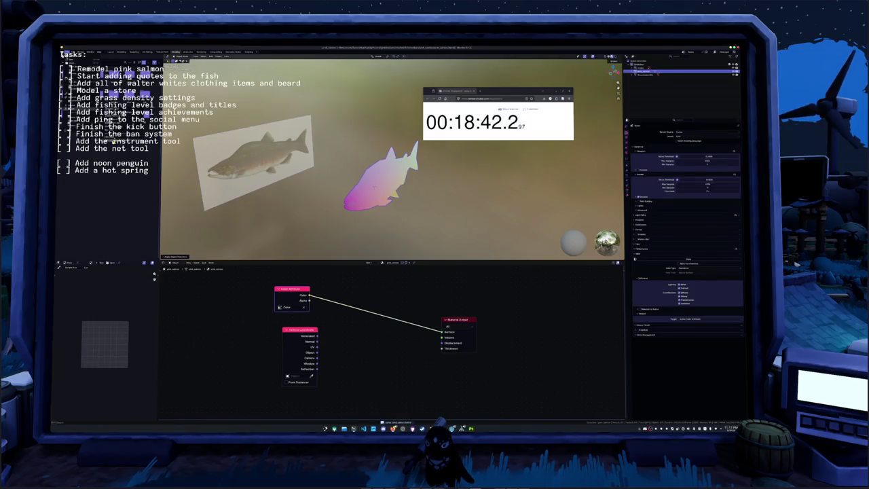
{"action": "left_click", "coordinate": [293, 102]}
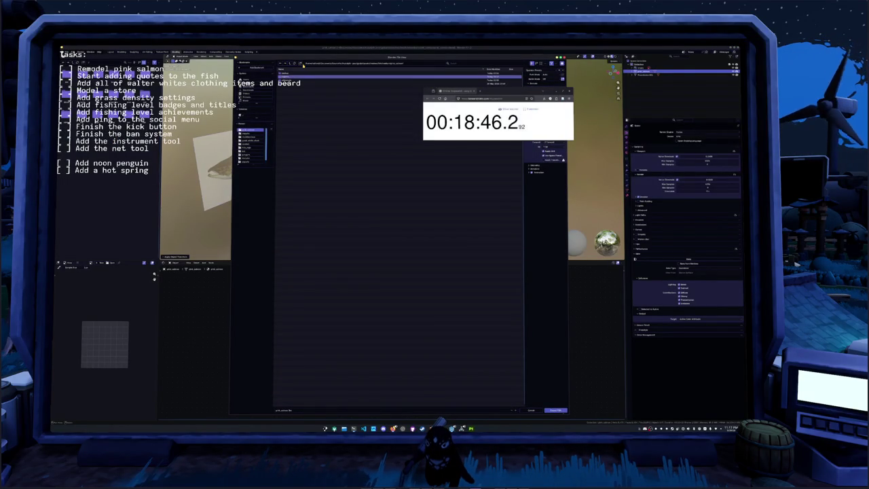
Export the salmon as an FBX into the chosen folder and switch to Substance 3D Painter.
{"action": "double_click", "coordinate": [297, 74]}
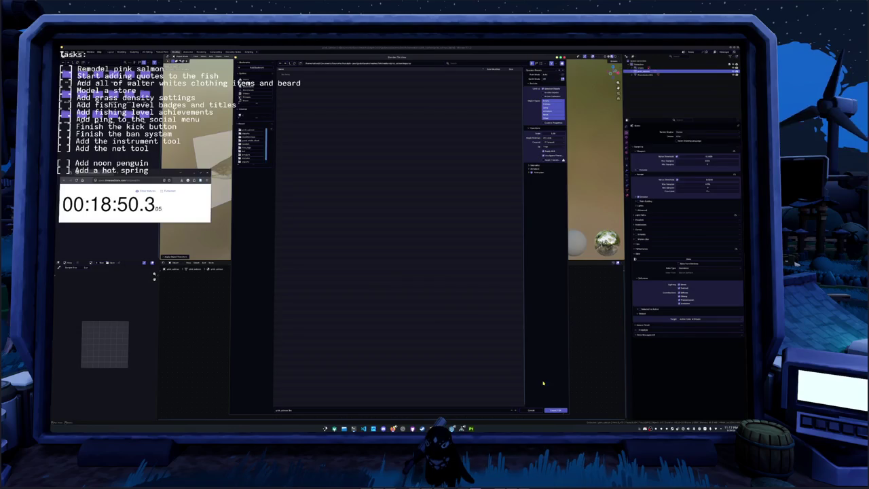
{"action": "left_click", "coordinate": [555, 410]}
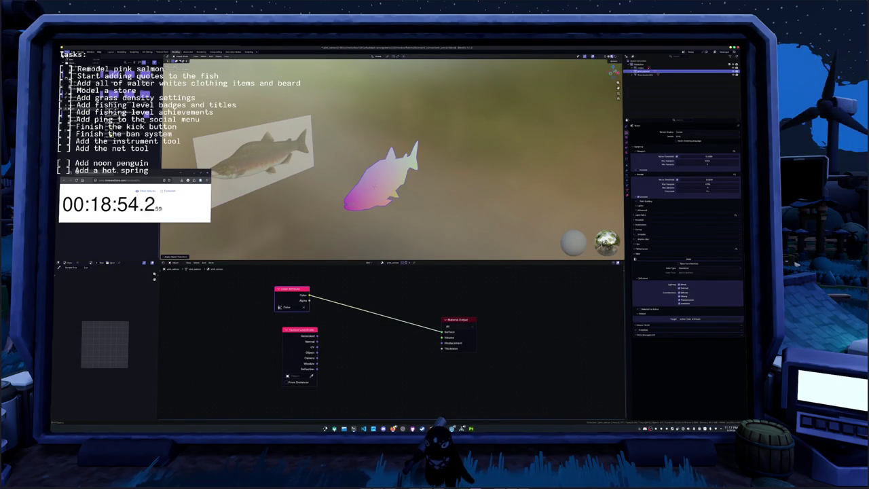
{"action": "left_click", "coordinate": [111, 123]}
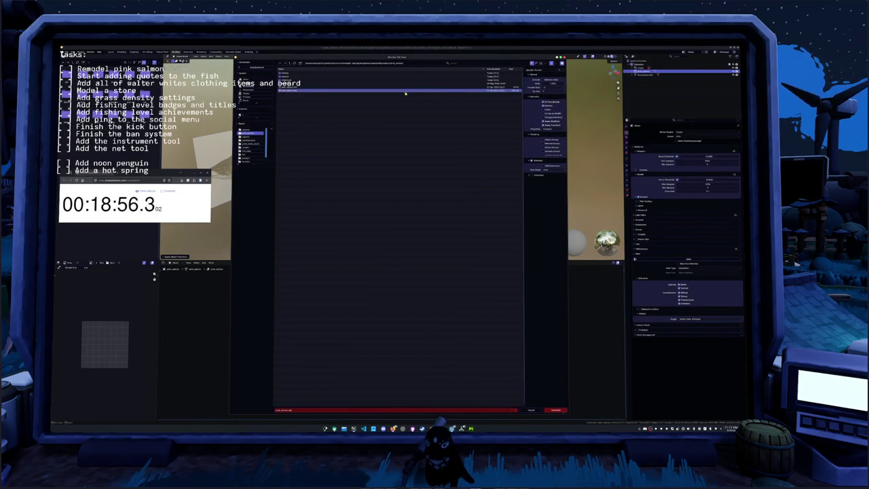
{"action": "left_click", "coordinate": [556, 410]}
{"action": "key", "text": "alt+Tab"}
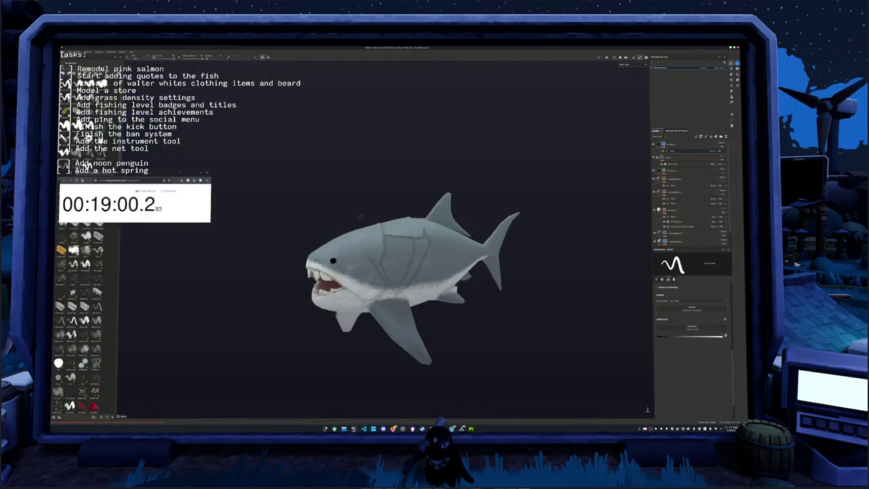
Create a new Painter project from the exported salmon mesh, replacing the shark project.
{"action": "key", "text": "ctrl+n"}
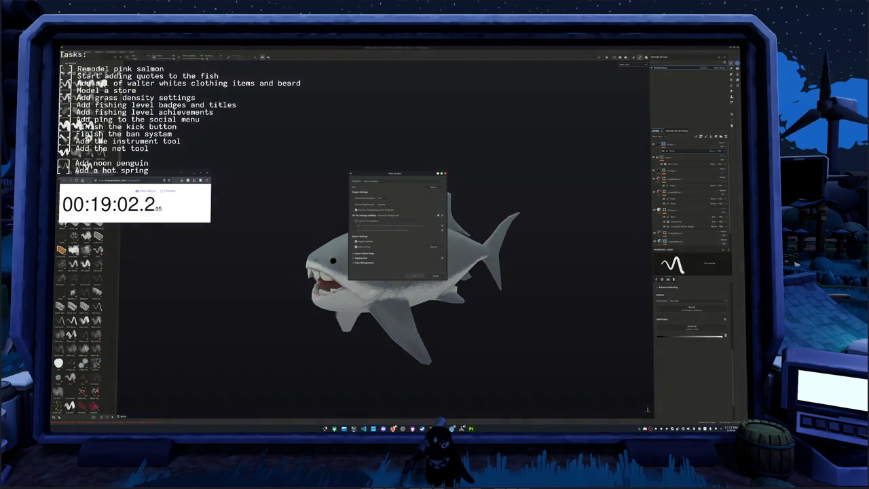
{"action": "left_click", "coordinate": [437, 190]}
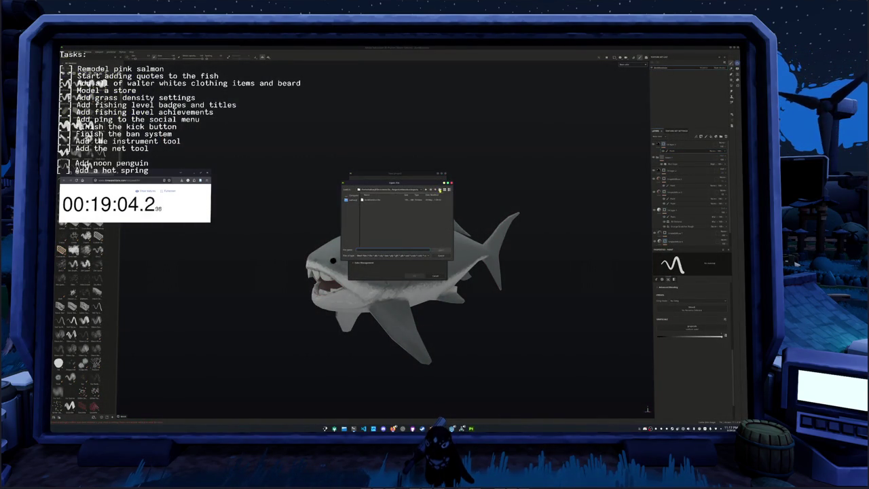
{"action": "left_click", "coordinate": [436, 189]}
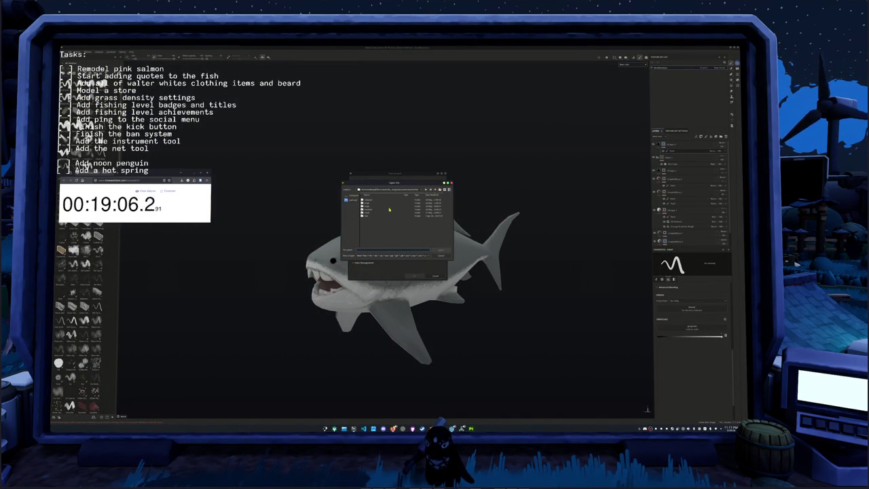
{"action": "double_click", "coordinate": [370, 211]}
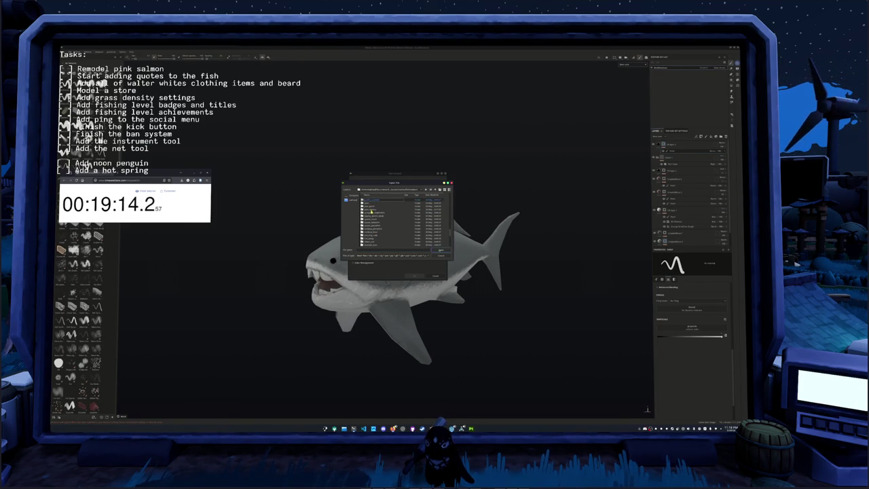
{"action": "double_click", "coordinate": [372, 212]}
{"action": "double_click", "coordinate": [371, 213]}
{"action": "key", "text": "Return"}
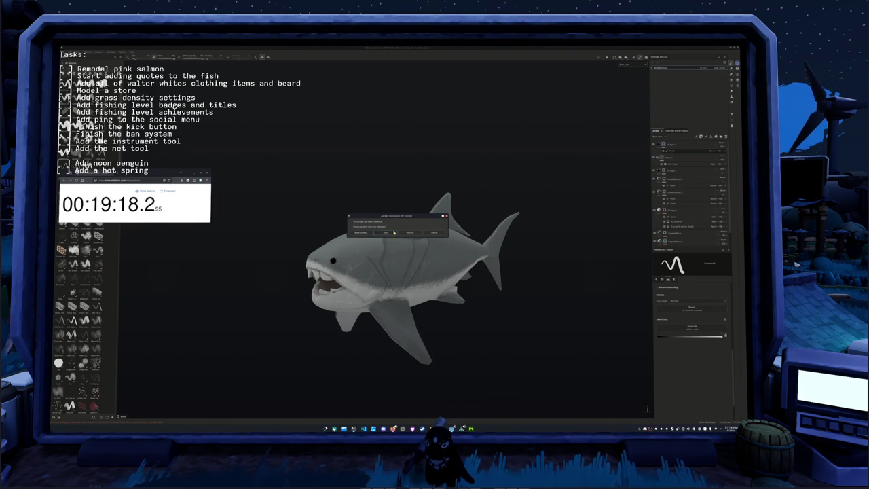
{"action": "left_click", "coordinate": [387, 233]}
Bake the salmon's mesh maps and return to painting.
{"action": "key", "text": "ctrl+shift+b"}
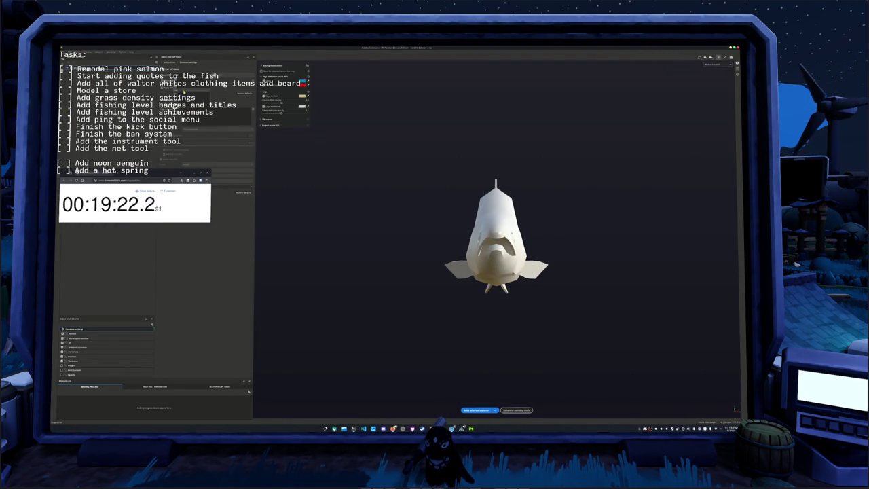
{"action": "left_click", "coordinate": [479, 410]}
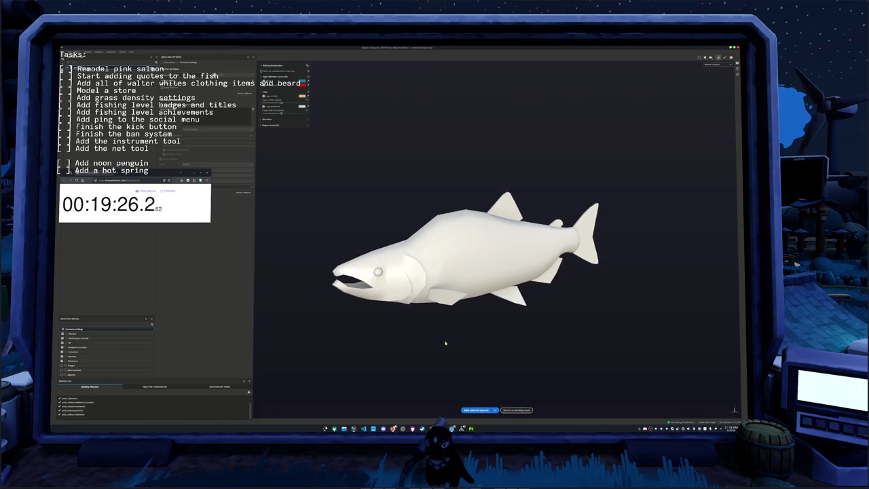
{"action": "left_click", "coordinate": [514, 410]}
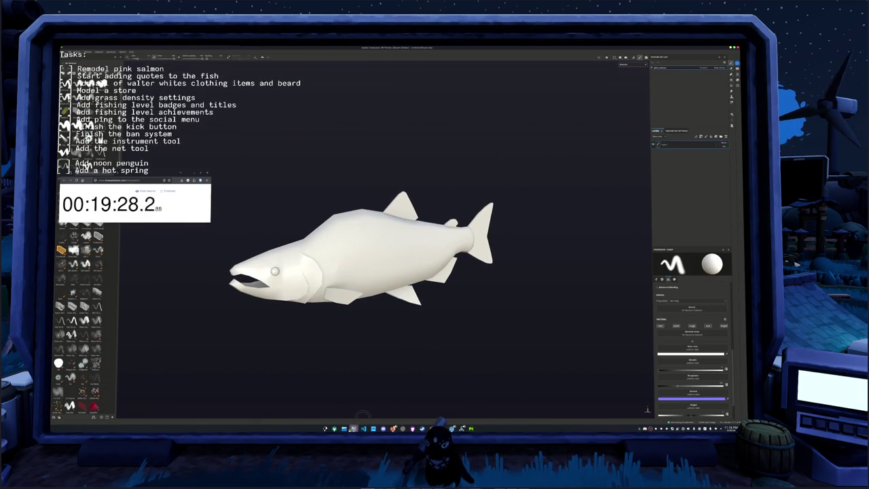
Park the salmon reference photo top-left, place KColorChooser beside it, and show the Materials shelf.
{"action": "left_click", "coordinate": [354, 427]}
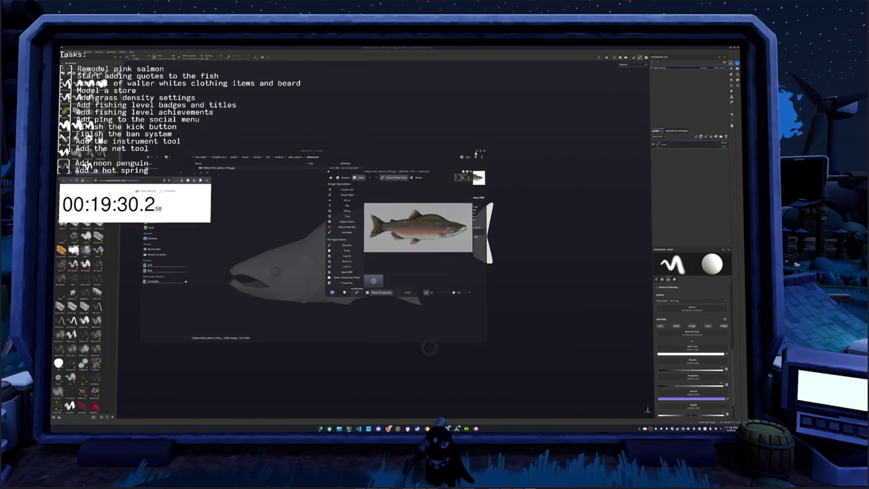
{"action": "left_click_drag", "start_coordinate": [475, 154], "coordinate": [253, 70]}
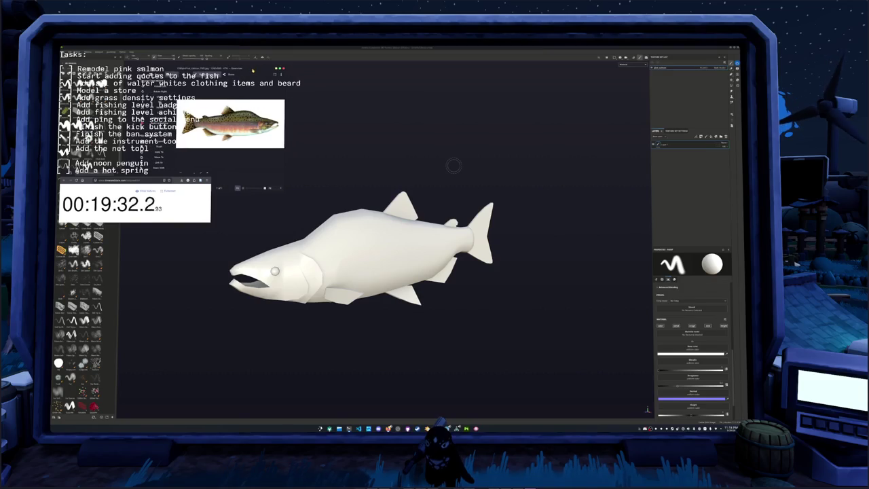
{"action": "key", "text": "super"}
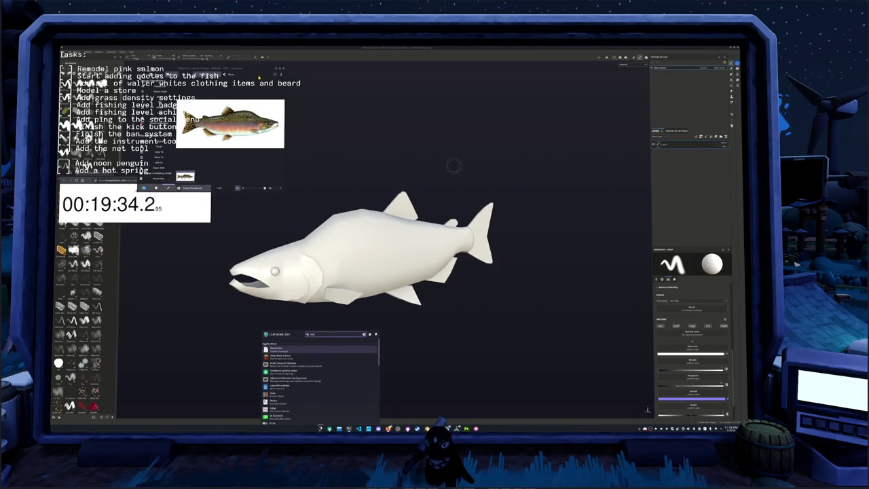
{"action": "type", "text": "ameshot"}
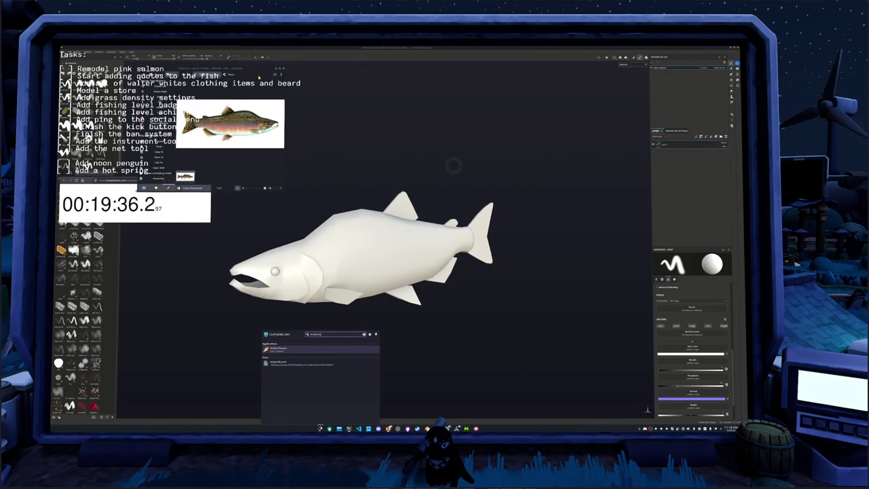
{"action": "key", "text": "Return"}
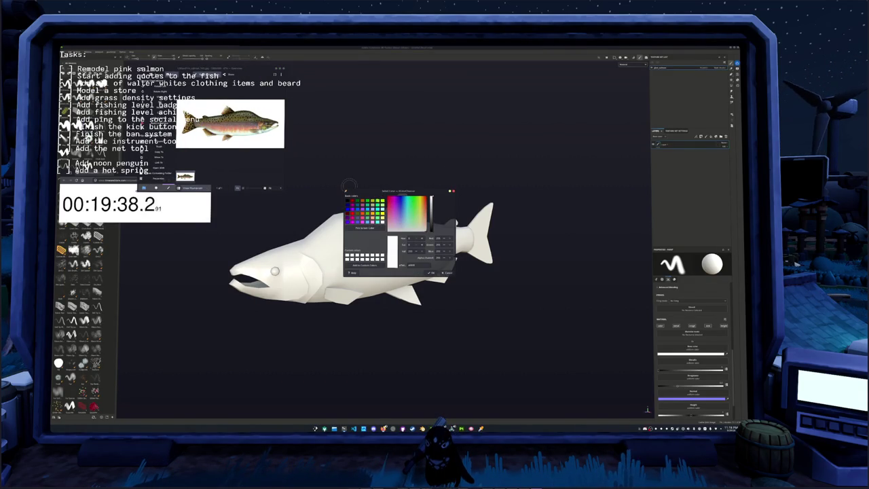
{"action": "left_click_drag", "start_coordinate": [383, 192], "coordinate": [326, 69]}
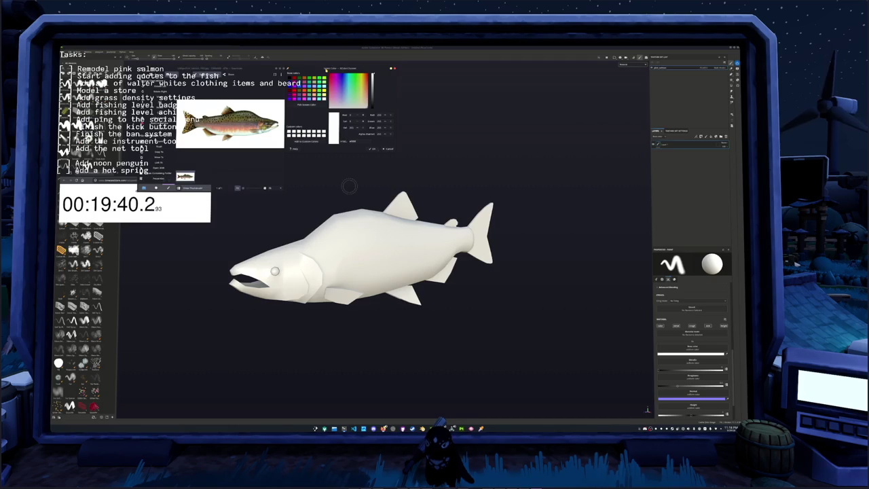
{"action": "left_click", "coordinate": [74, 218]}
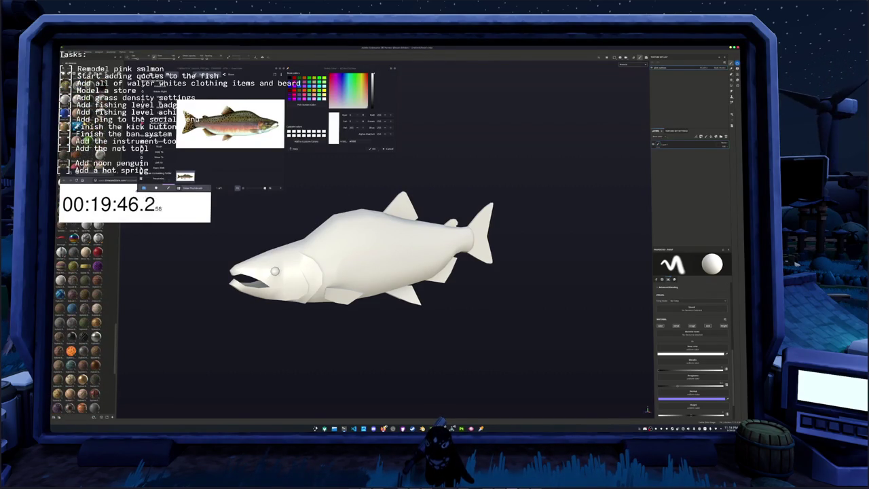
Apply a fill material over the whole salmon and set its Base Color to white.
{"action": "mouse_move", "coordinate": [71, 350]}
{"action": "left_mouse_down"}
{"action": "mouse_move", "coordinate": [449, 262]}
{"action": "mouse_move", "coordinate": [540, 220]}
{"action": "left_mouse_up"}
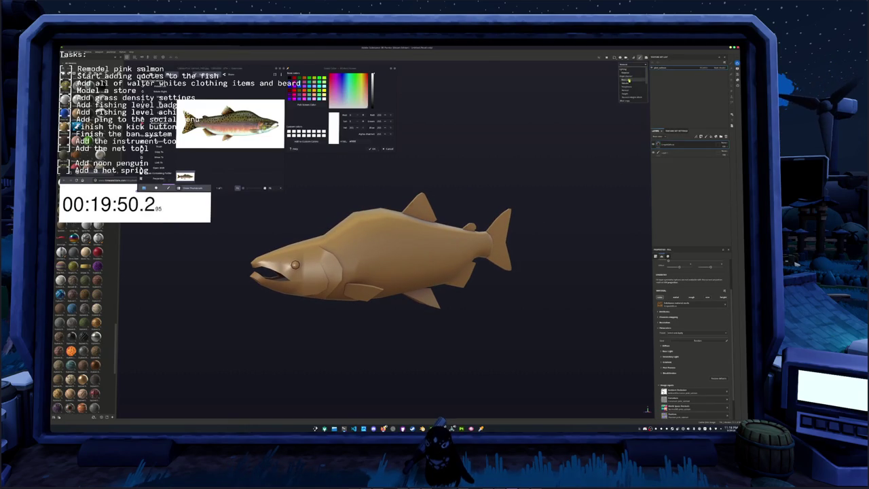
{"action": "left_click", "coordinate": [307, 104]}
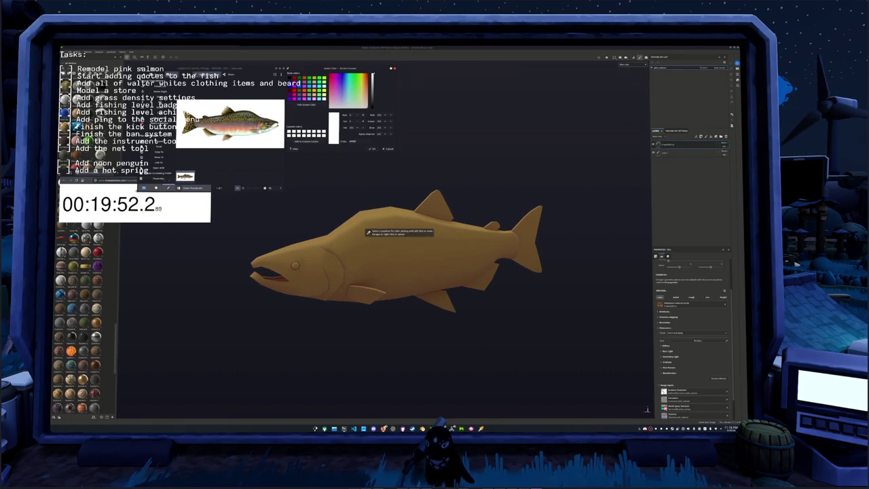
{"action": "left_click", "coordinate": [368, 231]}
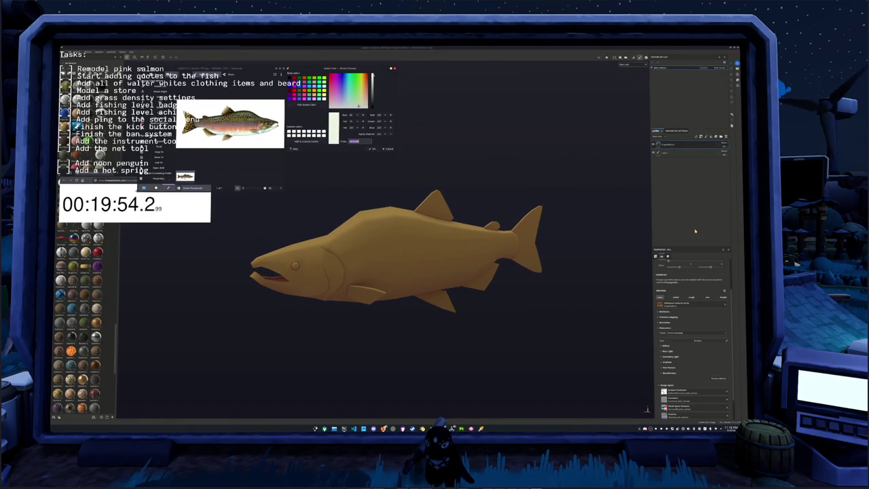
{"action": "left_click", "coordinate": [662, 346]}
{"action": "scroll", "coordinate": [672, 340], "scroll_direction": "down", "scroll_amount": 1}
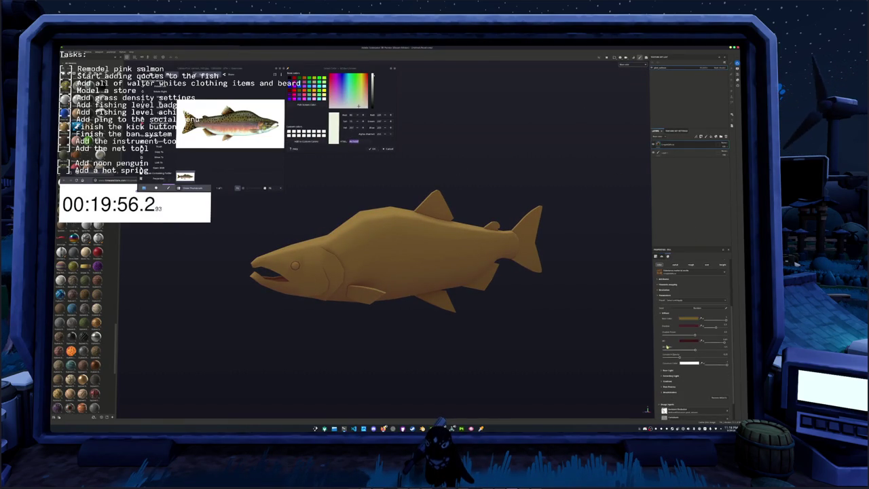
{"action": "left_click", "coordinate": [682, 319]}
{"action": "mouse_move", "coordinate": [710, 341]}
{"action": "left_mouse_down"}
{"action": "mouse_move", "coordinate": [690, 322]}
{"action": "mouse_move", "coordinate": [711, 354]}
{"action": "mouse_move", "coordinate": [694, 338]}
{"action": "left_mouse_up"}
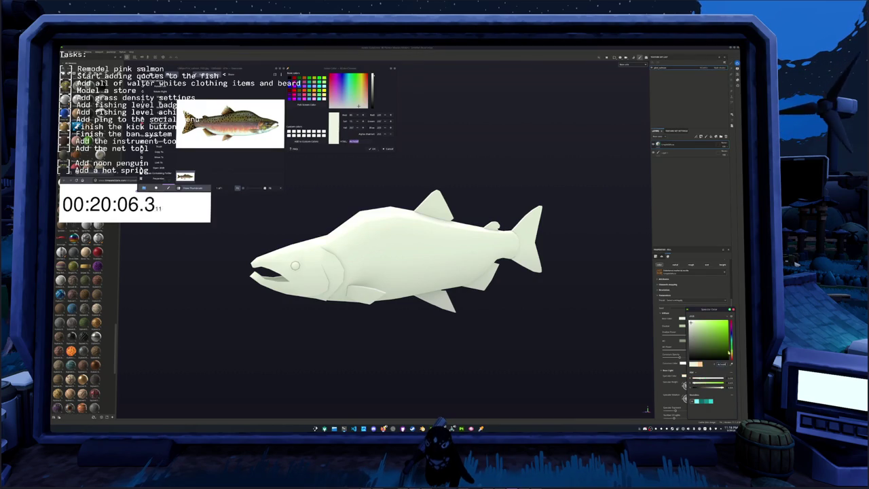
Sample a salmon-pink shade from the reference photo with the colour chooser's eyedropper.
{"action": "left_click", "coordinate": [683, 376]}
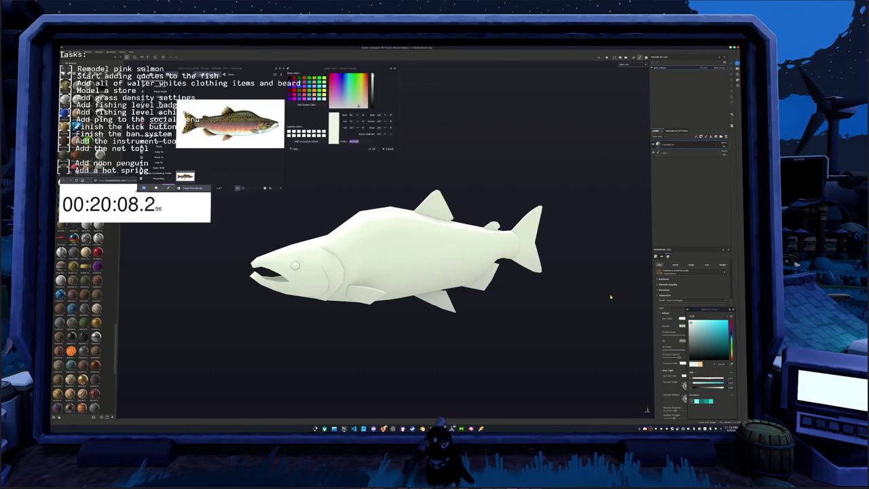
{"action": "left_click", "coordinate": [669, 145]}
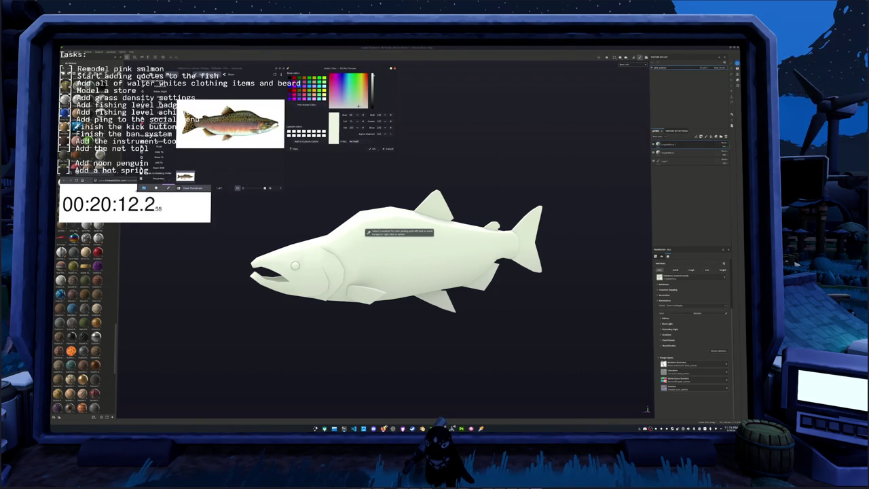
{"action": "left_click", "coordinate": [231, 125]}
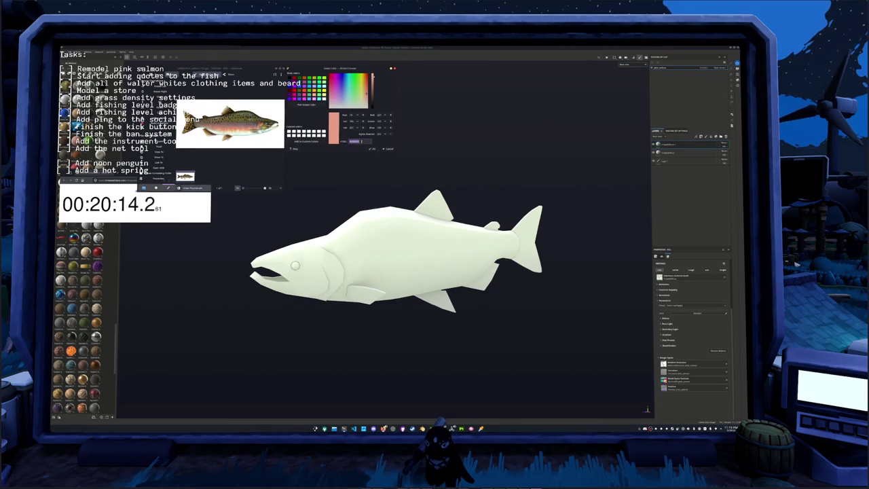
{"action": "left_click", "coordinate": [663, 318]}
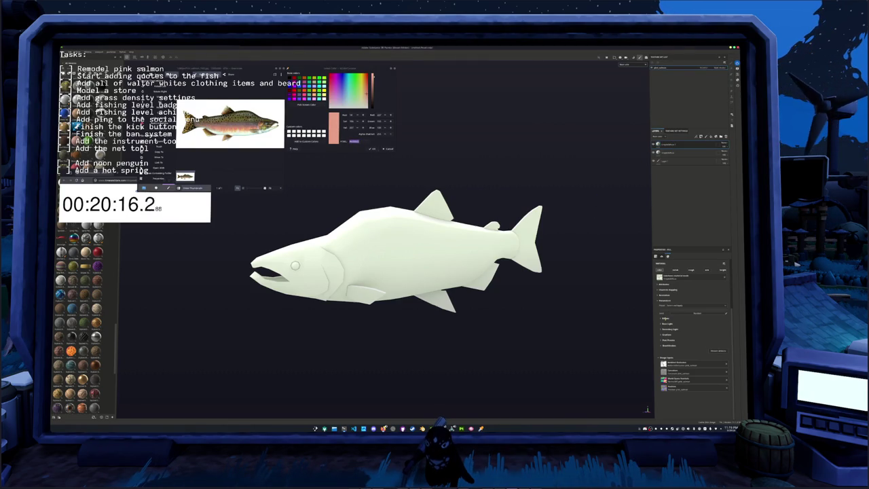
{"action": "left_click", "coordinate": [665, 318]}
{"action": "left_click", "coordinate": [687, 324]}
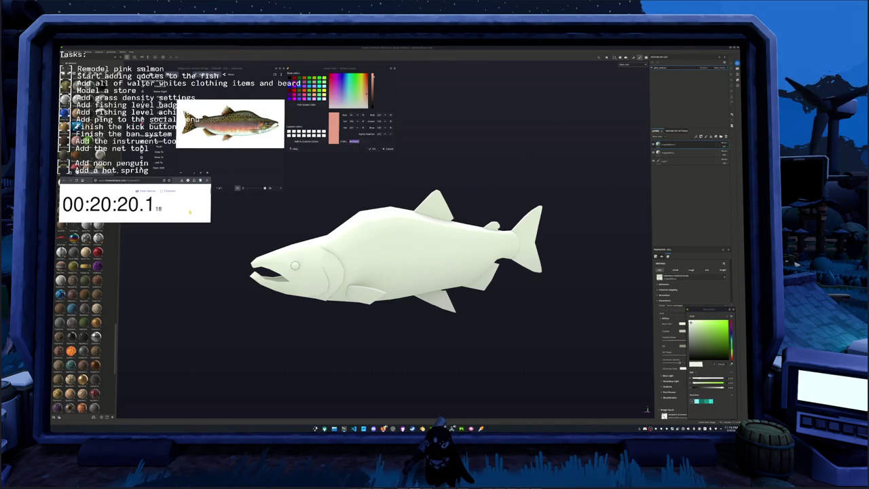
{"action": "key", "text": "super"}
{"action": "type", "text": "claymo"}
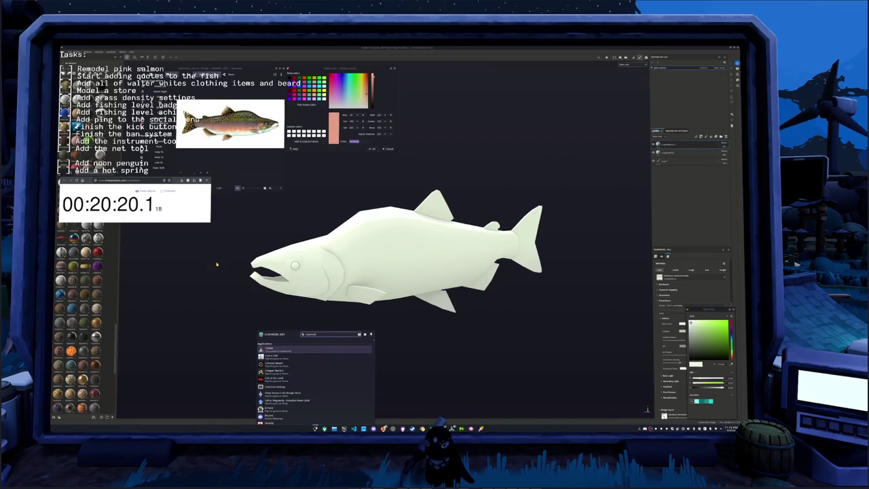
{"action": "type", "text": "re-toolset"}
Paste the sampled salmon-pink hex value as the fill's Base Color.
{"action": "key", "text": "Return"}
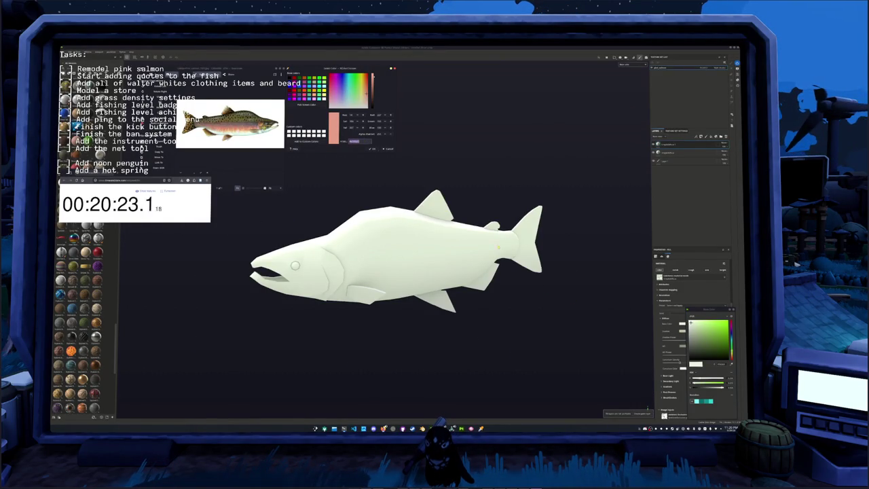
{"action": "key", "text": "ctrl+v"}
{"action": "key", "text": "Return"}
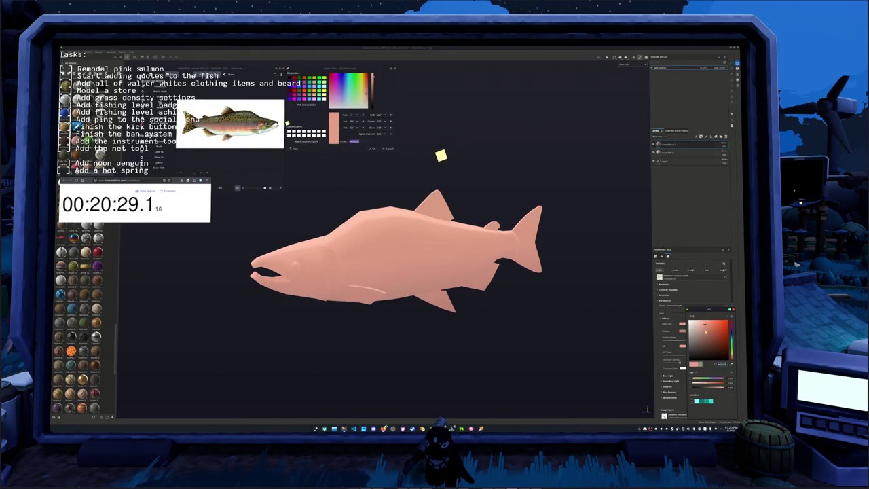
Give the pink layer a black mask with a generator that extends pink over the upper half.
{"action": "right_click", "coordinate": [671, 143]}
{"action": "left_click", "coordinate": [679, 148]}
{"action": "right_click", "coordinate": [667, 144]}
{"action": "left_click", "coordinate": [681, 261]}
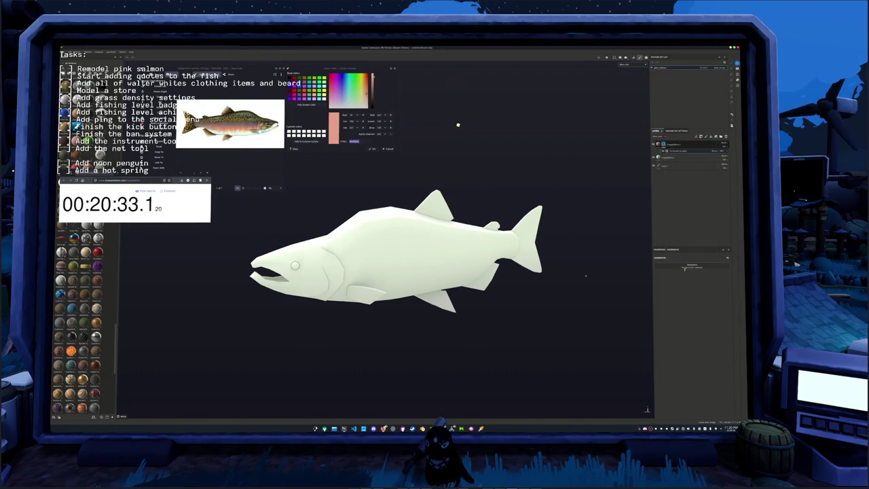
{"action": "left_click", "coordinate": [684, 268]}
{"action": "left_click", "coordinate": [701, 280]}
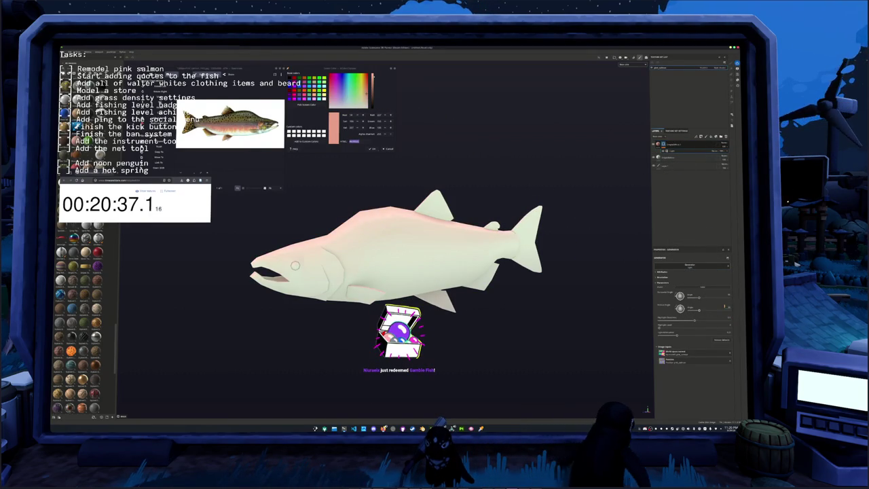
{"action": "left_click_drag", "start_coordinate": [693, 319], "coordinate": [696, 320]}
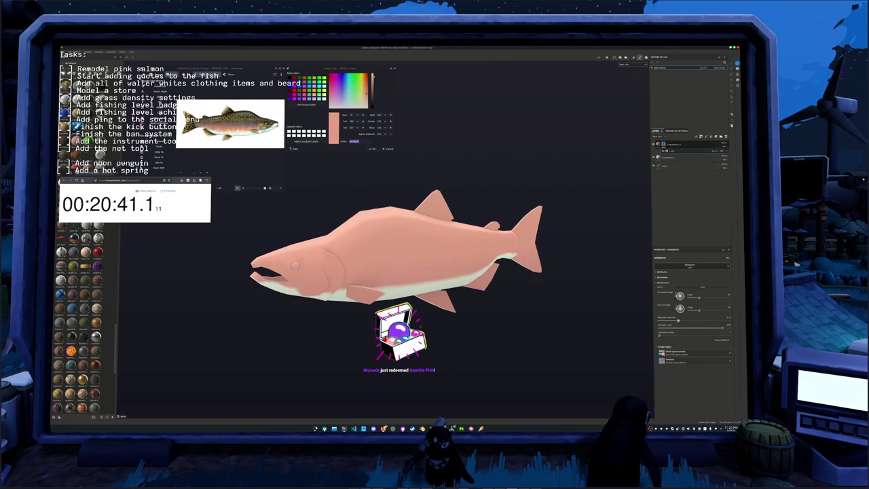
Add another generator to the fish's fill layer and bring up the generator choices.
{"action": "right_click", "coordinate": [663, 143]}
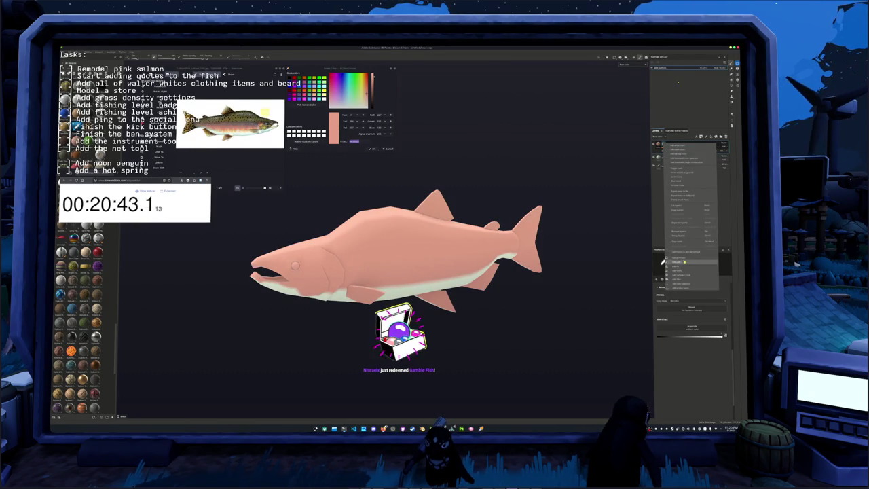
{"action": "left_click", "coordinate": [679, 83]}
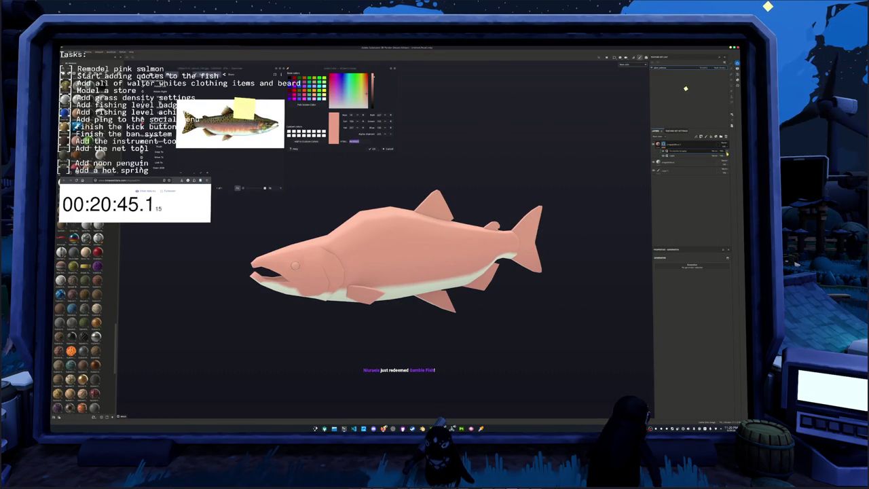
{"action": "right_click", "coordinate": [666, 144]}
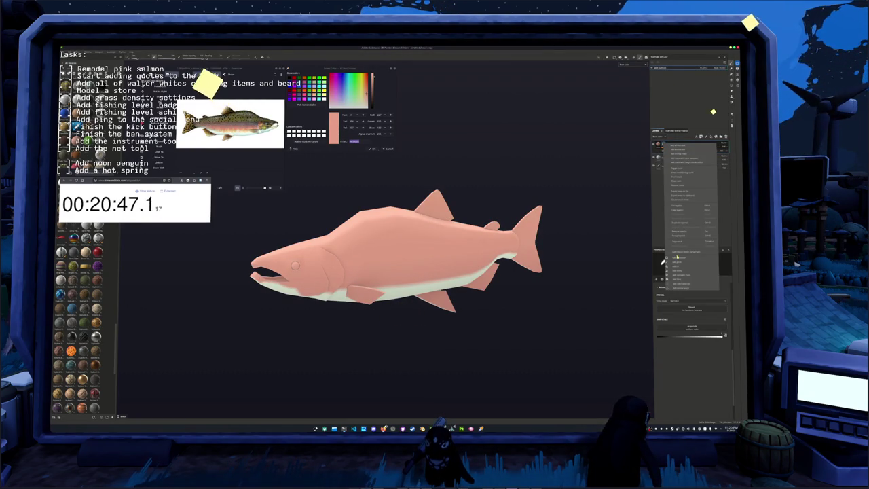
{"action": "left_click", "coordinate": [679, 259]}
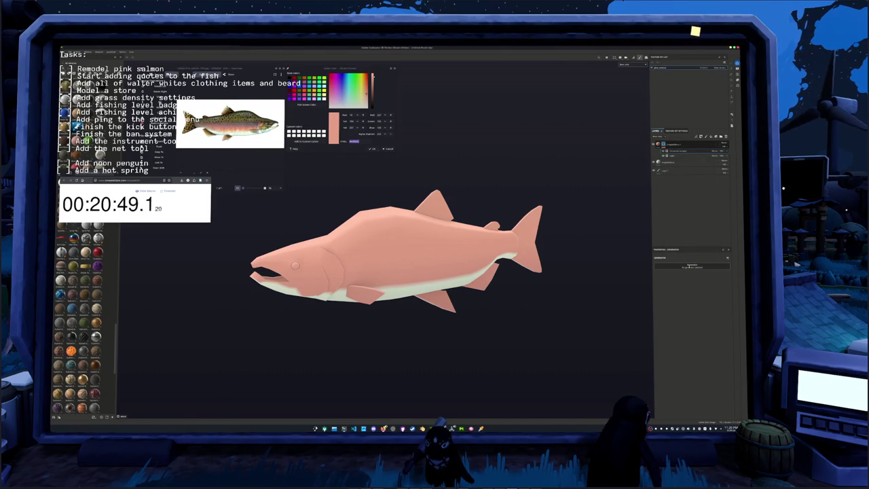
{"action": "left_click", "coordinate": [690, 265]}
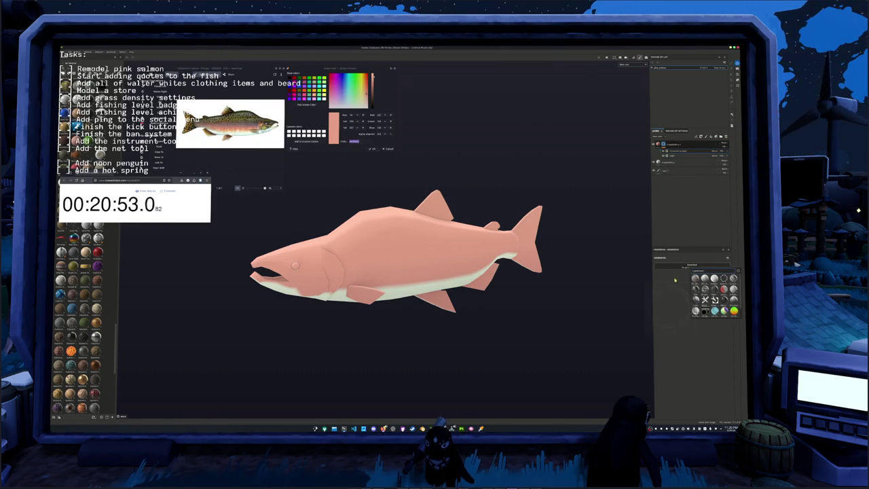
Apply a dirt grunge generator, change its blend mode, and raise its density and contrast.
{"action": "left_click", "coordinate": [679, 306]}
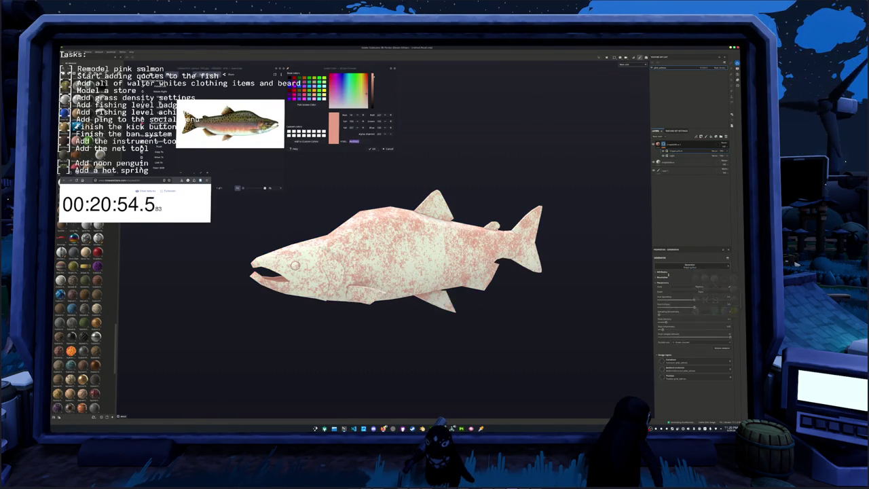
{"action": "left_click", "coordinate": [715, 151]}
{"action": "left_click", "coordinate": [717, 172]}
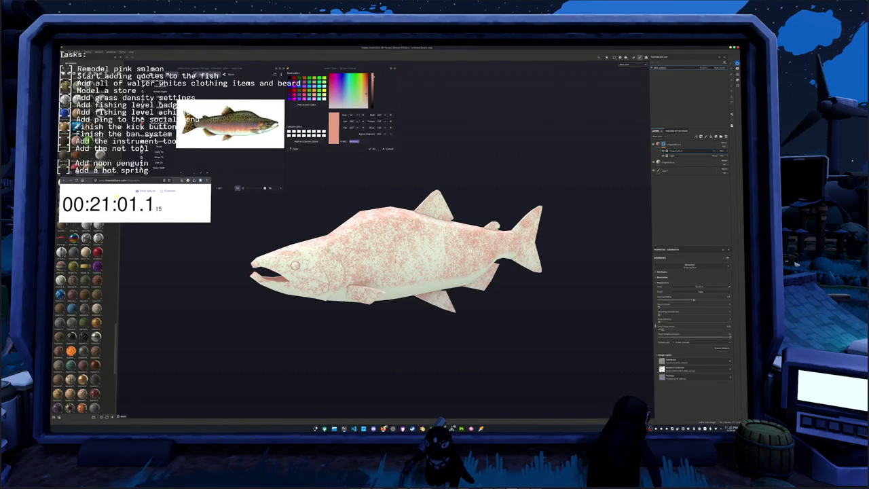
{"action": "left_click_drag", "start_coordinate": [659, 321], "coordinate": [701, 320]}
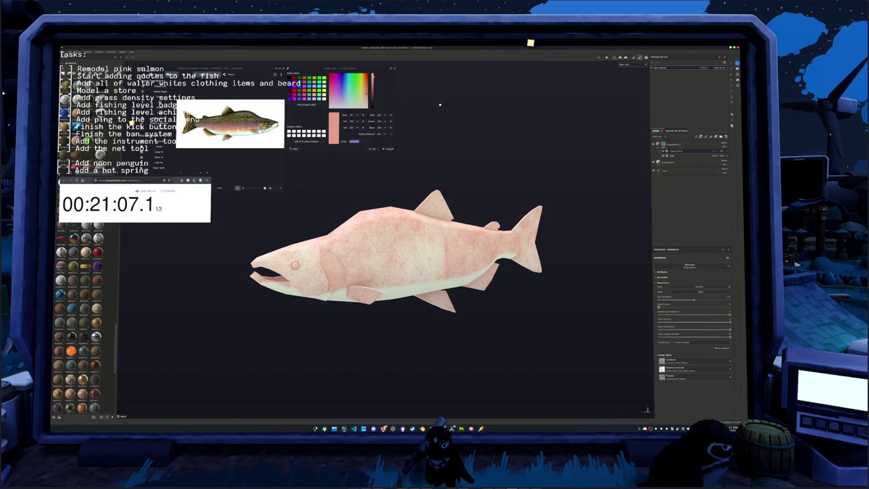
{"action": "mouse_move", "coordinate": [719, 314]}
{"action": "left_mouse_down"}
{"action": "mouse_move", "coordinate": [729, 306]}
{"action": "mouse_move", "coordinate": [659, 307]}
{"action": "mouse_move", "coordinate": [721, 300]}
{"action": "left_mouse_up"}
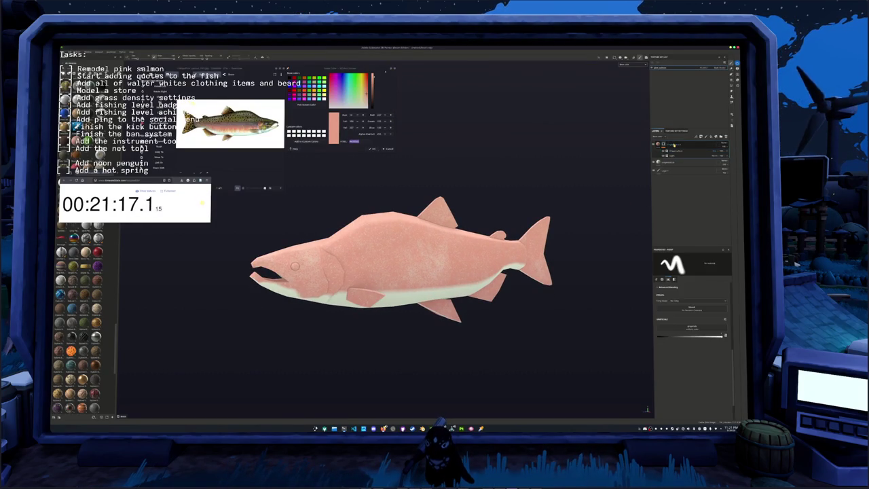
Undo the grunge generator and set the fill's Base Color to tan via a pasted hex value.
{"action": "key", "text": "ctrl+z"}
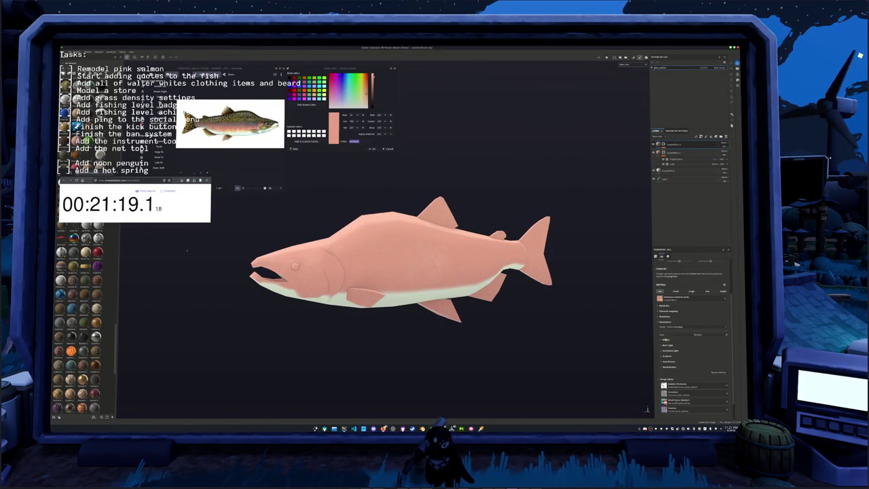
{"action": "left_click", "coordinate": [666, 340]}
{"action": "left_click", "coordinate": [689, 345]}
{"action": "left_click", "coordinate": [730, 364]}
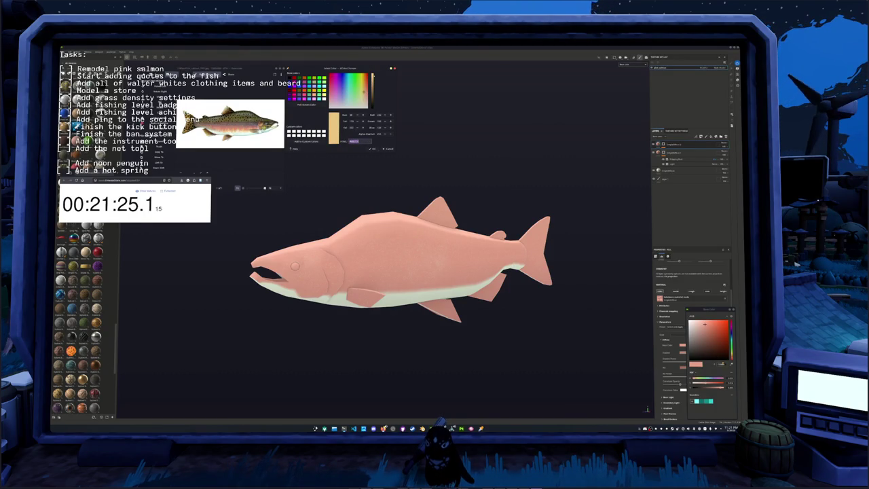
{"action": "left_click", "coordinate": [720, 364]}
{"action": "key", "text": "ctrl+v"}
{"action": "key", "text": "Return"}
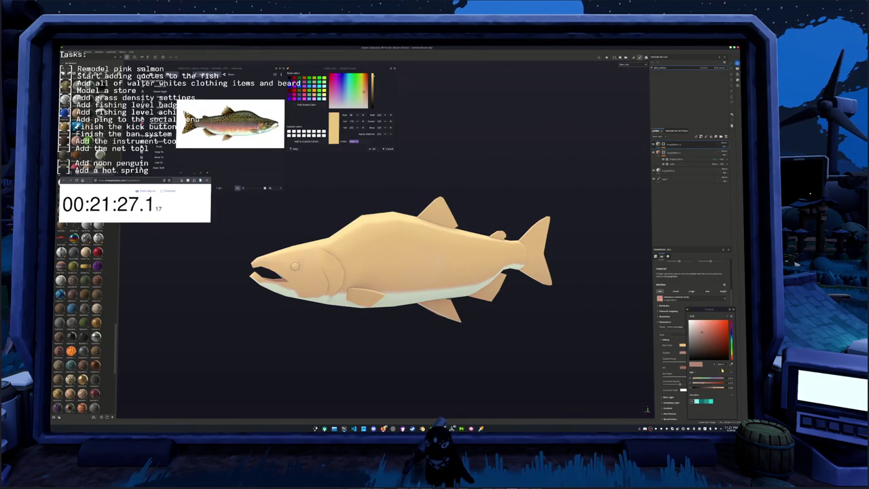
{"action": "key", "text": "ctrl+v"}
{"action": "key", "text": "Return"}
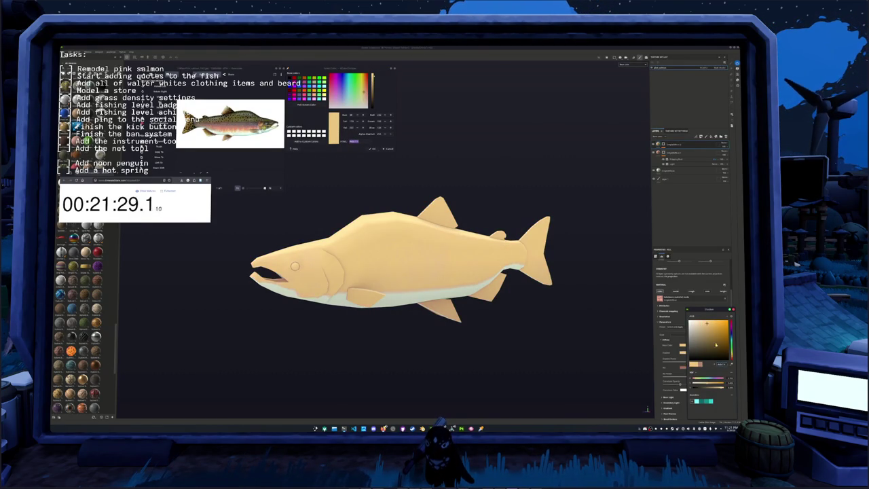
{"action": "left_click", "coordinate": [712, 334]}
{"action": "key", "text": "ctrl+v"}
{"action": "key", "text": "Escape"}
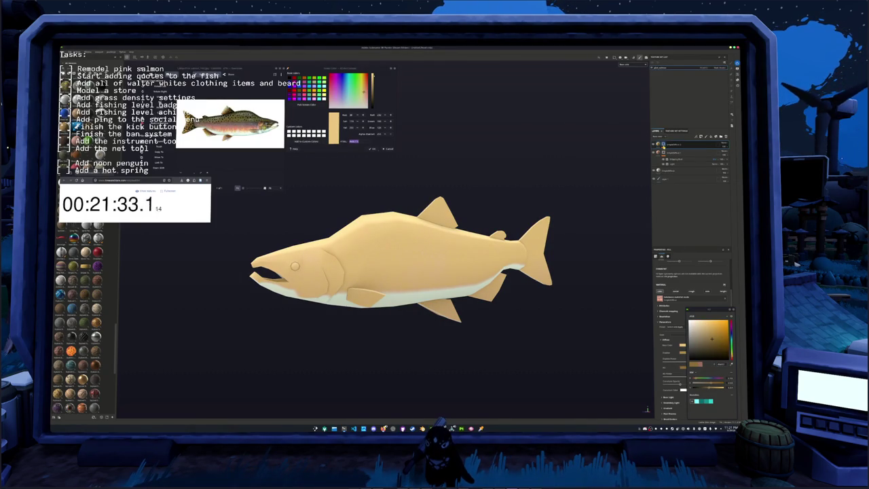
Add a new layer, pull its generator's gradient off the belly, and reselect the pink layer group.
{"action": "left_click", "coordinate": [704, 135]}
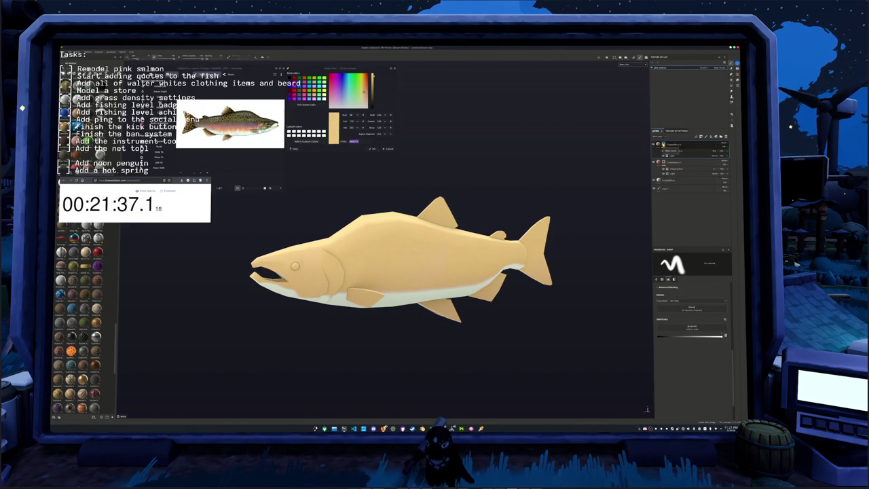
{"action": "left_click", "coordinate": [681, 151]}
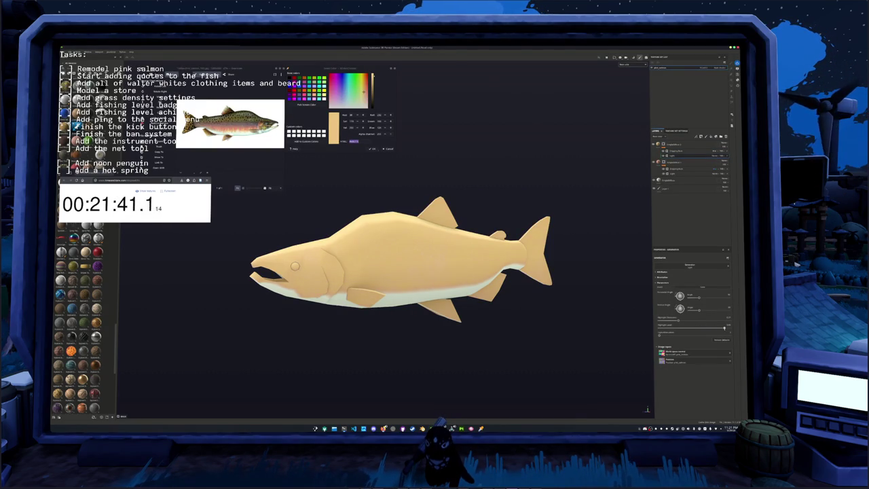
{"action": "left_click_drag", "start_coordinate": [686, 319], "coordinate": [676, 319]}
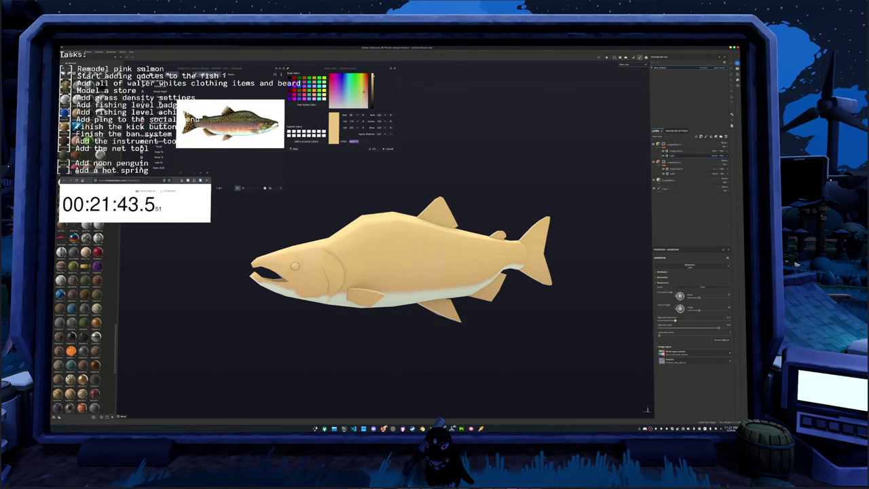
{"action": "left_click", "coordinate": [682, 144]}
{"action": "left_click", "coordinate": [655, 163]}
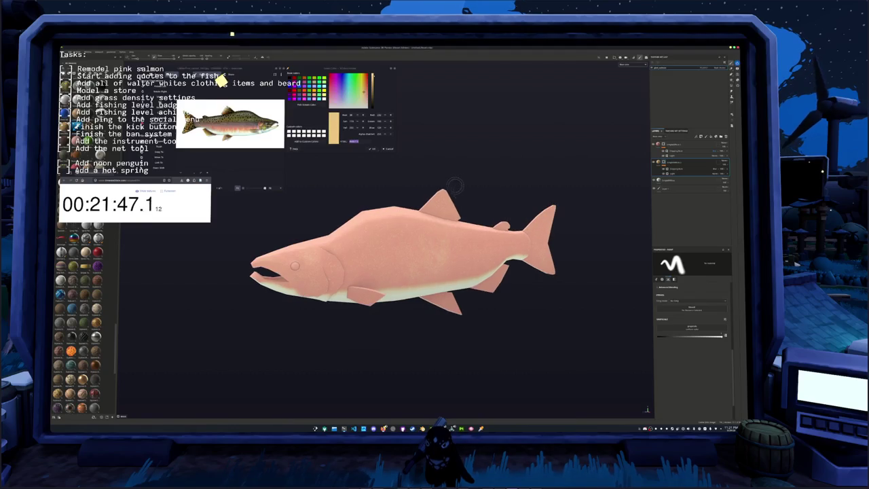
Sample the fish's pink body colour with Pick Screen Color.
{"action": "scroll", "coordinate": [570, 226], "scroll_direction": "up", "scroll_amount": 2}
{"action": "left_click", "coordinate": [307, 105]}
{"action": "left_click", "coordinate": [368, 232]}
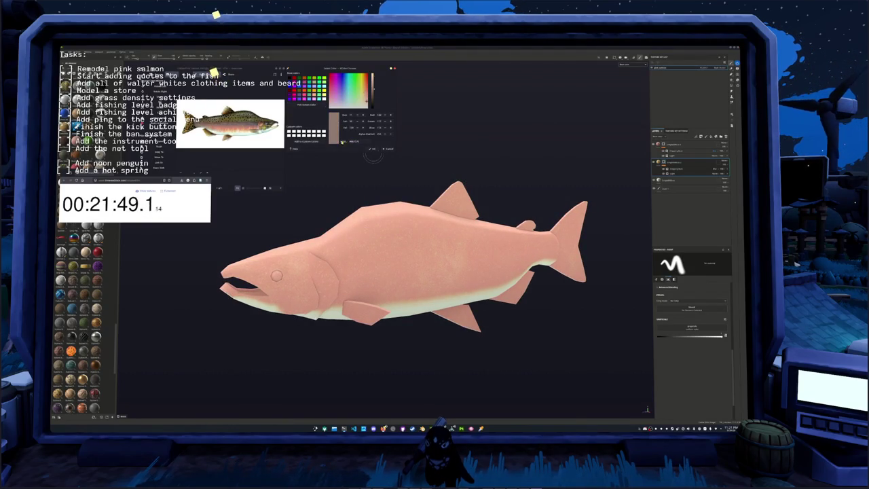
{"action": "left_click", "coordinate": [307, 103]}
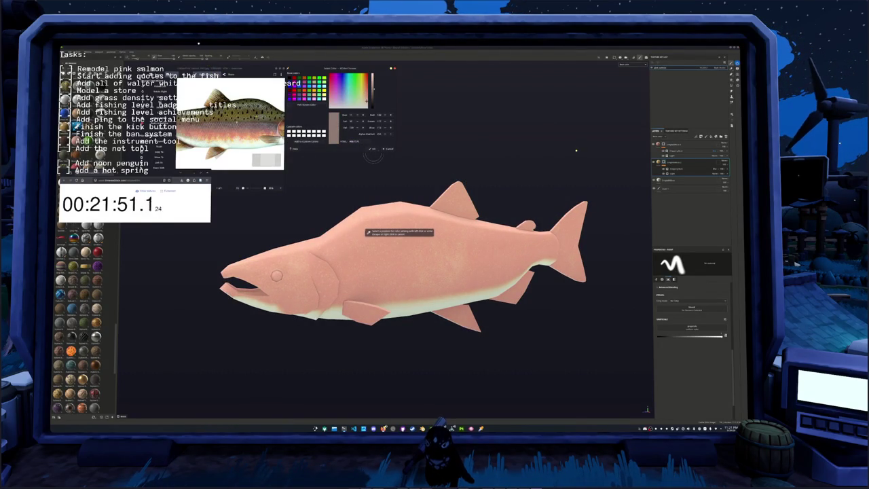
{"action": "left_click", "coordinate": [367, 232]}
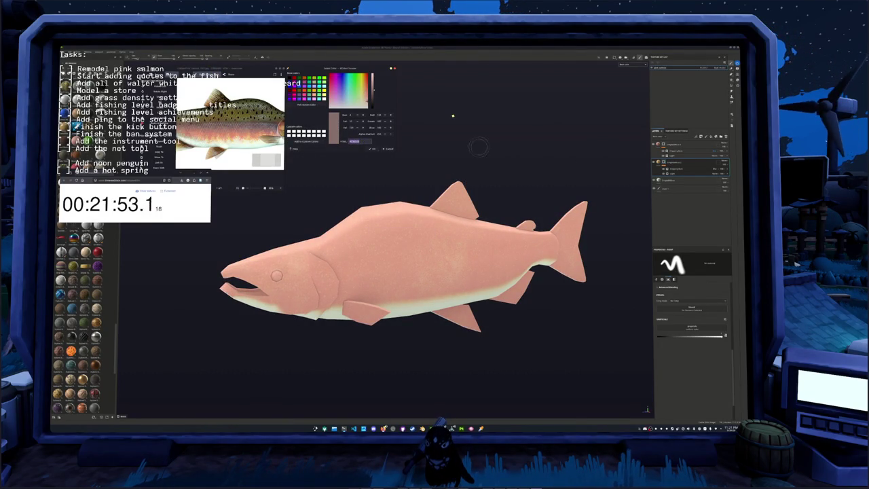
Duplicate the layer group and darken its fill Base Color to a dusky brownish pink.
{"action": "key", "text": "ctrl+d"}
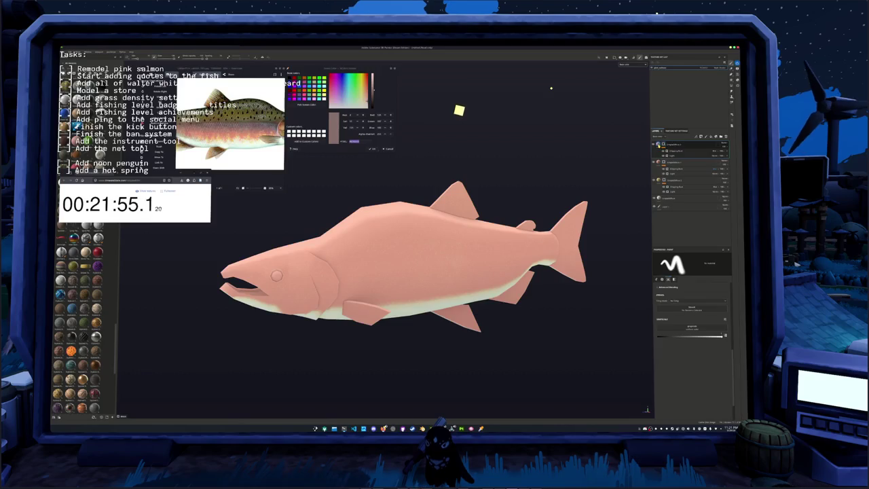
{"action": "left_click", "coordinate": [680, 152]}
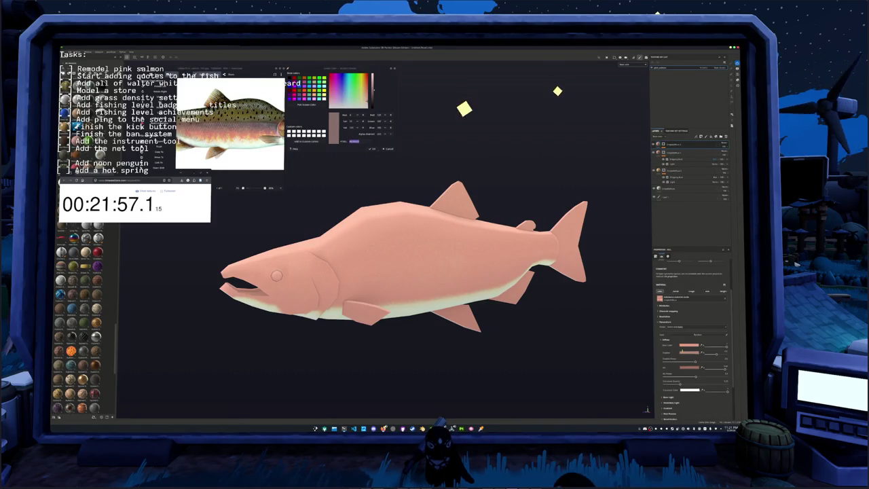
{"action": "left_click", "coordinate": [687, 345]}
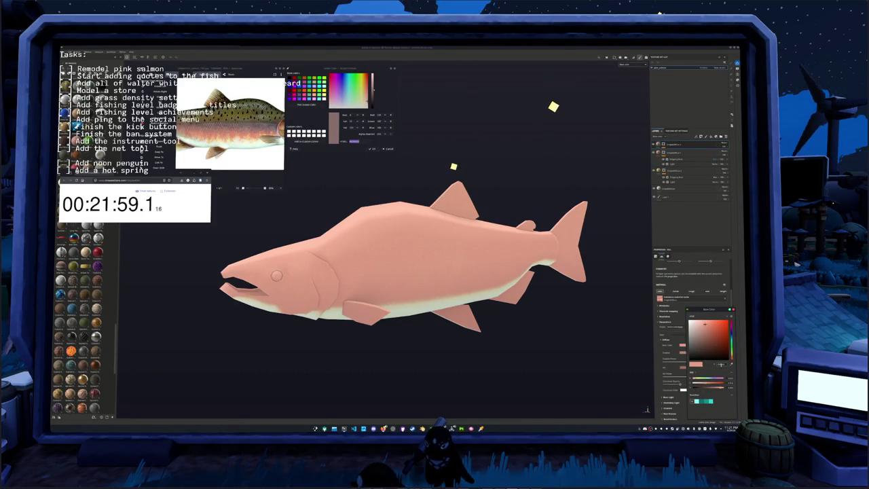
{"action": "left_click", "coordinate": [711, 350]}
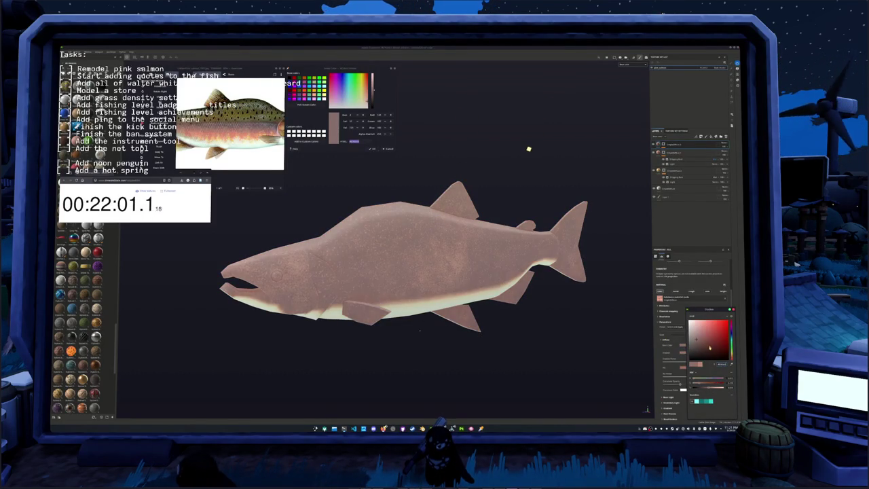
{"action": "left_click", "coordinate": [705, 335]}
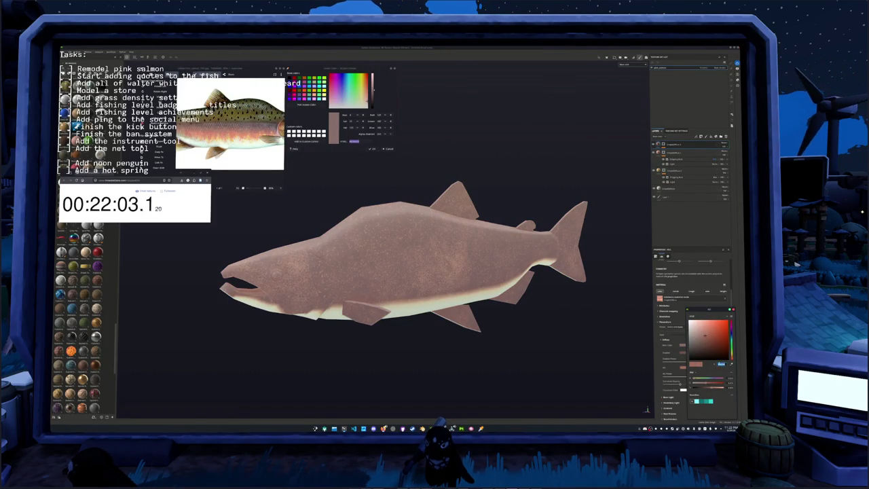
{"action": "left_click_drag", "start_coordinate": [701, 343], "coordinate": [699, 335]}
Lower the Light generator's slider to adjust the body shading.
{"action": "left_click", "coordinate": [672, 156]}
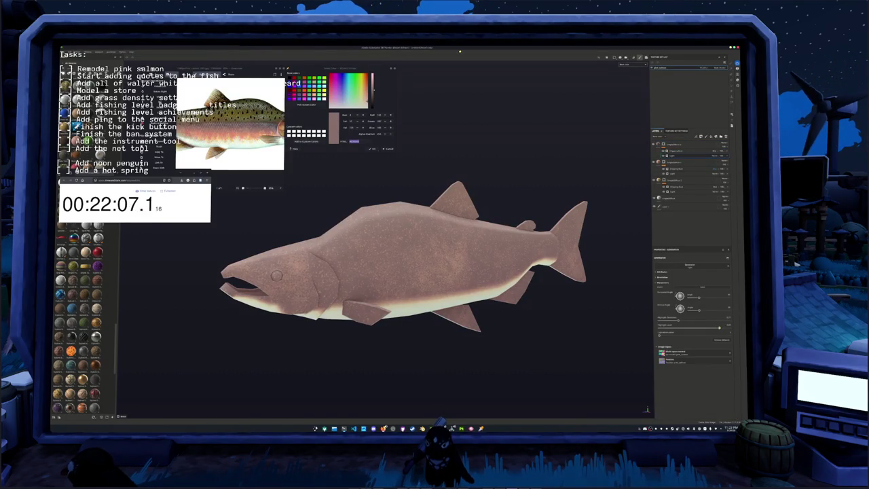
{"action": "left_click_drag", "start_coordinate": [721, 327], "coordinate": [704, 329]}
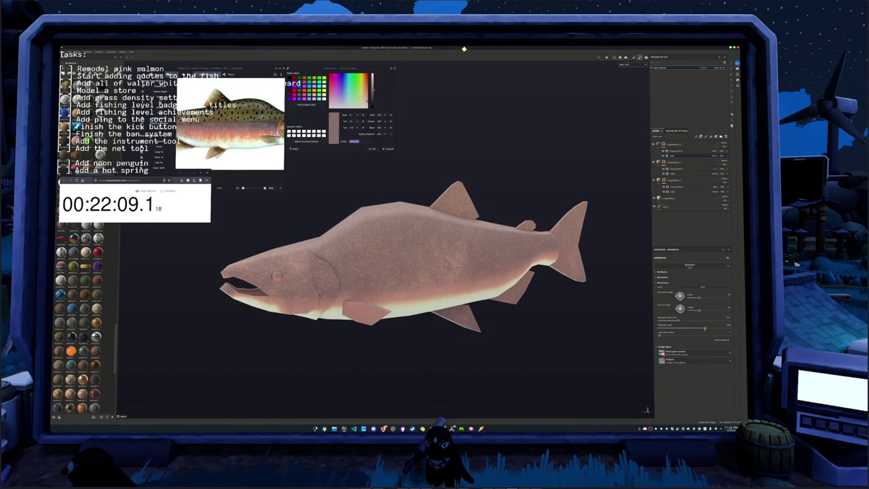
{"action": "scroll", "coordinate": [403, 257], "scroll_direction": "down", "scroll_amount": 2}
{"action": "scroll", "coordinate": [403, 257], "scroll_direction": "down", "scroll_amount": 3}
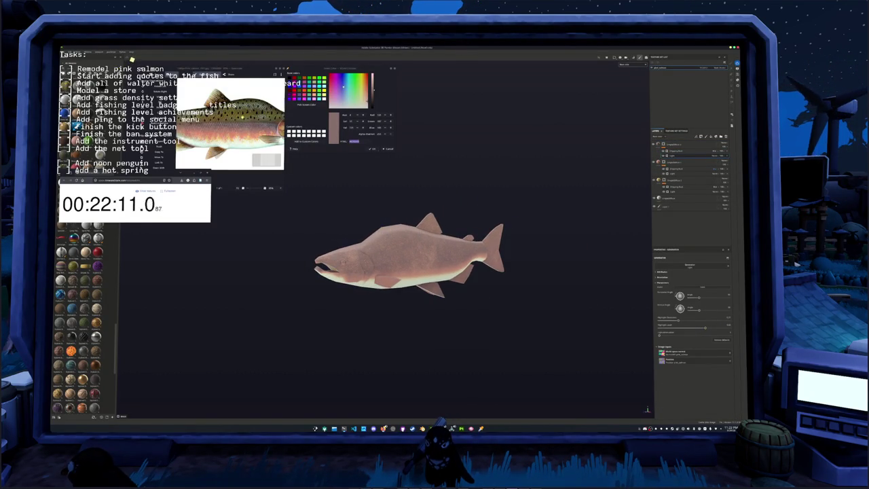
Duplicate the layer group again and set its fill Base Color to a sampled olive.
{"action": "left_click", "coordinate": [301, 107]}
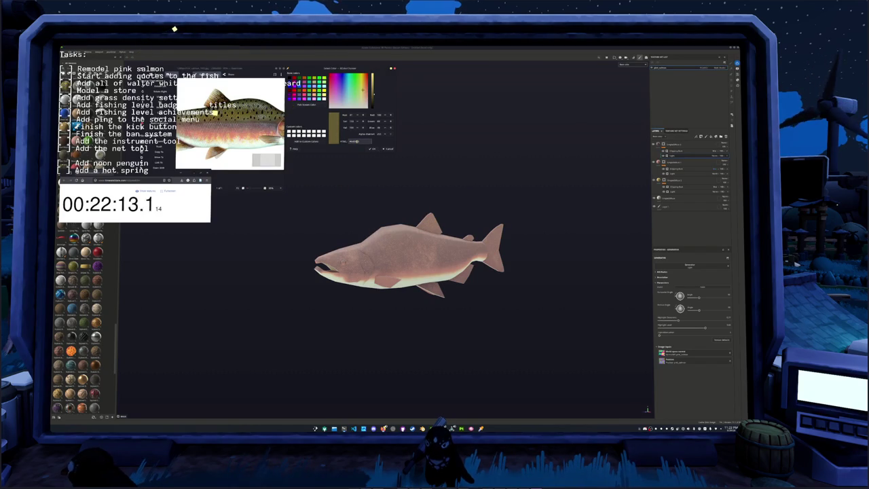
{"action": "key", "text": "ctrl+d"}
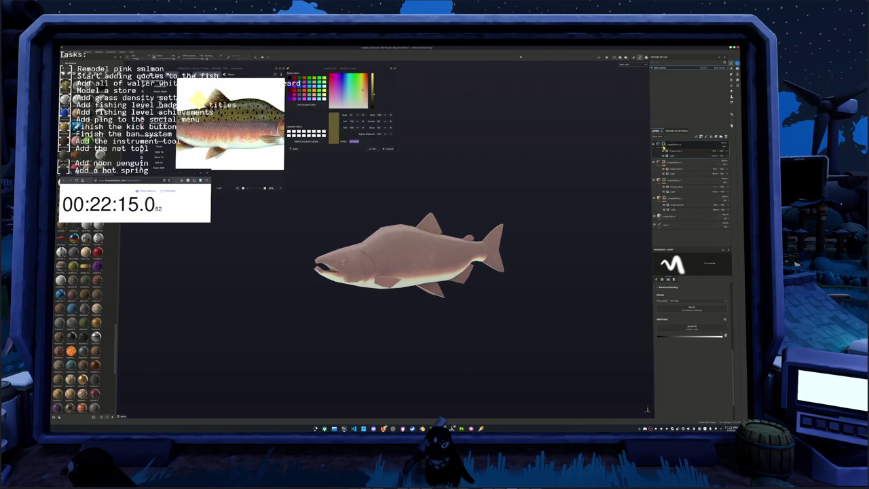
{"action": "left_click", "coordinate": [665, 339]}
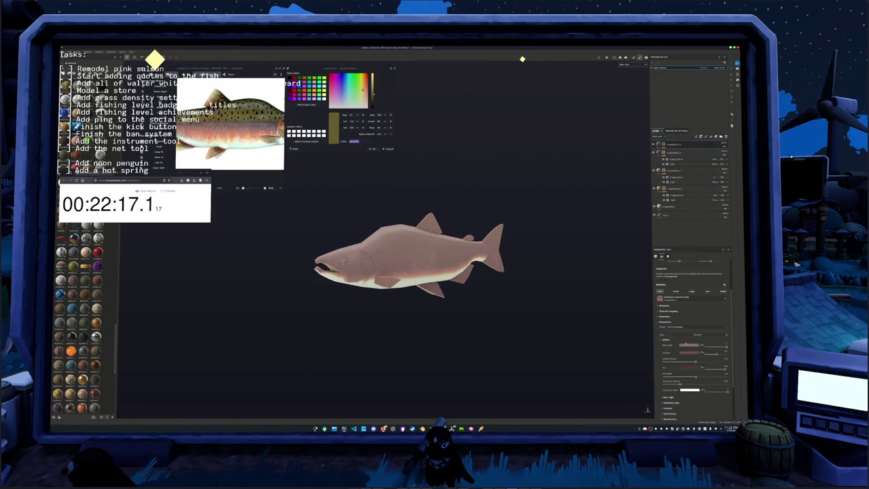
{"action": "left_click", "coordinate": [699, 345]}
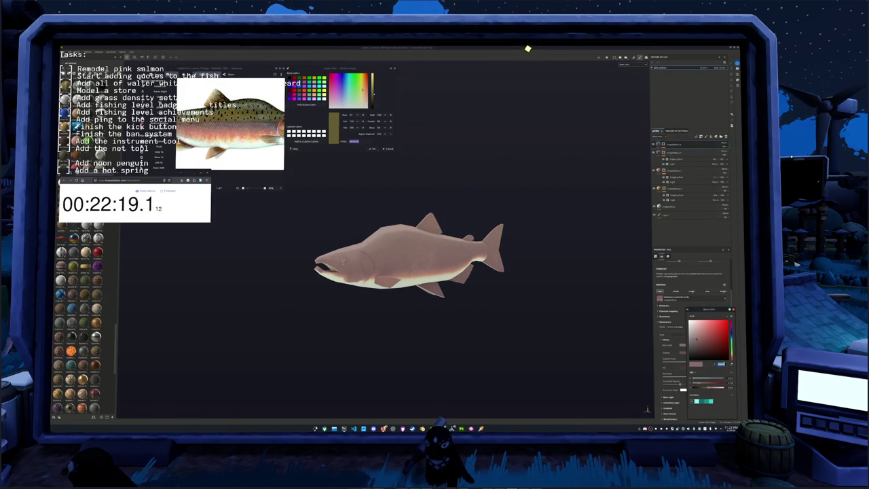
{"action": "key", "text": "ctrl+v"}
{"action": "key", "text": "Return"}
{"action": "left_click", "coordinate": [711, 362]}
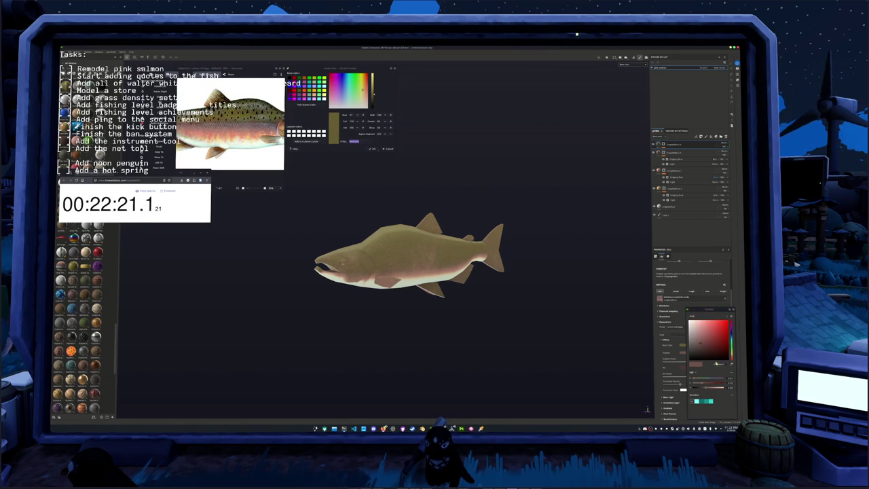
{"action": "key", "text": "ctrl+v"}
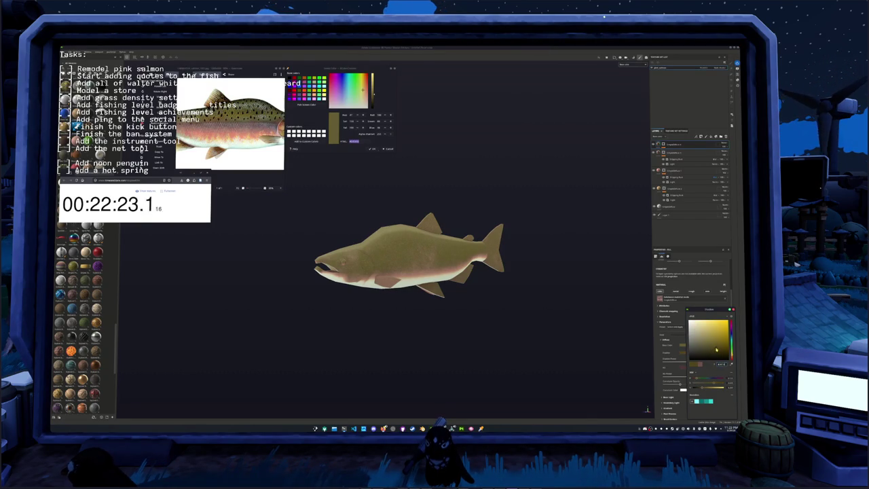
{"action": "left_click", "coordinate": [711, 362]}
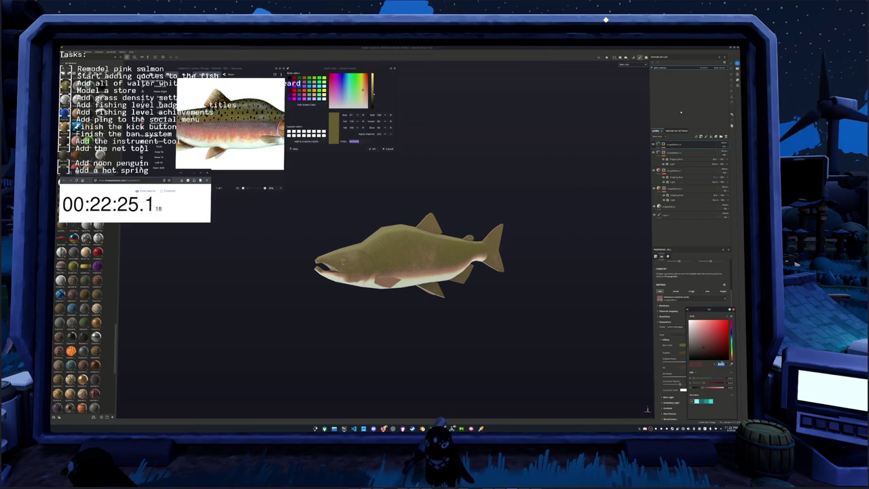
{"action": "key", "text": "ctrl+v"}
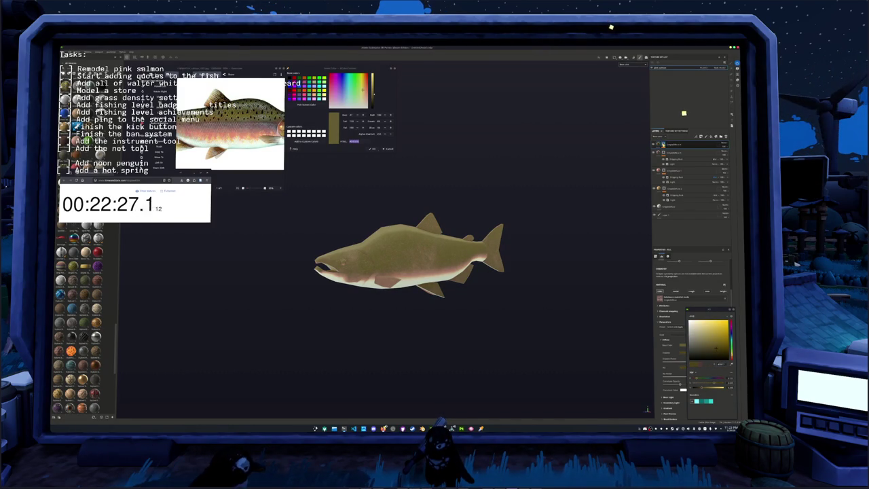
Delete the Dripping Rust layer and tune the Light generator to spread olive over the back.
{"action": "left_click", "coordinate": [679, 151]}
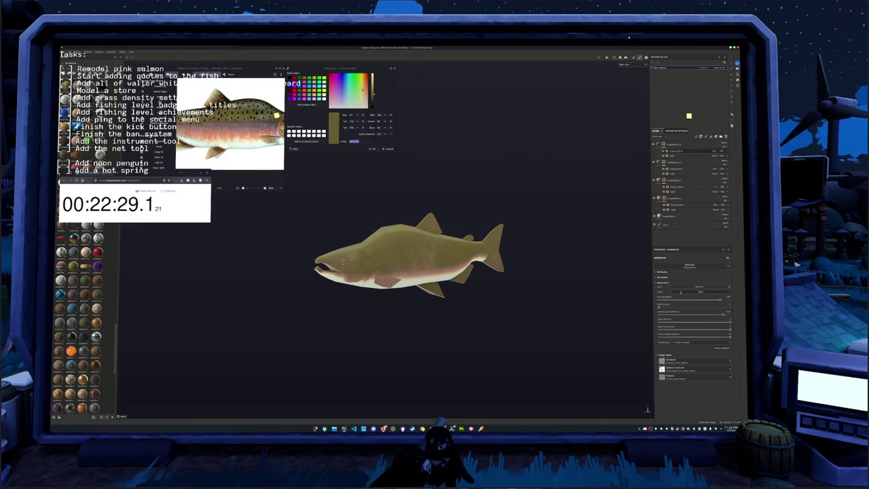
{"action": "key", "text": "Delete"}
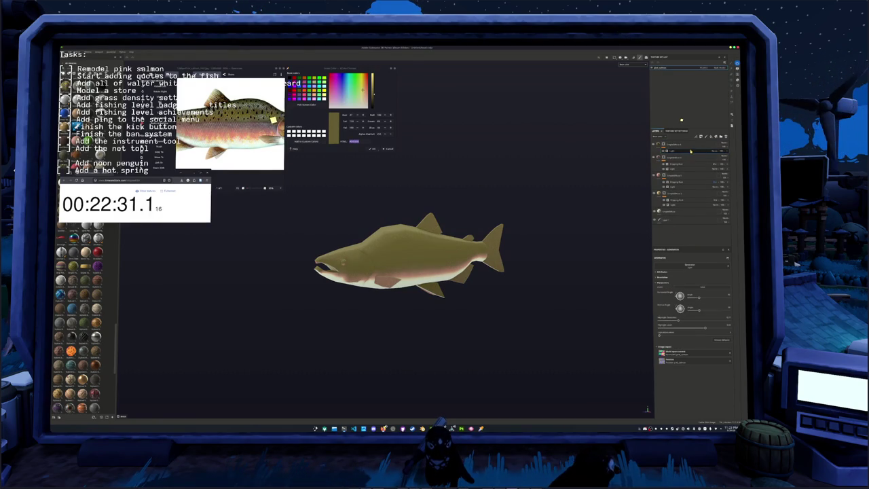
{"action": "mouse_move", "coordinate": [705, 327]}
{"action": "left_mouse_down"}
{"action": "mouse_move", "coordinate": [691, 327]}
{"action": "mouse_move", "coordinate": [703, 320]}
{"action": "left_mouse_up"}
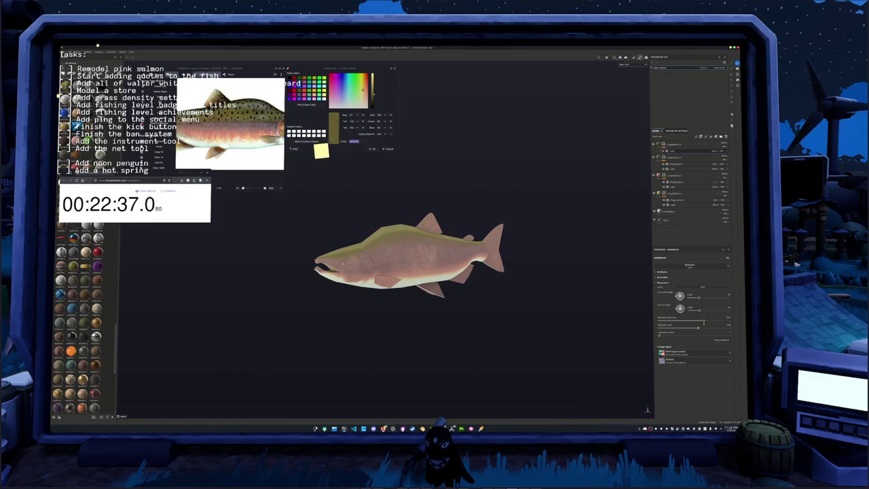
{"action": "mouse_move", "coordinate": [685, 327]}
{"action": "left_mouse_down"}
{"action": "mouse_move", "coordinate": [720, 327]}
{"action": "mouse_move", "coordinate": [695, 320]}
{"action": "left_mouse_up"}
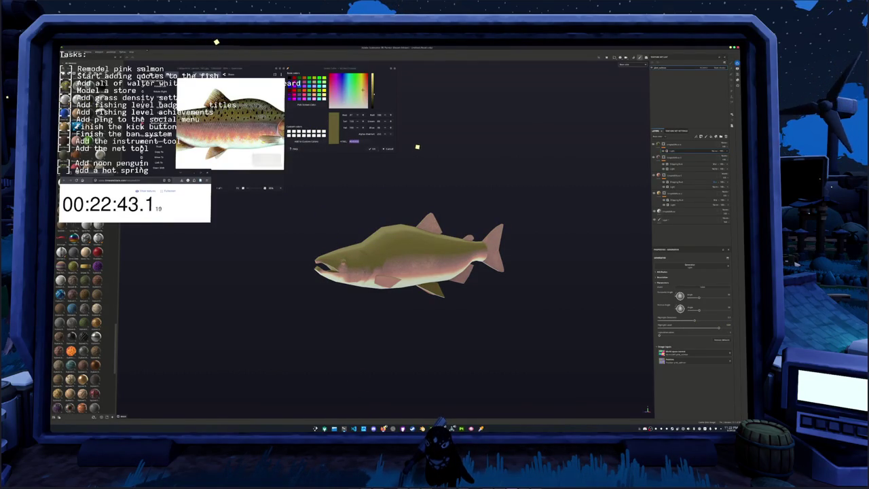
{"action": "left_click_drag", "start_coordinate": [351, 219], "coordinate": [360, 222], "text": "alt"}
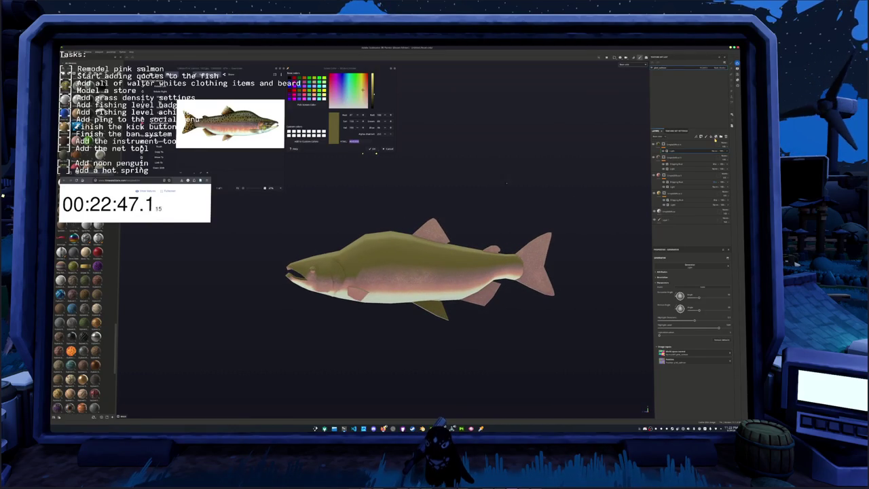
Add a near-black fill layer on top and give it a mask with a pattern generator.
{"action": "left_click", "coordinate": [692, 146]}
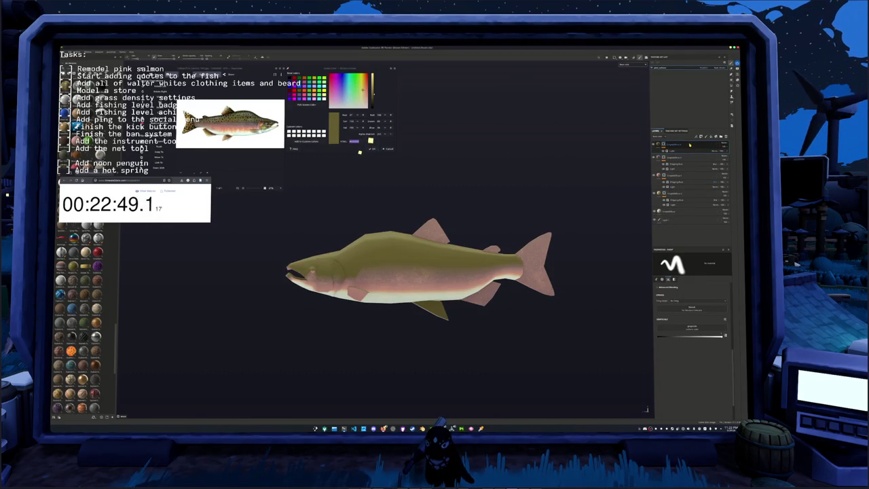
{"action": "left_click", "coordinate": [660, 151]}
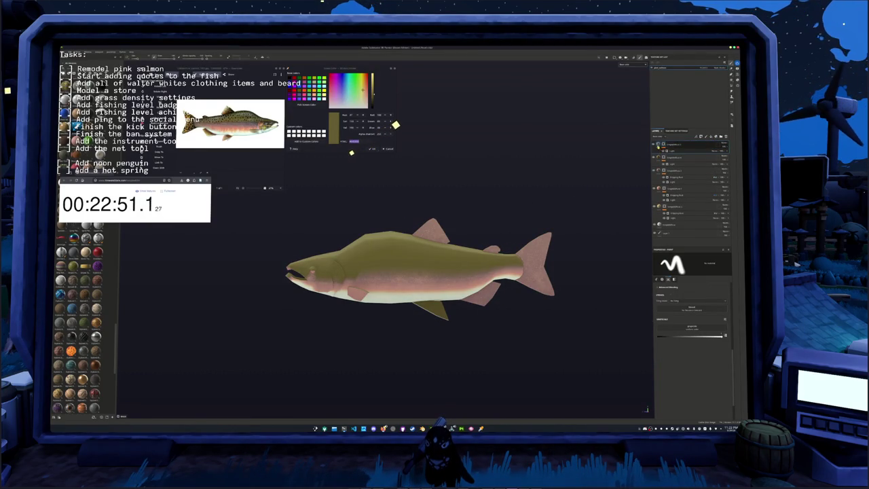
{"action": "left_click", "coordinate": [679, 145]}
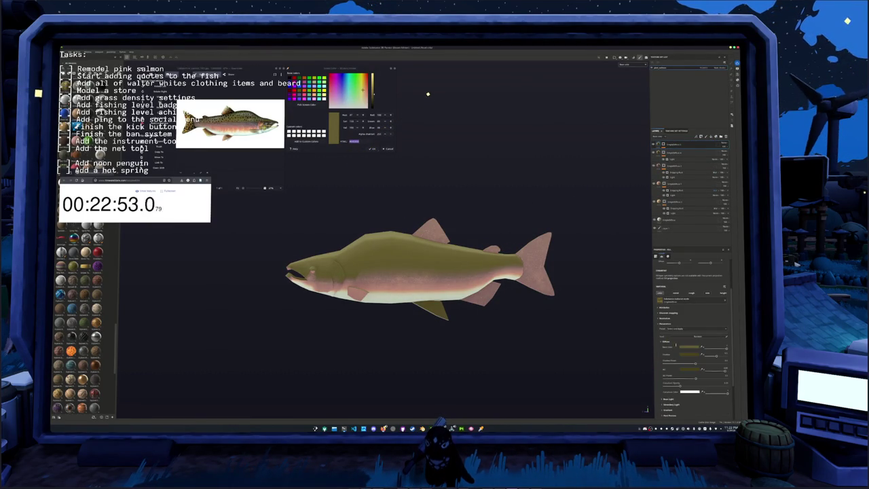
{"action": "left_click", "coordinate": [684, 346]}
{"action": "left_click_drag", "start_coordinate": [714, 349], "coordinate": [715, 360]}
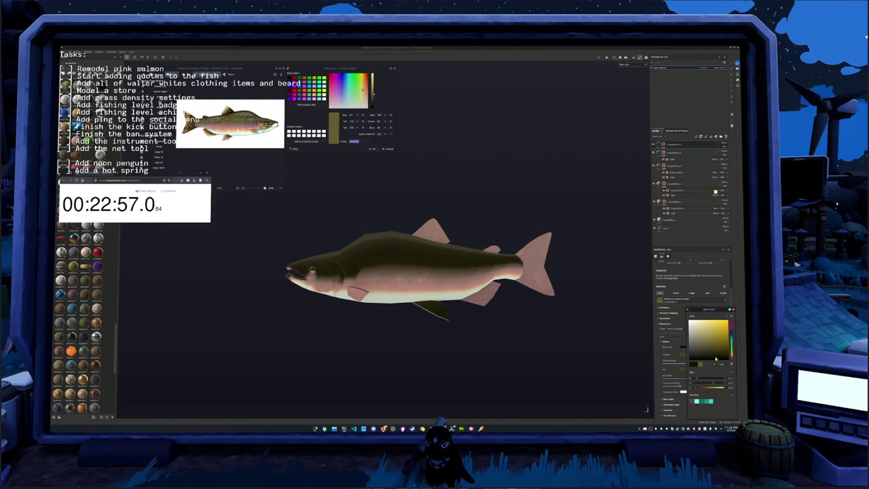
{"action": "right_click", "coordinate": [665, 144]}
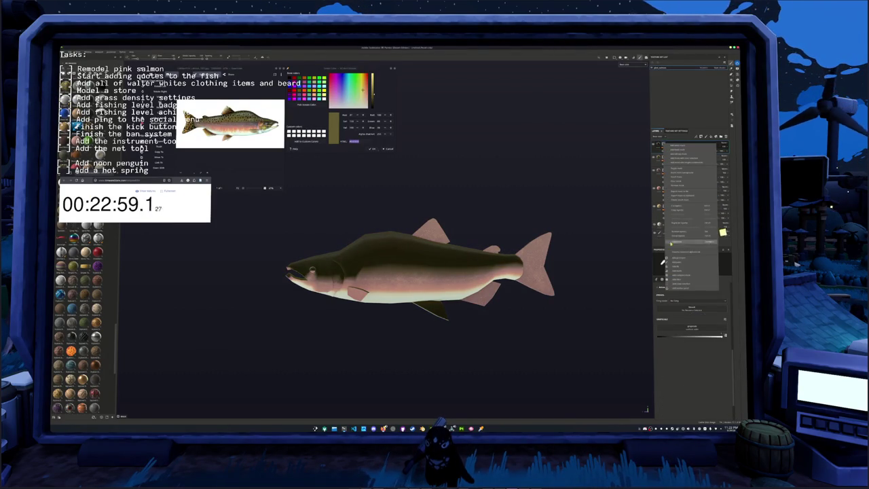
{"action": "left_click", "coordinate": [677, 269]}
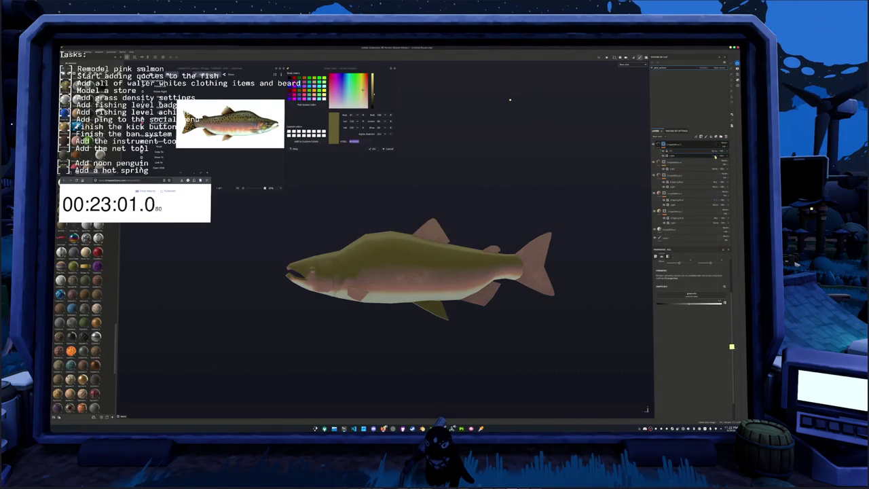
{"action": "left_click", "coordinate": [687, 294]}
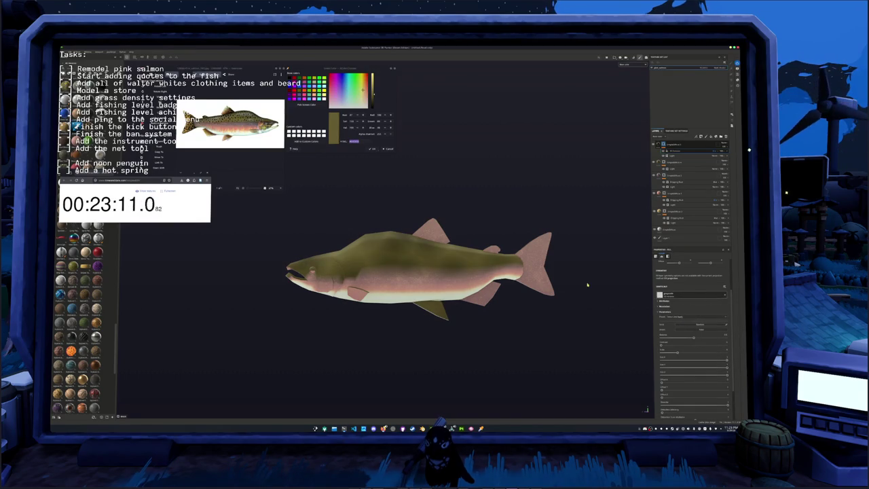
Adjust the spots generator's Scale and density sliders for smaller dark speckles.
{"action": "left_click_drag", "start_coordinate": [589, 285], "coordinate": [630, 301], "text": "alt"}
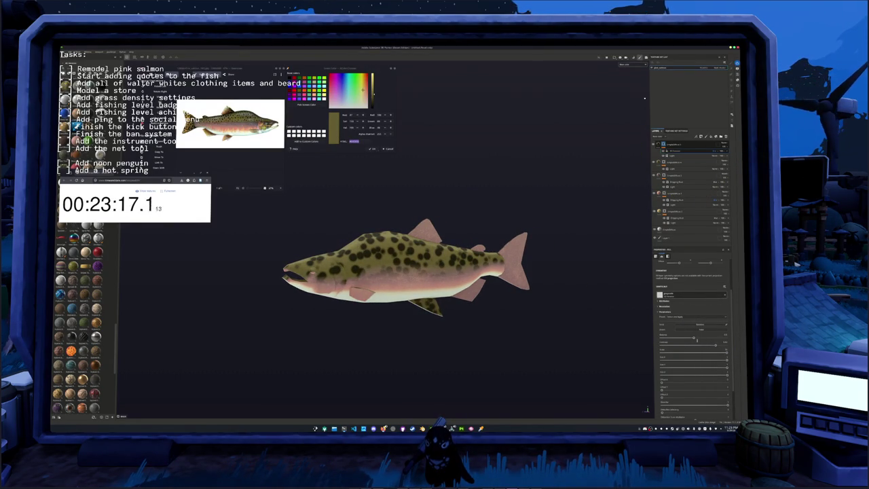
{"action": "left_click_drag", "start_coordinate": [693, 338], "coordinate": [676, 337]}
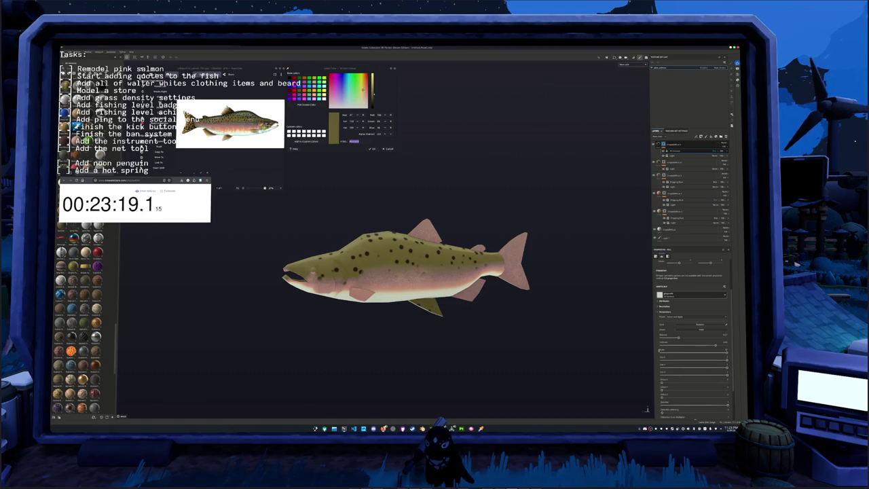
{"action": "scroll", "coordinate": [692, 326], "scroll_direction": "down", "scroll_amount": 2}
{"action": "scroll", "coordinate": [693, 326], "scroll_direction": "down", "scroll_amount": 2}
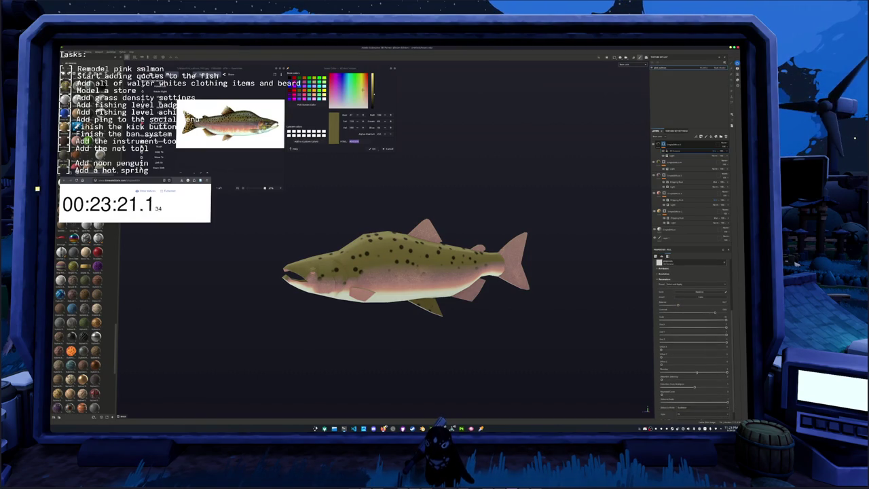
{"action": "left_click_drag", "start_coordinate": [662, 378], "coordinate": [688, 379]}
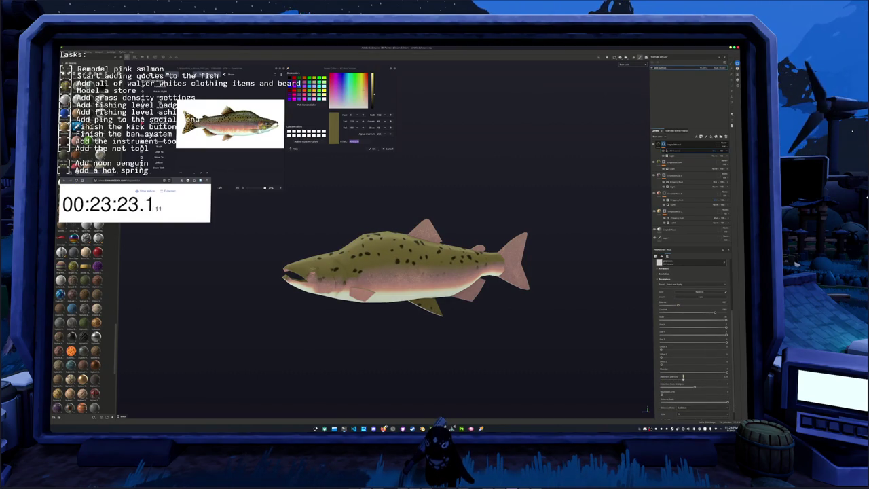
{"action": "scroll", "coordinate": [653, 375], "scroll_direction": "up", "scroll_amount": 2}
{"action": "scroll", "coordinate": [654, 375], "scroll_direction": "up", "scroll_amount": 3}
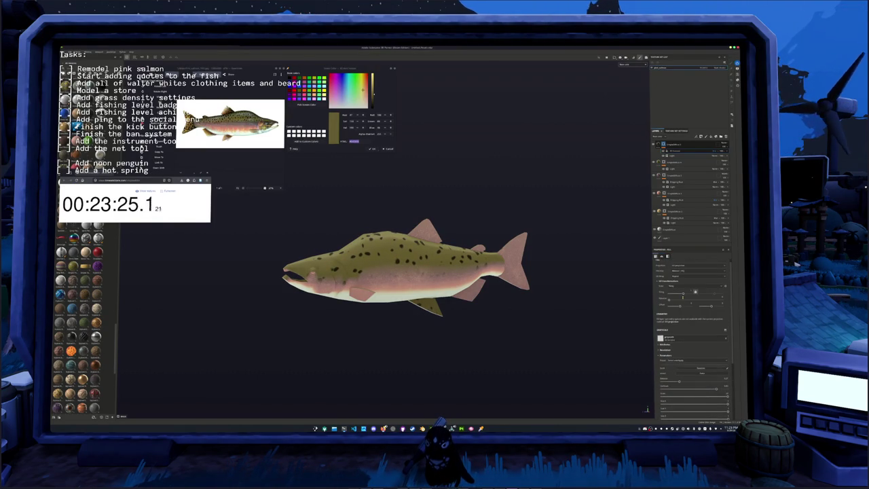
Try tri-planar projection for the spots, undo those changes, and orbit to inspect the back.
{"action": "left_click", "coordinate": [698, 265]}
{"action": "left_click", "coordinate": [698, 275]}
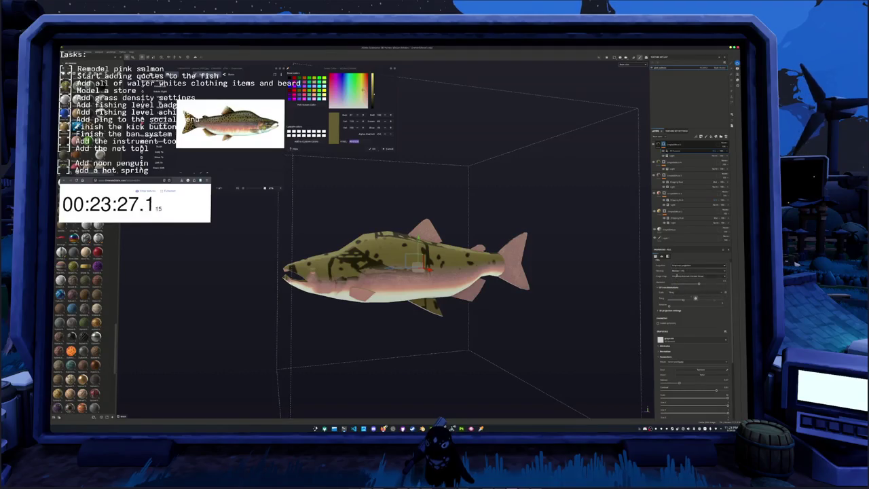
{"action": "left_click", "coordinate": [698, 265]}
{"action": "left_click", "coordinate": [698, 275]}
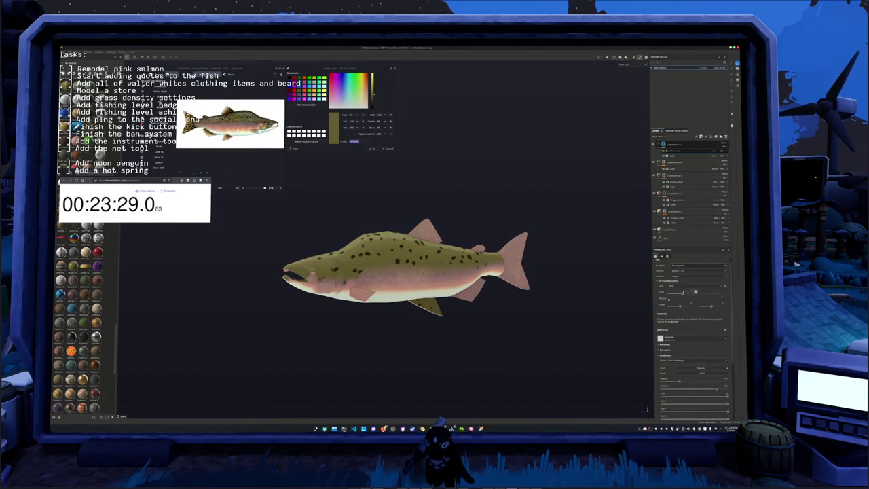
{"action": "key", "text": "ctrl+z"}
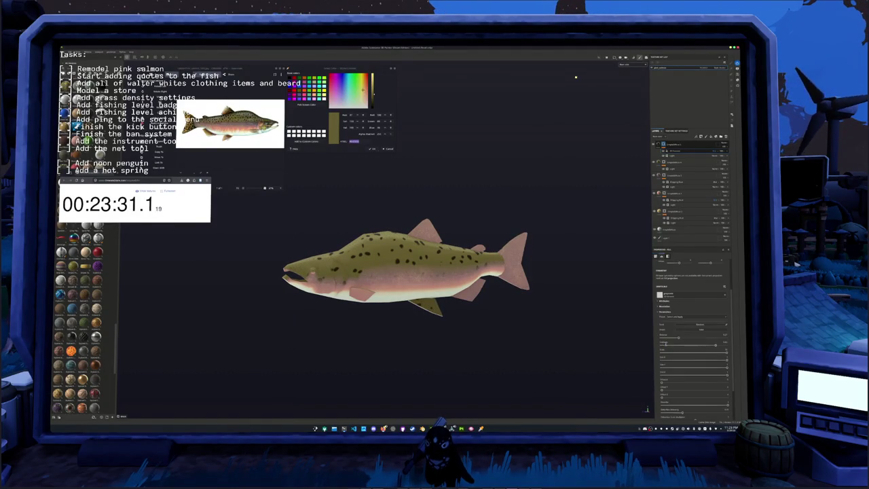
{"action": "key", "text": "ctrl+z"}
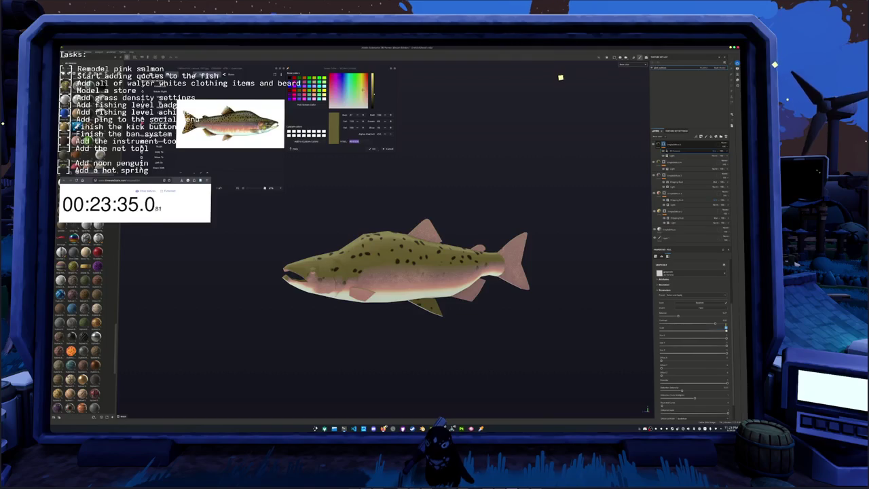
{"action": "key", "text": "ctrl+z"}
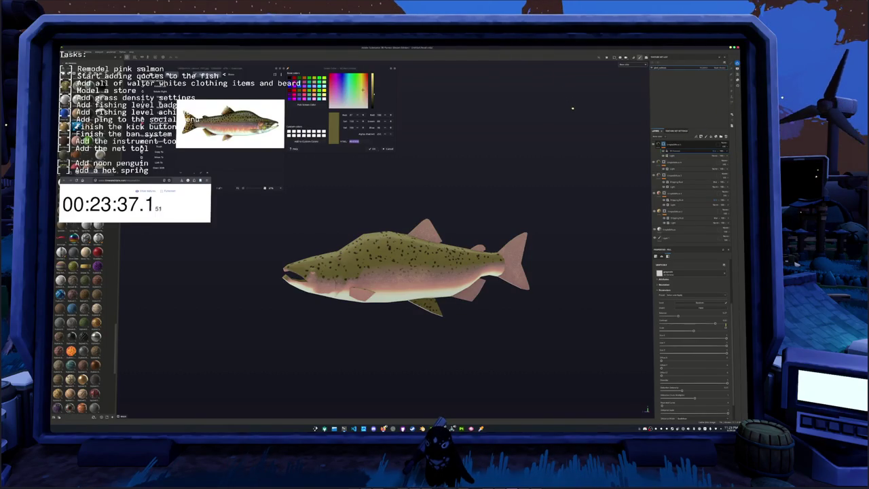
{"action": "key", "text": "ctrl+z"}
{"action": "mouse_move", "coordinate": [476, 285]}
{"action": "left_mouse_down", "text": "alt"}
{"action": "mouse_move", "coordinate": [553, 287]}
{"action": "mouse_move", "coordinate": [554, 302]}
{"action": "left_mouse_up", "text": "alt"}
{"action": "left_click_drag", "start_coordinate": [381, 199], "coordinate": [401, 200], "text": "alt"}
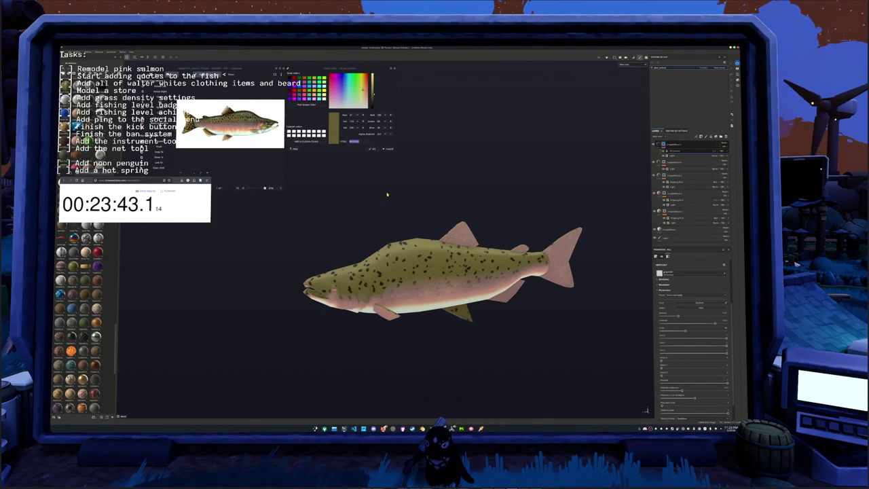
Sample dark brown and gold colours from the reference photo's tail.
{"action": "left_click", "coordinate": [304, 106]}
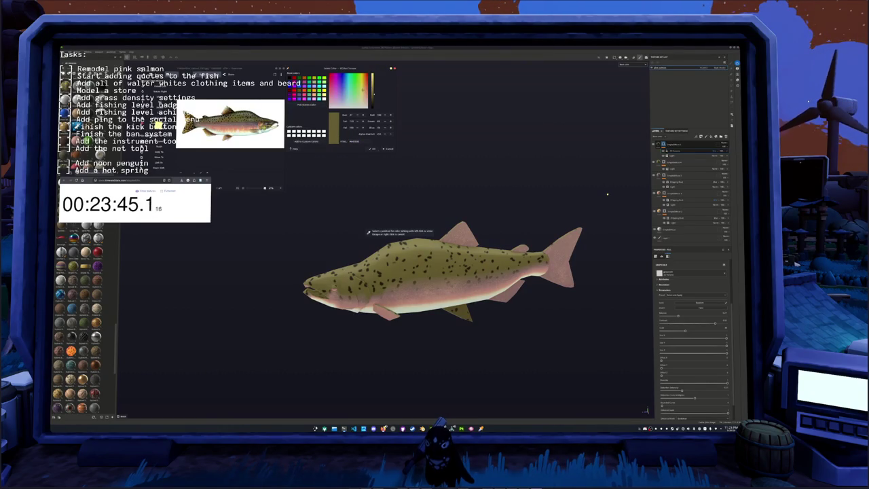
{"action": "left_click", "coordinate": [368, 232]}
{"action": "scroll", "coordinate": [225, 128], "scroll_direction": "up", "scroll_amount": 3}
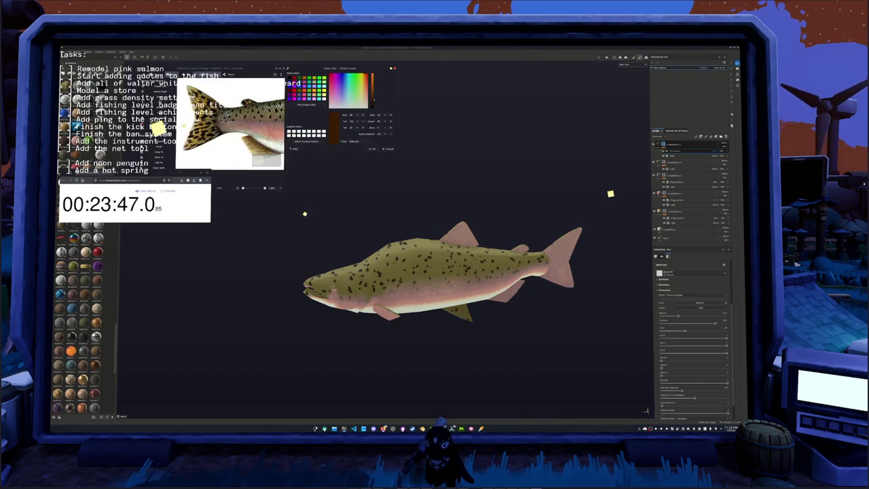
{"action": "scroll", "coordinate": [231, 126], "scroll_direction": "up", "scroll_amount": 2}
{"action": "left_click", "coordinate": [304, 105]}
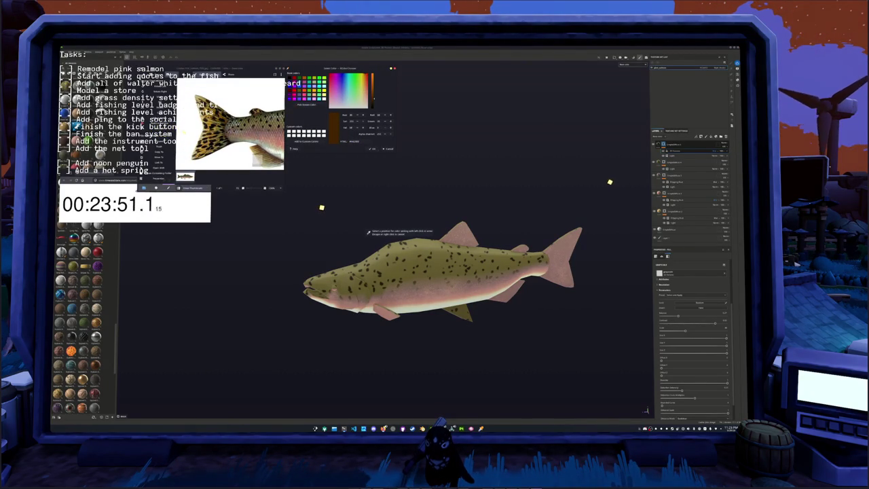
{"action": "left_click", "coordinate": [242, 146]}
Select the sampled hex value, then view the paint layer and Light generator settings.
{"action": "scroll", "coordinate": [231, 129], "scroll_direction": "down", "scroll_amount": 5}
{"action": "double_click", "coordinate": [354, 141]}
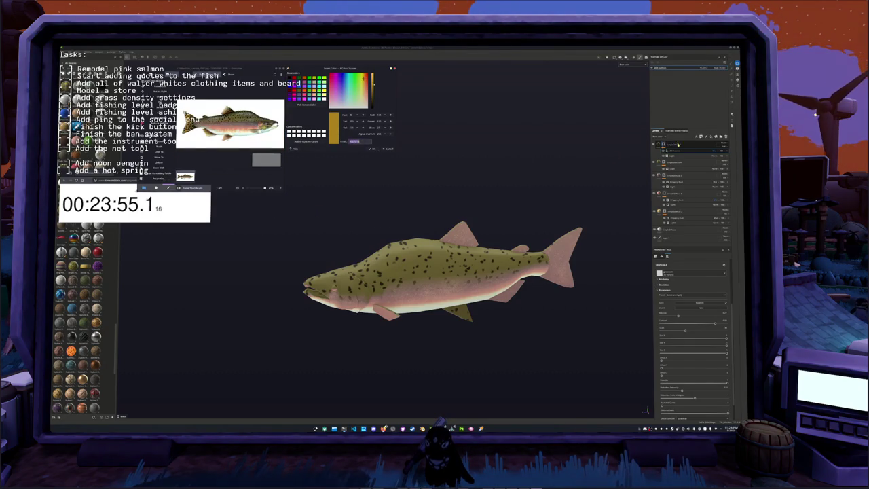
{"action": "left_click", "coordinate": [713, 148]}
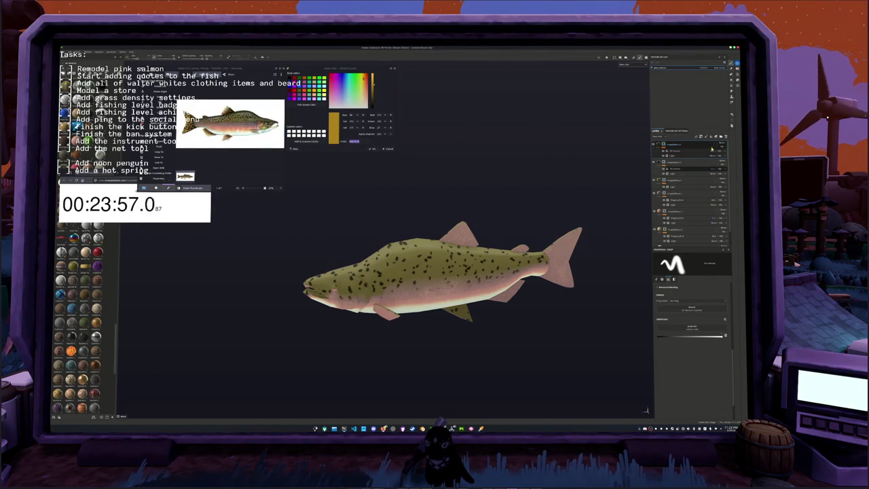
{"action": "left_click", "coordinate": [675, 155]}
{"action": "left_click", "coordinate": [676, 152]}
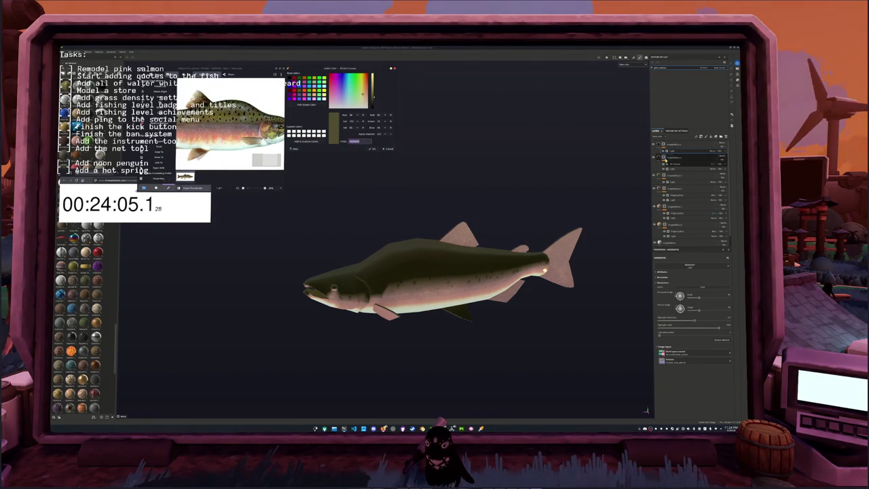
Add a new fill layer and set its Base Color to olive.
{"action": "key", "text": "ctrl+v"}
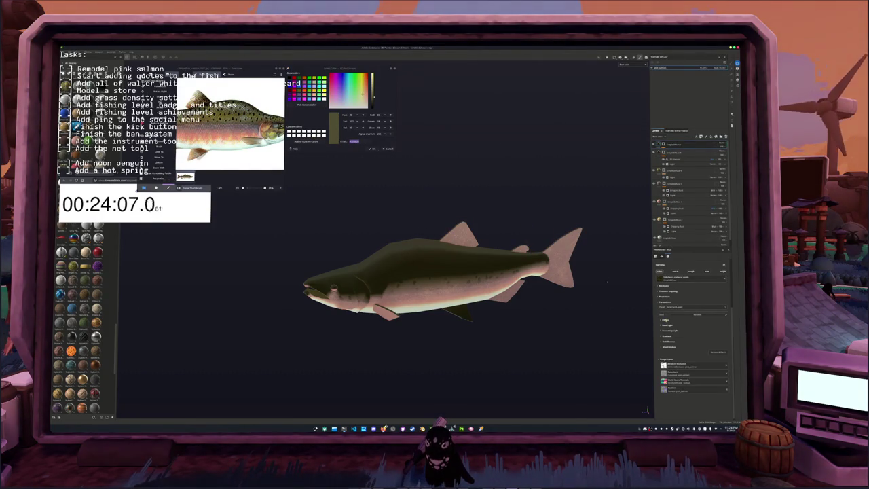
{"action": "left_click", "coordinate": [665, 320]}
{"action": "left_click", "coordinate": [690, 326]}
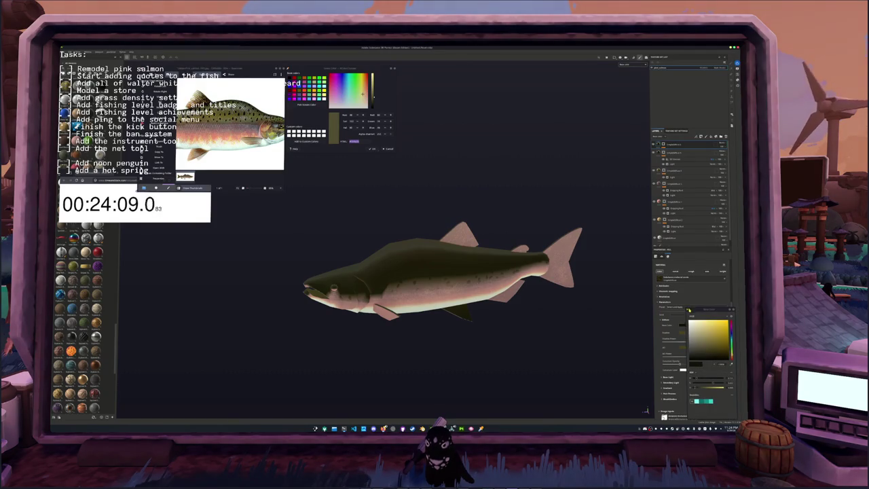
{"action": "left_click_drag", "start_coordinate": [706, 357], "coordinate": [712, 360]}
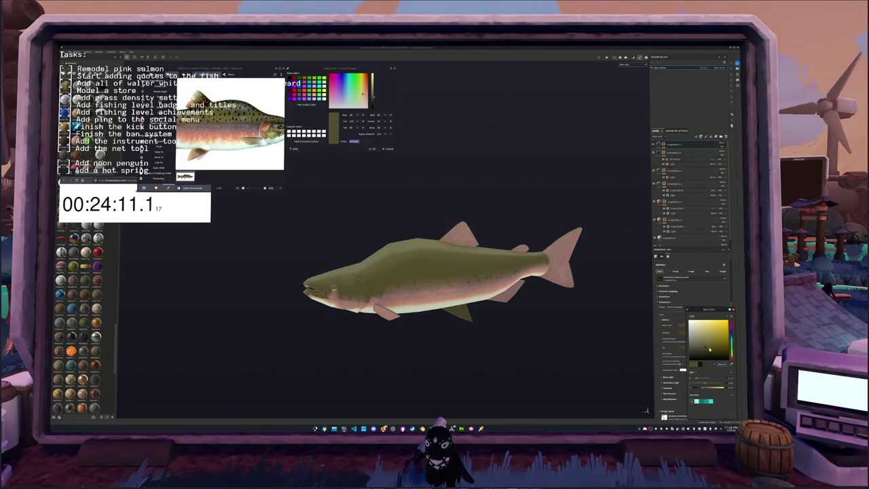
{"action": "left_click", "coordinate": [699, 353]}
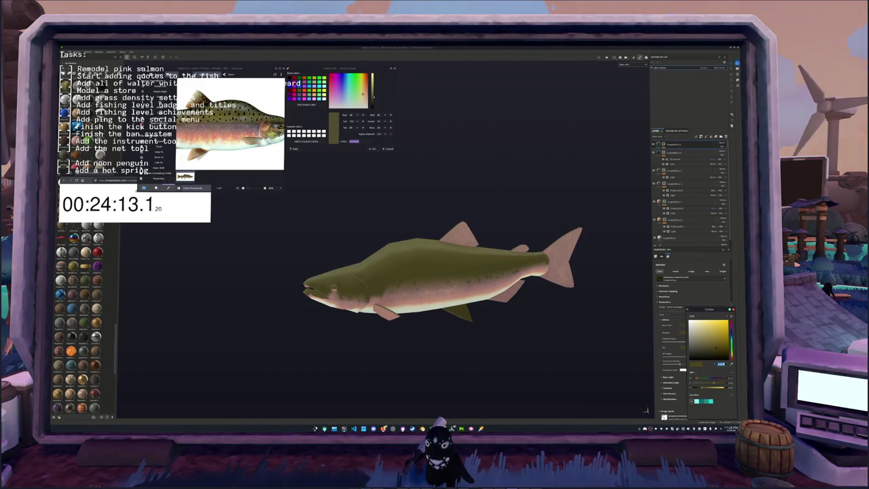
Reorder the layers so speckles show again, and make the spot fill's Base Color near-black.
{"action": "left_click", "coordinate": [727, 155]}
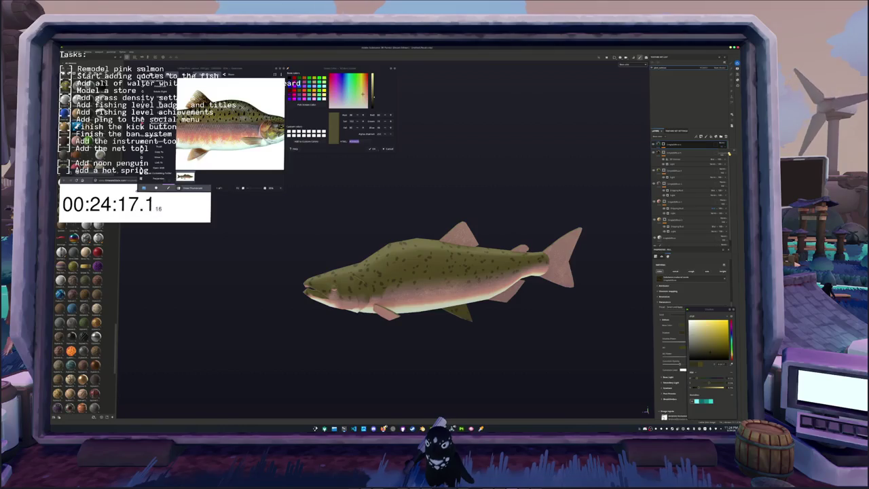
{"action": "left_click_drag", "start_coordinate": [675, 143], "coordinate": [668, 166]}
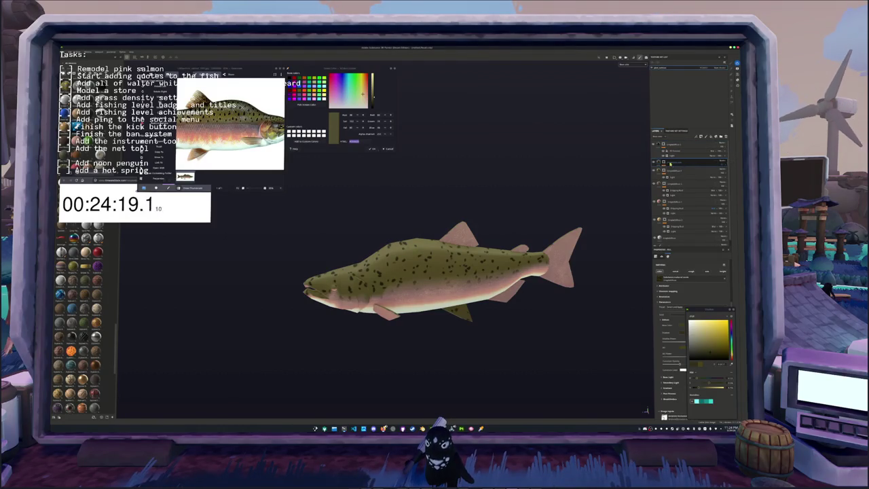
{"action": "left_click", "coordinate": [668, 168]}
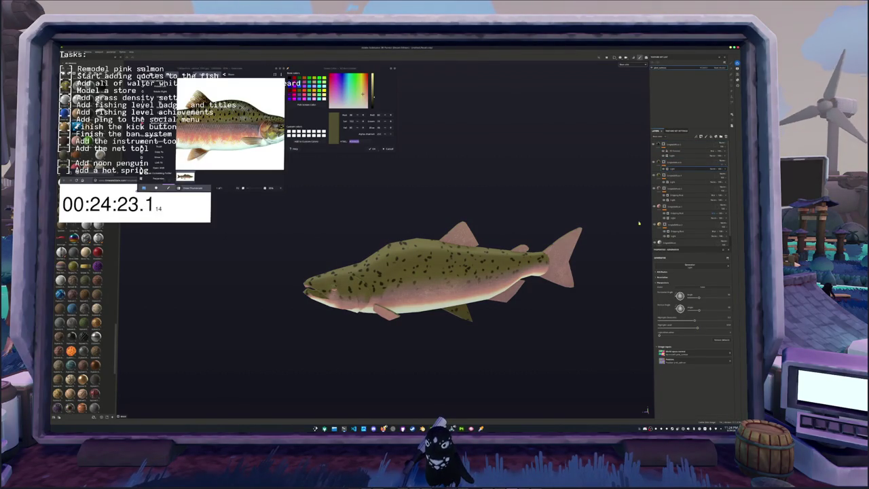
{"action": "left_click", "coordinate": [672, 162]}
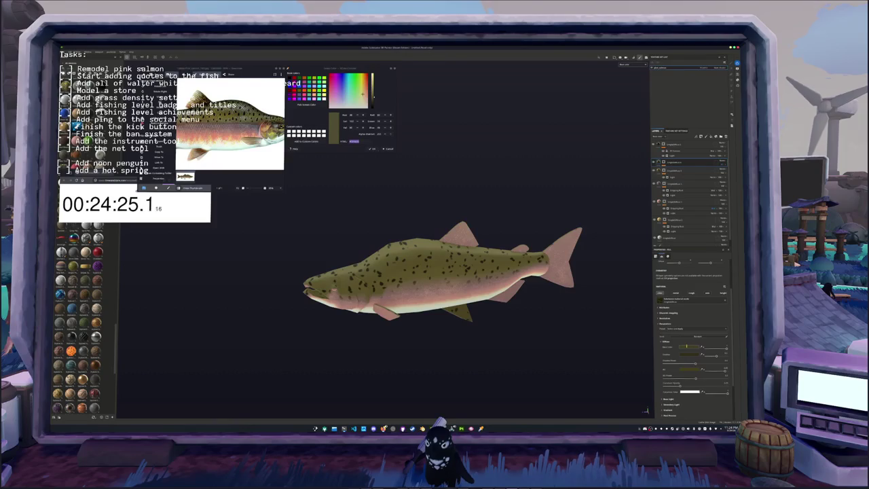
{"action": "left_click", "coordinate": [689, 348]}
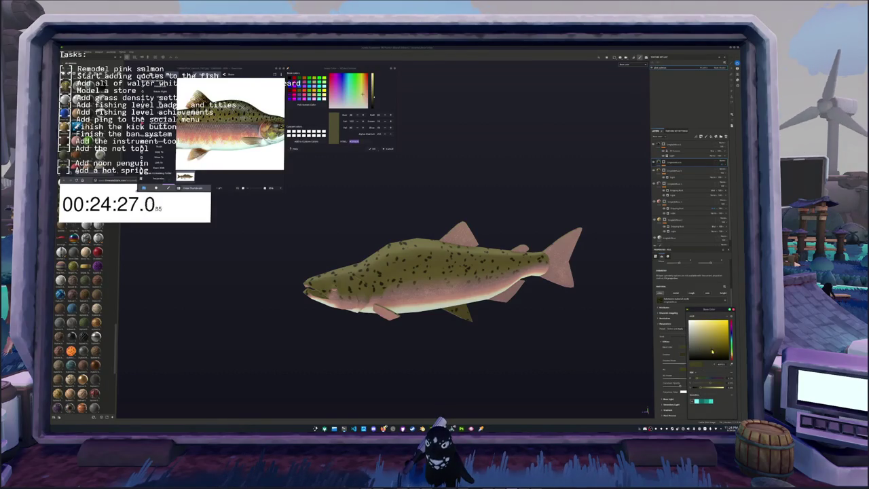
{"action": "left_click", "coordinate": [717, 360]}
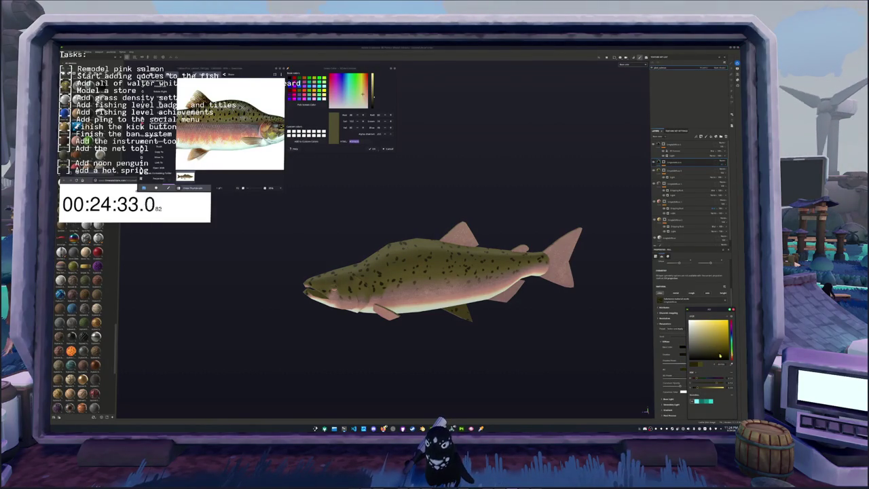
{"action": "mouse_move", "coordinate": [612, 319]}
{"action": "left_mouse_down", "text": "alt"}
{"action": "mouse_move", "coordinate": [542, 316]}
{"action": "mouse_move", "coordinate": [306, 265]}
{"action": "left_mouse_up", "text": "alt"}
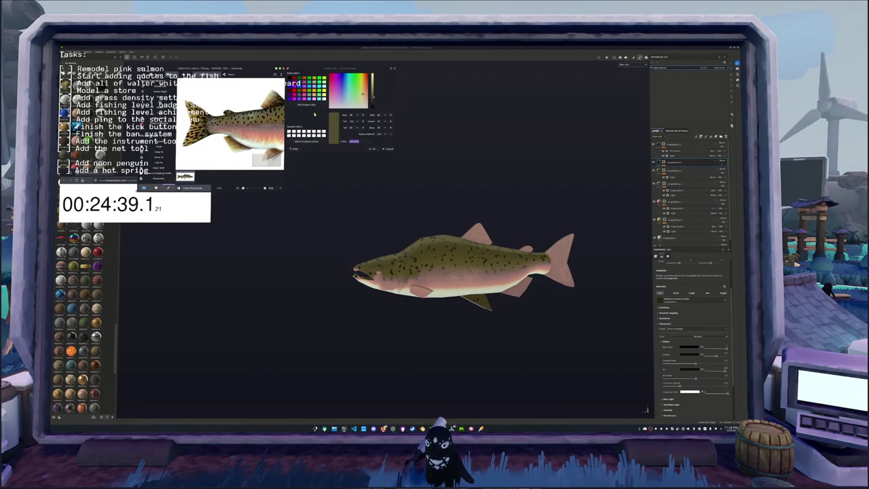
Pick bright yellow as the current colour and check the top fill layer's base colour.
{"action": "left_click", "coordinate": [297, 141]}
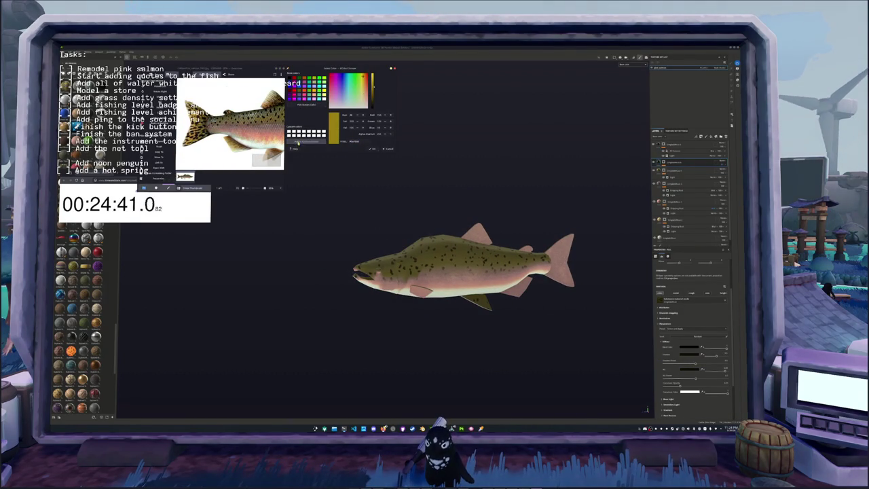
{"action": "left_click", "coordinate": [657, 144]}
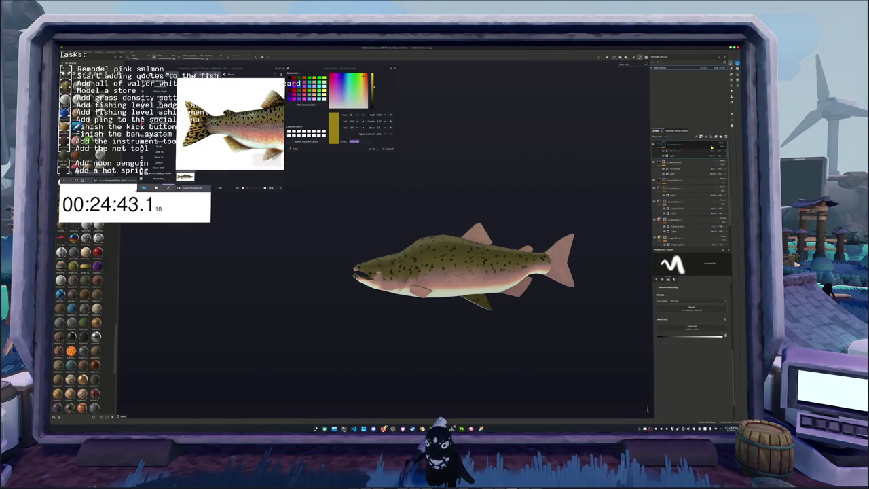
{"action": "left_click", "coordinate": [662, 144]}
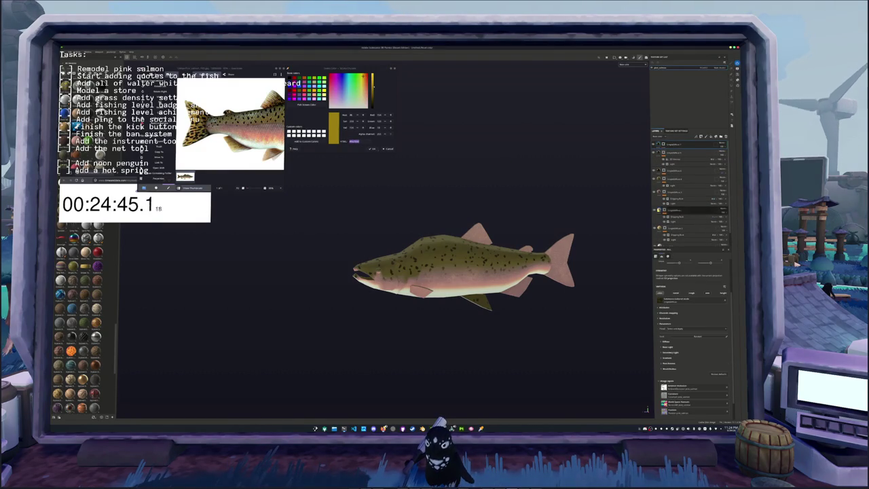
{"action": "left_click", "coordinate": [664, 340]}
{"action": "left_click", "coordinate": [688, 346]}
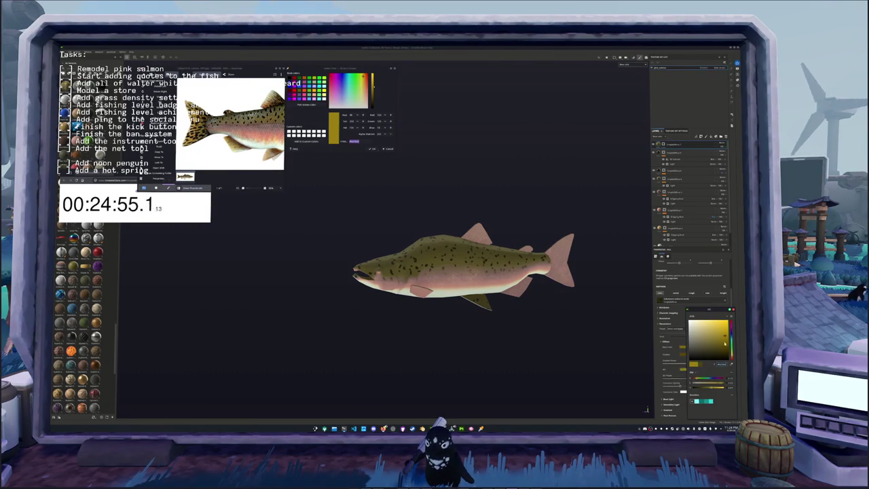
{"action": "left_click", "coordinate": [686, 145]}
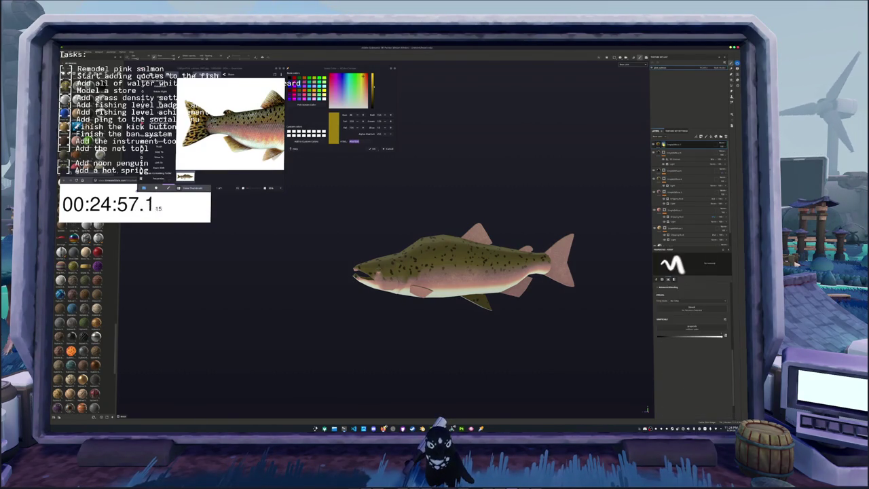
Add a new paint layer on top and polygon-fill the tail fin white.
{"action": "right_click", "coordinate": [664, 143]}
{"action": "left_click", "coordinate": [675, 180]}
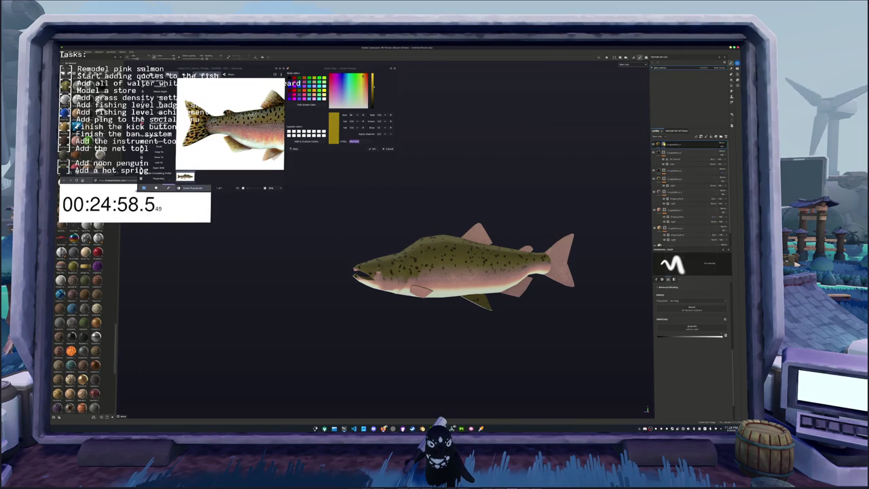
{"action": "left_click", "coordinate": [705, 136]}
{"action": "key", "text": "6"}
{"action": "left_click", "coordinate": [560, 262]}
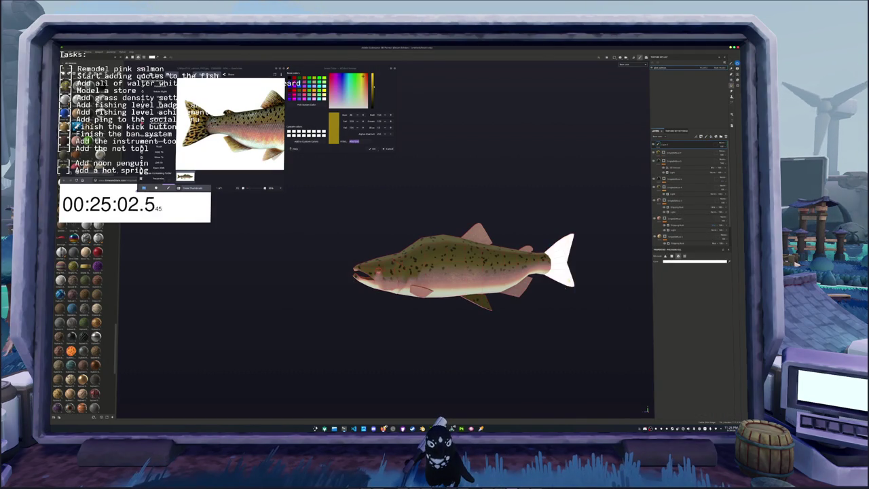
Undo the white fin fill and fill the tail, lower rear and dorsal fins yellow on a paint sub-layer.
{"action": "left_click", "coordinate": [523, 293]}
{"action": "key", "text": "ctrl+z"}
{"action": "key", "text": "ctrl+z"}
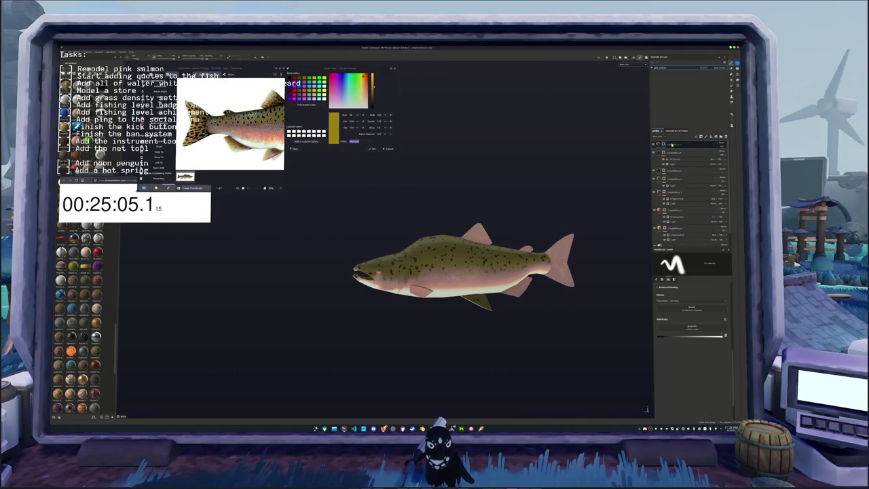
{"action": "right_click", "coordinate": [663, 144]}
{"action": "left_click", "coordinate": [680, 260]}
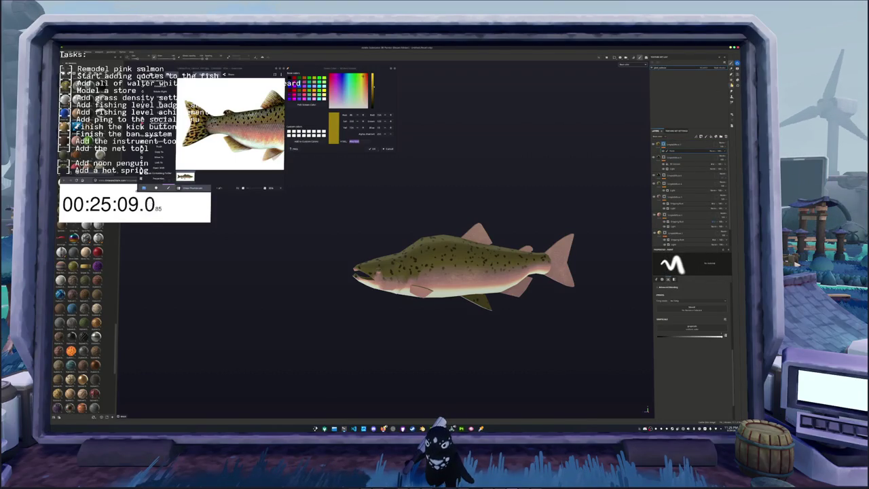
{"action": "left_click", "coordinate": [672, 144]}
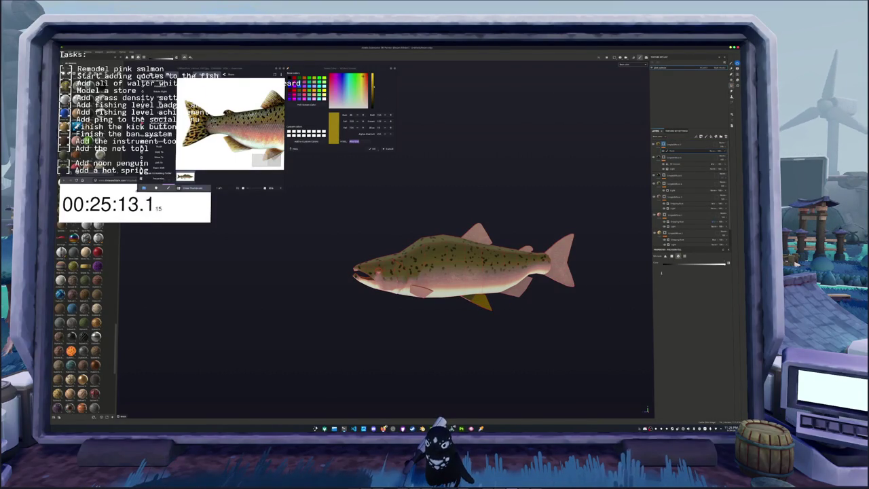
{"action": "left_click", "coordinate": [560, 261]}
{"action": "left_click", "coordinate": [518, 287]}
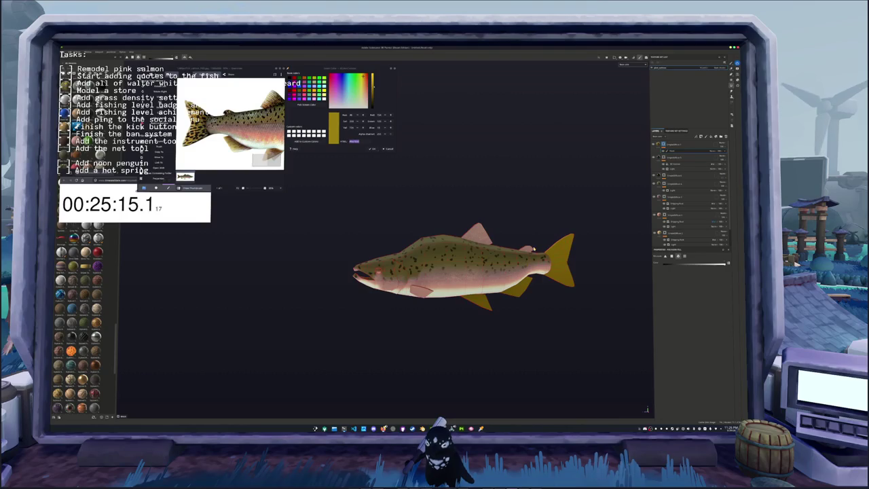
{"action": "left_click", "coordinate": [478, 232]}
Add a new fill layer on top with a darker yellow base colour.
{"action": "mouse_move", "coordinate": [477, 232]}
{"action": "left_mouse_down", "text": "alt"}
{"action": "mouse_move", "coordinate": [394, 302]}
{"action": "mouse_move", "coordinate": [336, 299]}
{"action": "left_mouse_up", "text": "alt"}
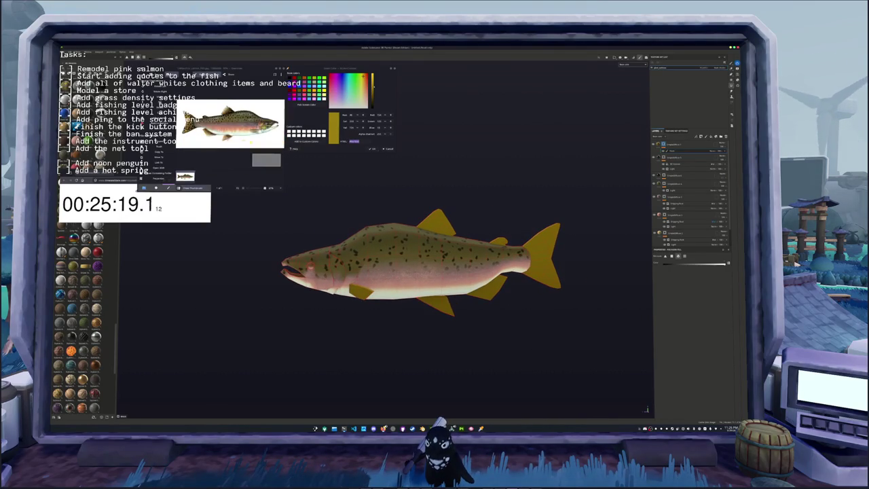
{"action": "left_click_drag", "start_coordinate": [516, 175], "coordinate": [500, 175], "text": "alt"}
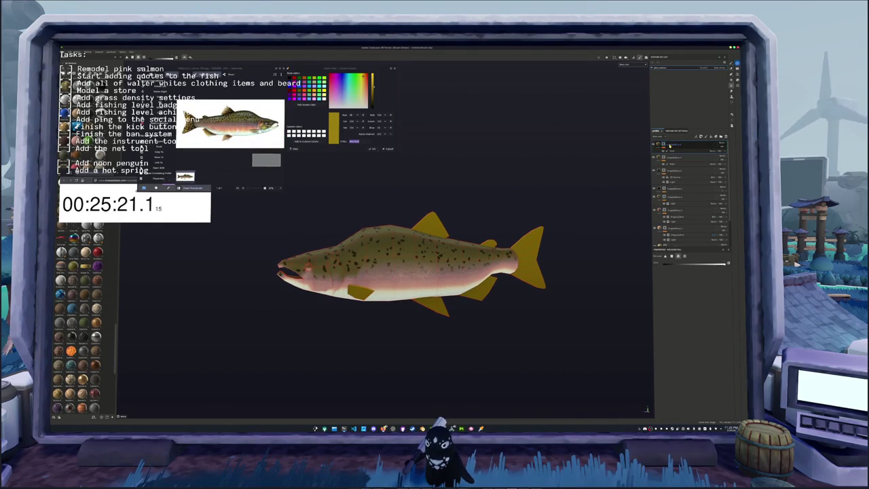
{"action": "left_click", "coordinate": [712, 136]}
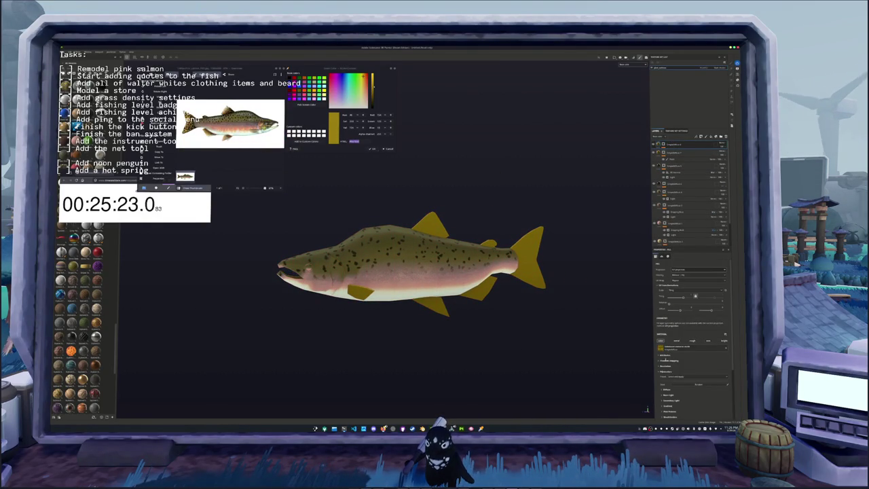
{"action": "left_click", "coordinate": [666, 389]}
{"action": "scroll", "coordinate": [667, 391], "scroll_direction": "down", "scroll_amount": 1}
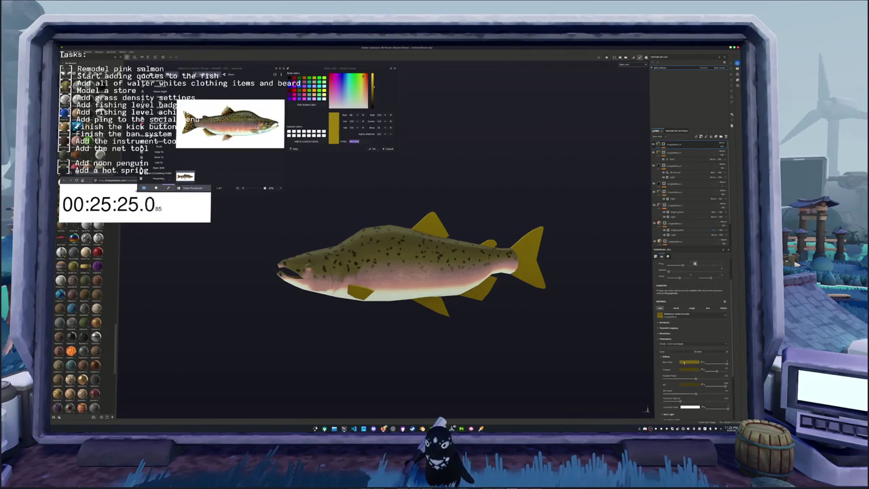
{"action": "left_click", "coordinate": [692, 362]}
{"action": "left_click", "coordinate": [726, 352]}
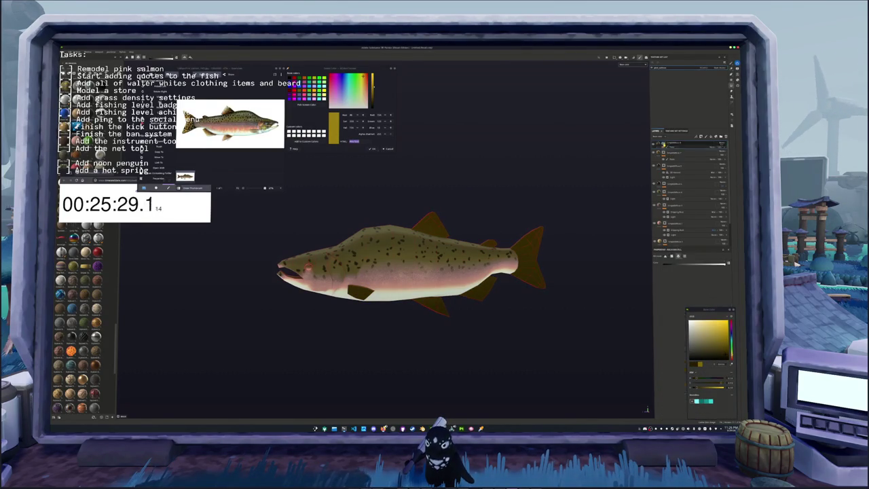
Add a generator to the fill layer, change its blending mode and slightly lower the third slider.
{"action": "right_click", "coordinate": [664, 145]}
{"action": "left_click", "coordinate": [679, 259]}
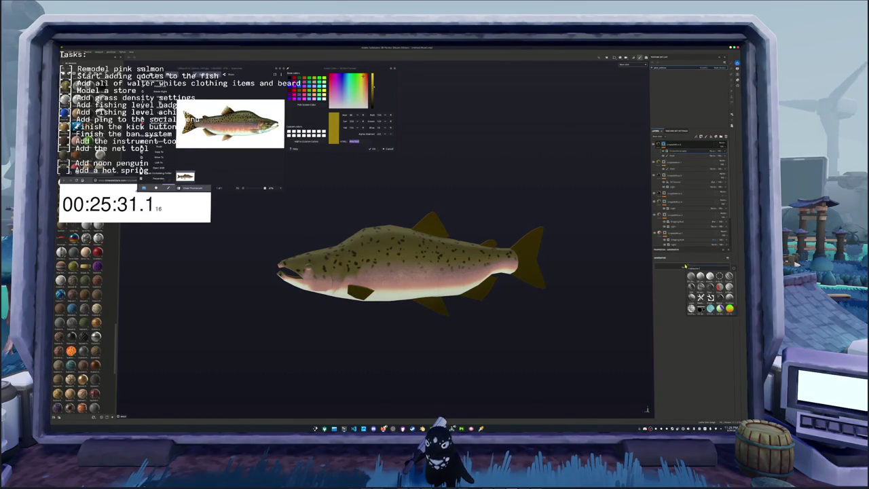
{"action": "left_click", "coordinate": [691, 277]}
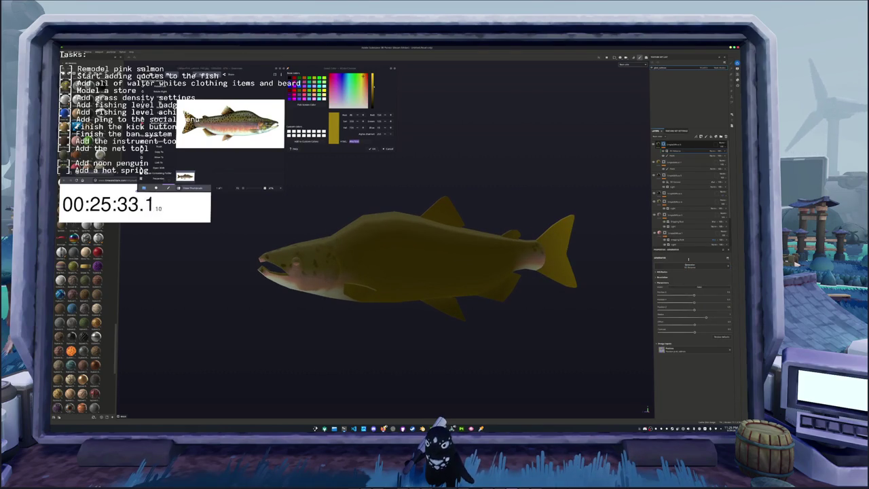
{"action": "left_click", "coordinate": [711, 152]}
{"action": "left_click", "coordinate": [720, 168]}
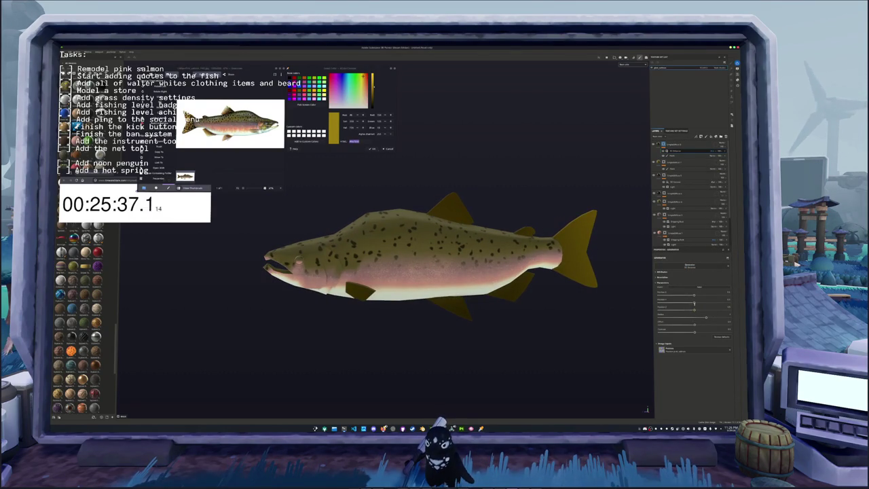
{"action": "left_click_drag", "start_coordinate": [694, 305], "coordinate": [689, 309]}
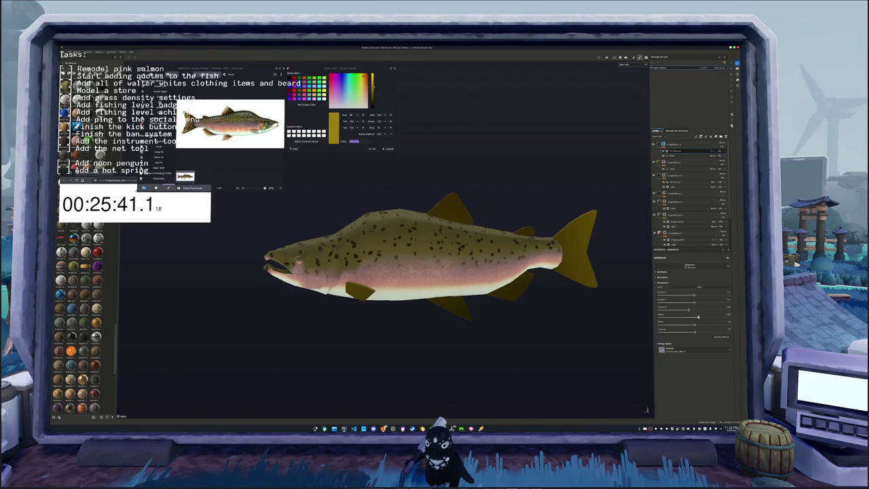
{"action": "left_click_drag", "start_coordinate": [476, 258], "coordinate": [516, 253], "text": "alt"}
{"action": "left_click", "coordinate": [679, 146]}
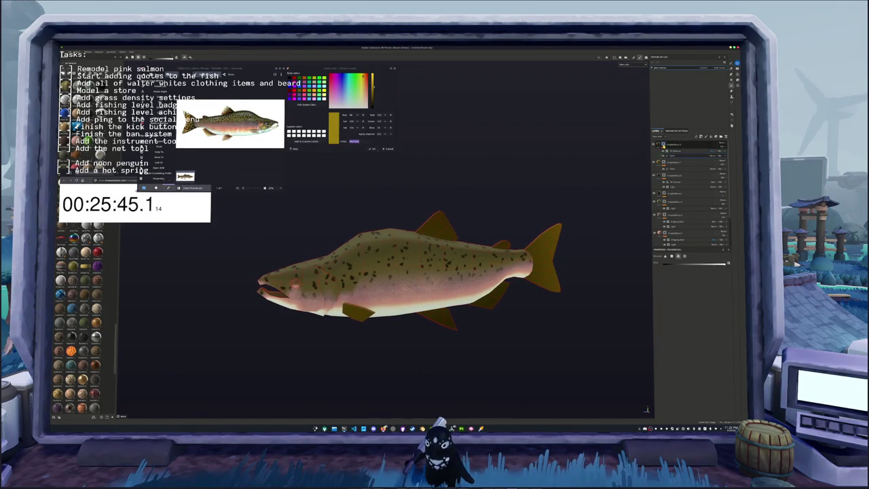
Sample the reddish gill colour from the reference and move the material layer into the upper group.
{"action": "scroll", "coordinate": [268, 161], "scroll_direction": "up", "scroll_amount": 2}
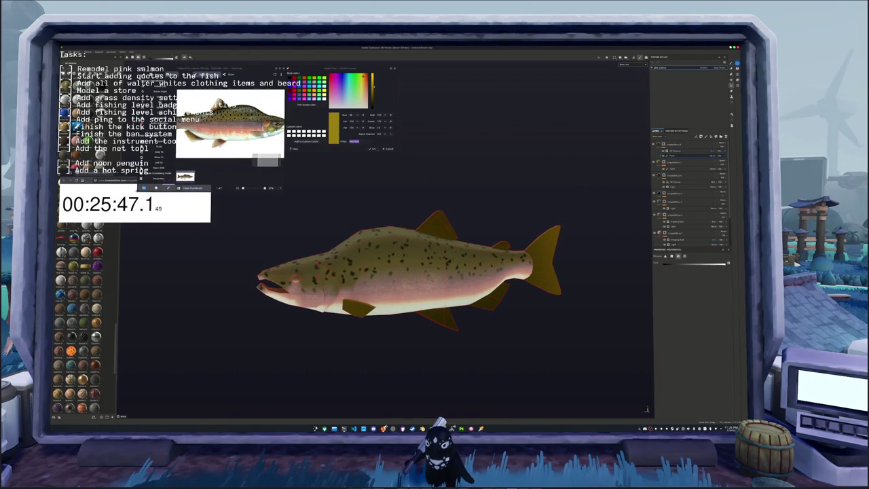
{"action": "scroll", "coordinate": [265, 129], "scroll_direction": "up", "scroll_amount": 2}
{"action": "scroll", "coordinate": [265, 129], "scroll_direction": "up", "scroll_amount": 2}
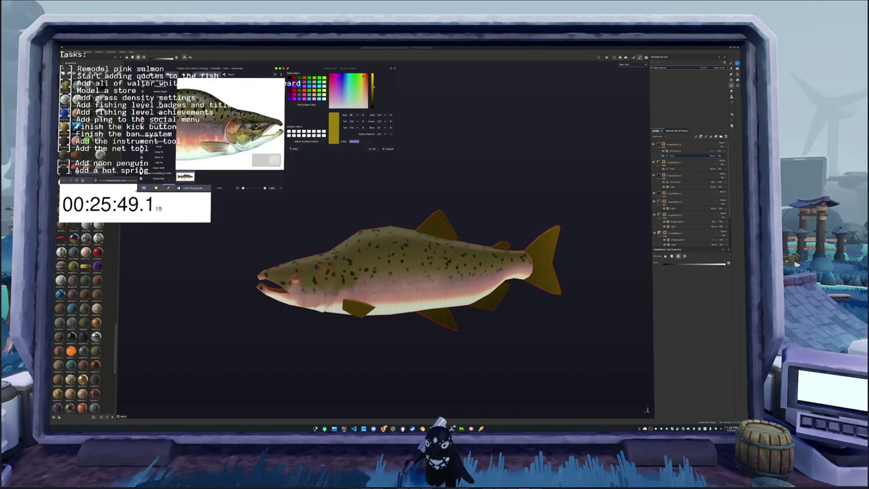
{"action": "left_click", "coordinate": [306, 105]}
{"action": "left_click", "coordinate": [368, 233]}
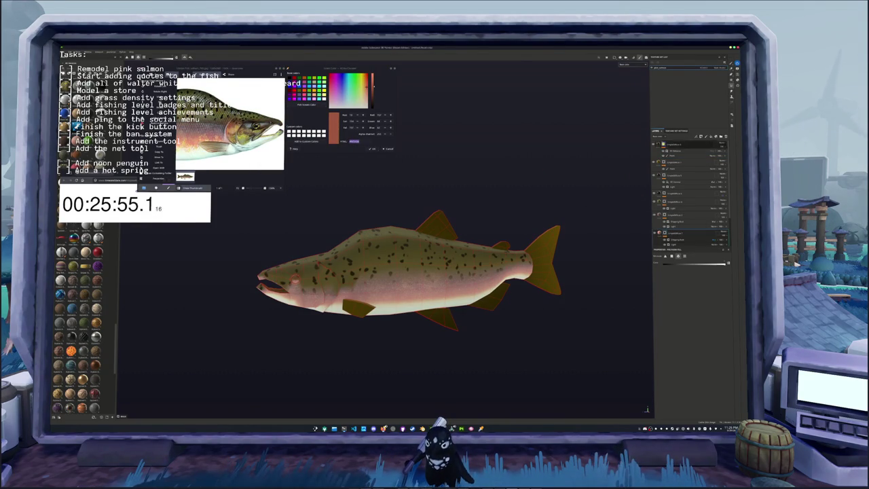
{"action": "left_click_drag", "start_coordinate": [672, 181], "coordinate": [700, 151]}
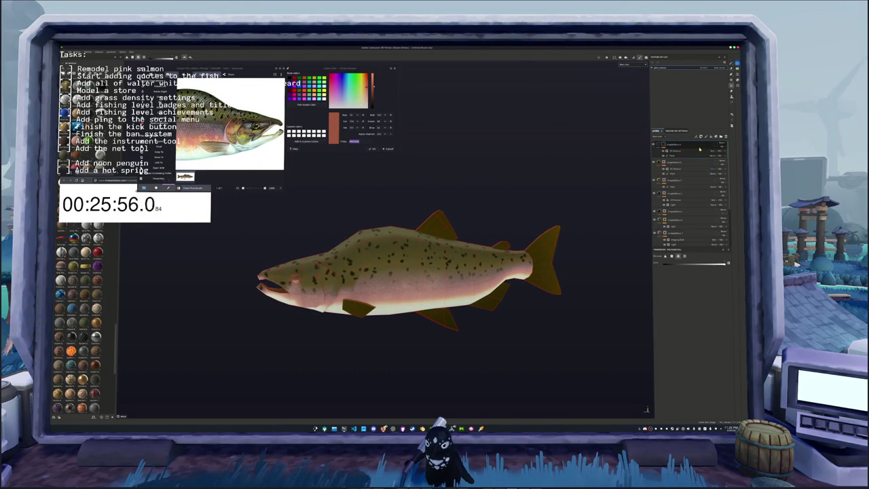
Add a mask to the layer and set its base colour to the salmon-red hex value.
{"action": "right_click", "coordinate": [666, 144]}
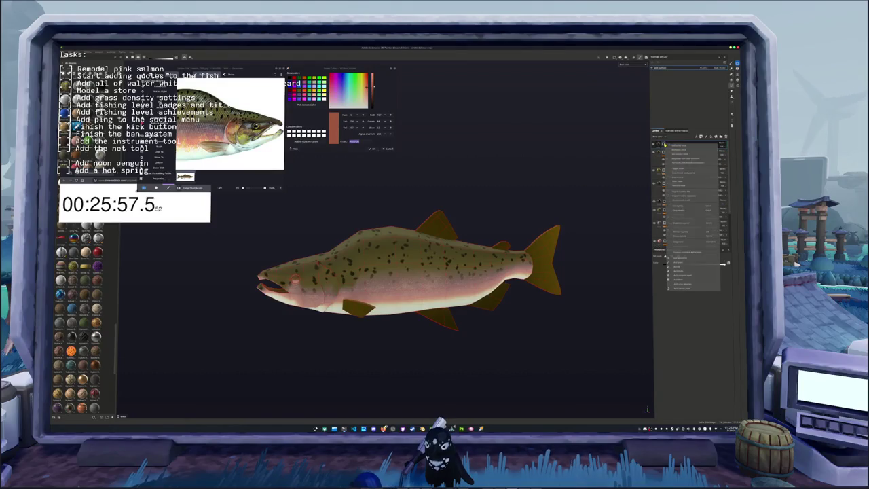
{"action": "left_click", "coordinate": [679, 183]}
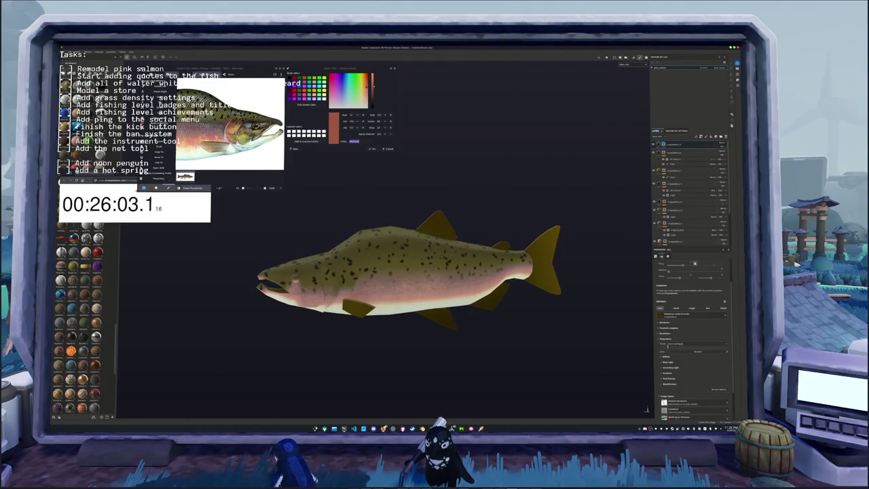
{"action": "left_click", "coordinate": [666, 356]}
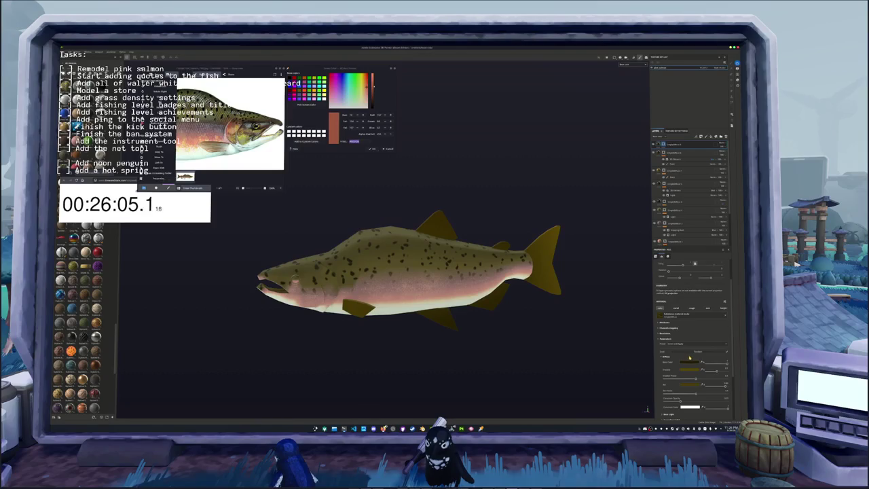
{"action": "left_click", "coordinate": [690, 358]}
{"action": "key", "text": "ctrl+v"}
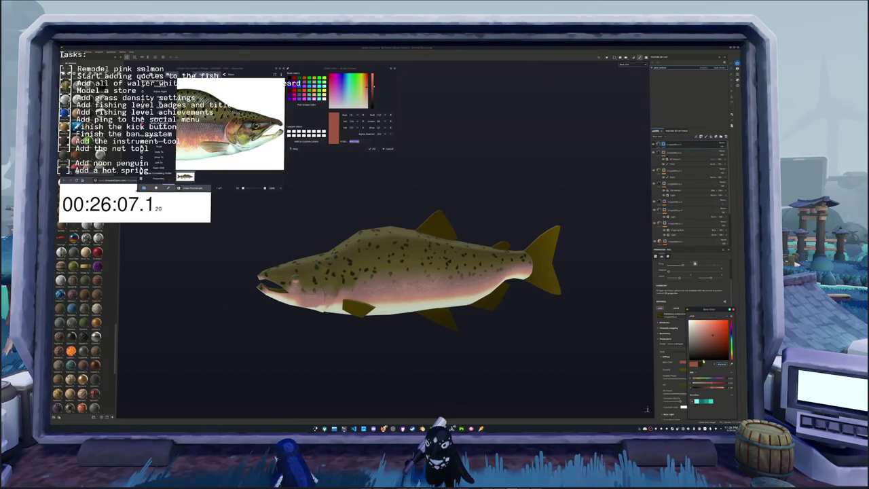
{"action": "key", "text": "ctrl+z"}
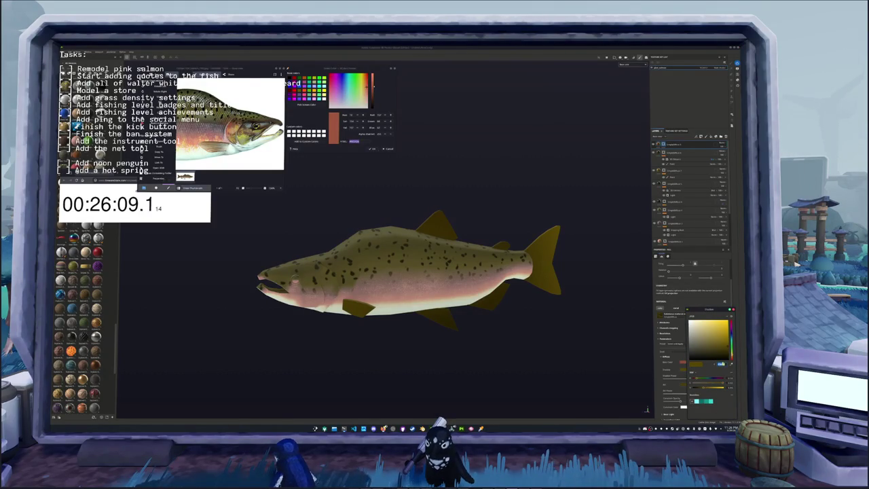
{"action": "key", "text": "ctrl+v"}
{"action": "key", "text": "ctrl+z"}
{"action": "key", "text": "ctrl+v"}
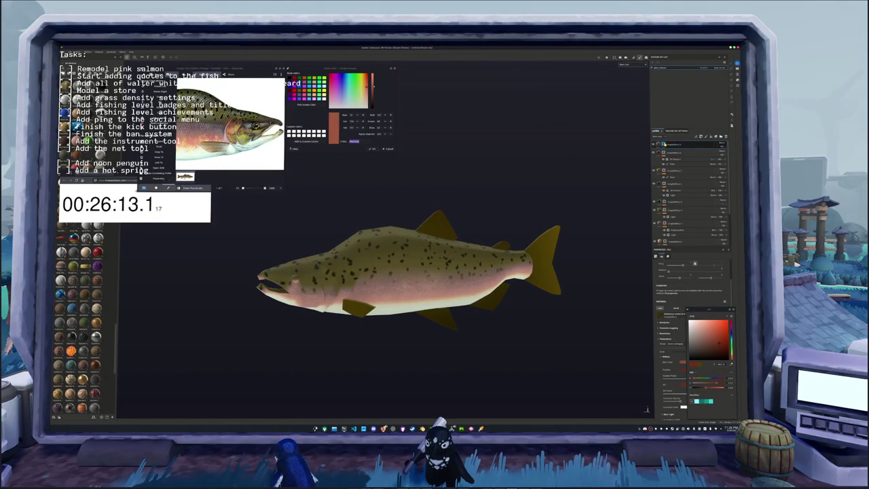
Switch to polygon fill and bring the fish's head into closer view.
{"action": "key", "text": "4"}
{"action": "scroll", "coordinate": [394, 273], "scroll_direction": "up", "scroll_amount": 2}
{"action": "middle_click_drag", "start_coordinate": [394, 272], "coordinate": [469, 253]}
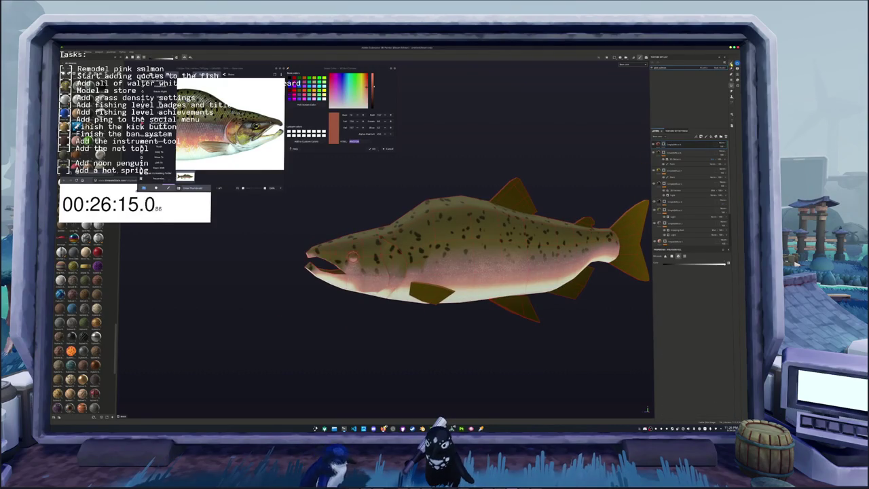
Brush a reddish patch behind the gill, lower the layer's opacity, and orbit to inspect it.
{"action": "key", "text": "1"}
{"action": "scroll", "coordinate": [346, 260], "scroll_direction": "up", "scroll_amount": 2}
{"action": "scroll", "coordinate": [346, 259], "scroll_direction": "up", "scroll_amount": 1}
{"action": "left_click_drag", "start_coordinate": [410, 272], "coordinate": [407, 293]}
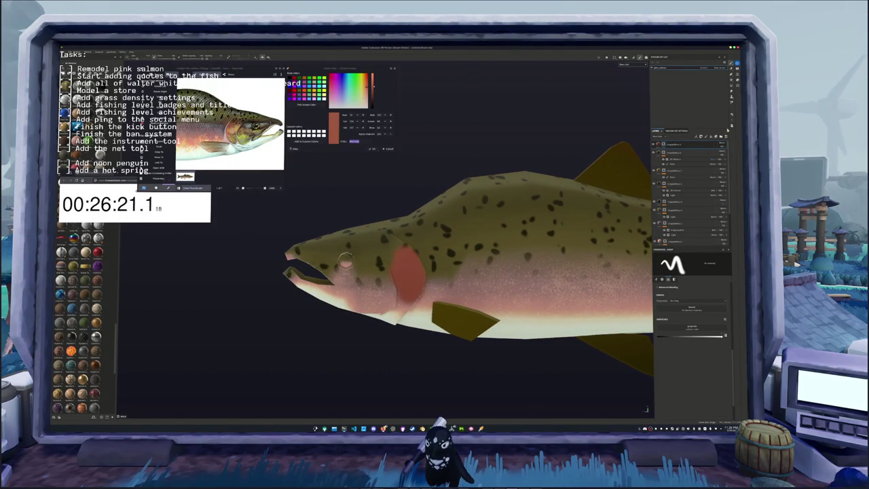
{"action": "left_click_drag", "start_coordinate": [734, 153], "coordinate": [730, 155]}
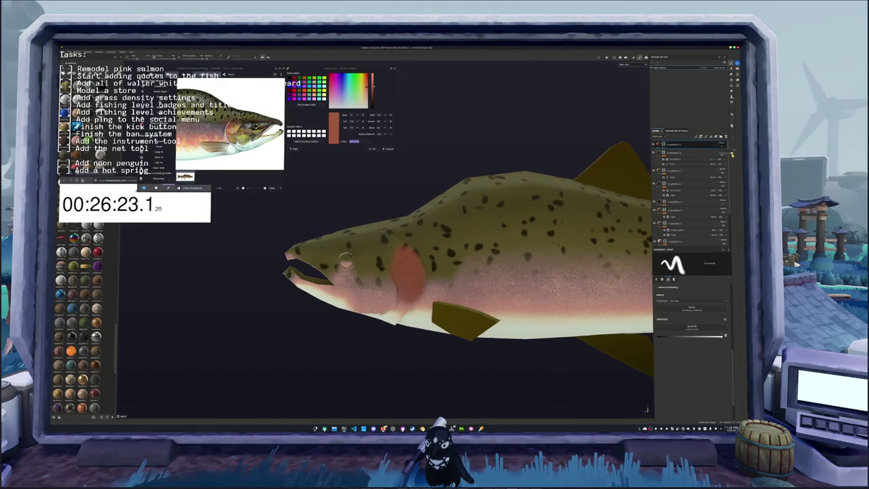
{"action": "left_click_drag", "start_coordinate": [345, 260], "coordinate": [393, 265], "text": "alt"}
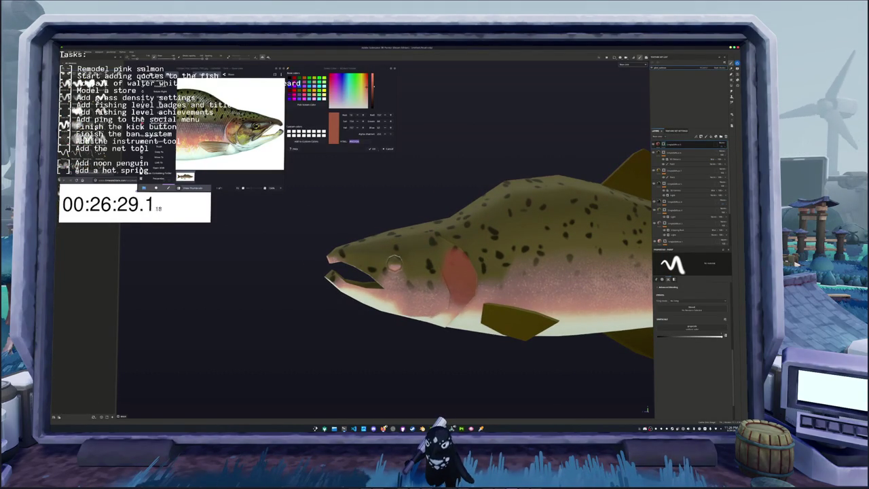
{"action": "scroll", "coordinate": [469, 258], "scroll_direction": "up", "scroll_amount": 2}
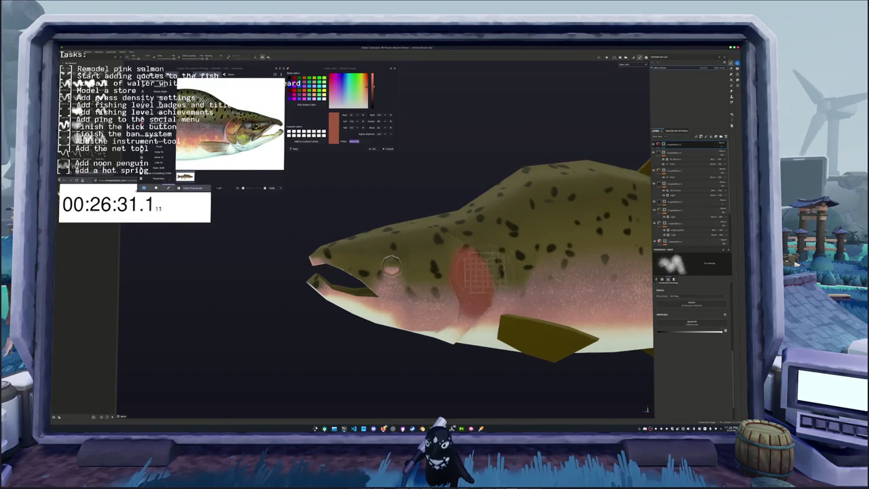
{"action": "mouse_move", "coordinate": [479, 272]}
{"action": "left_mouse_down", "text": "alt"}
{"action": "mouse_move", "coordinate": [461, 275]}
{"action": "mouse_move", "coordinate": [472, 288]}
{"action": "mouse_move", "coordinate": [427, 278]}
{"action": "mouse_move", "coordinate": [445, 302]}
{"action": "mouse_move", "coordinate": [476, 292]}
{"action": "left_mouse_up", "text": "alt"}
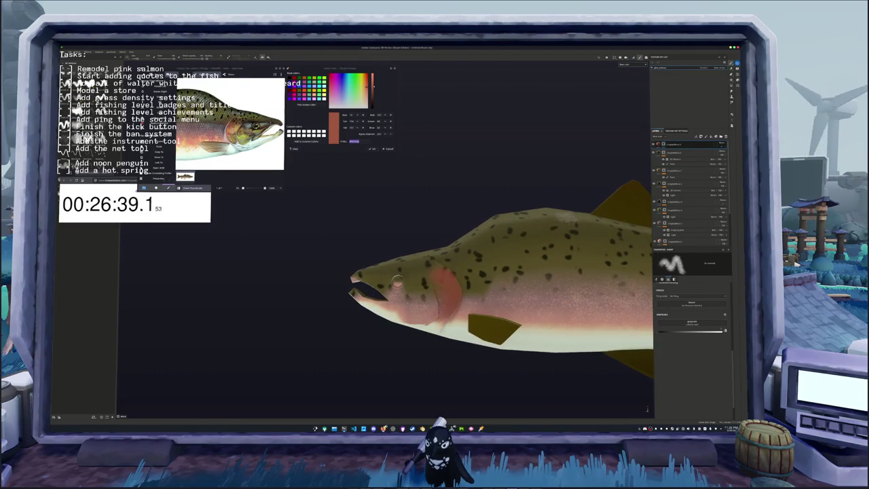
{"action": "left_click", "coordinate": [658, 144]}
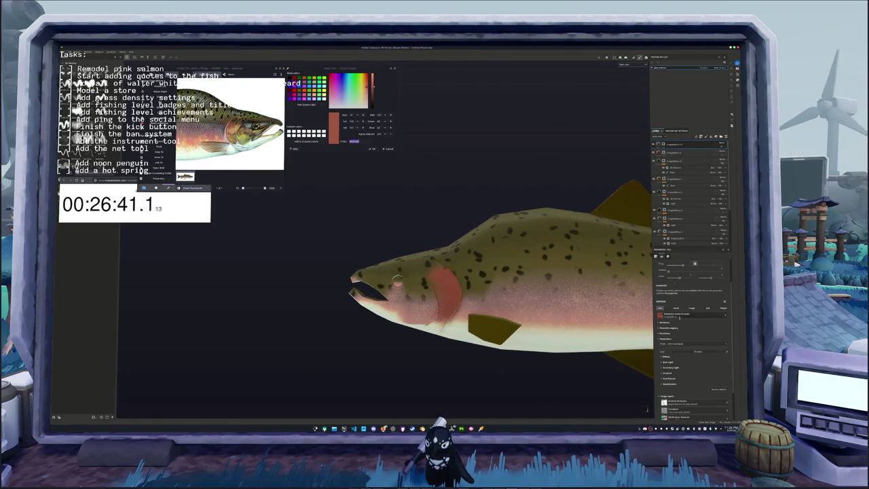
Shift the gill layer's base colour hue toward orange, then pull back to view the whole fish.
{"action": "left_click", "coordinate": [665, 356]}
{"action": "left_click", "coordinate": [687, 362]}
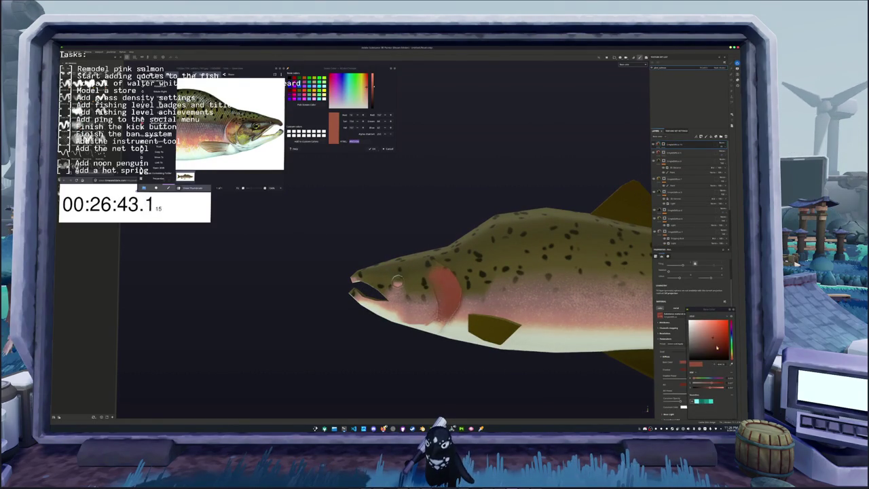
{"action": "left_click_drag", "start_coordinate": [732, 358], "coordinate": [717, 333]}
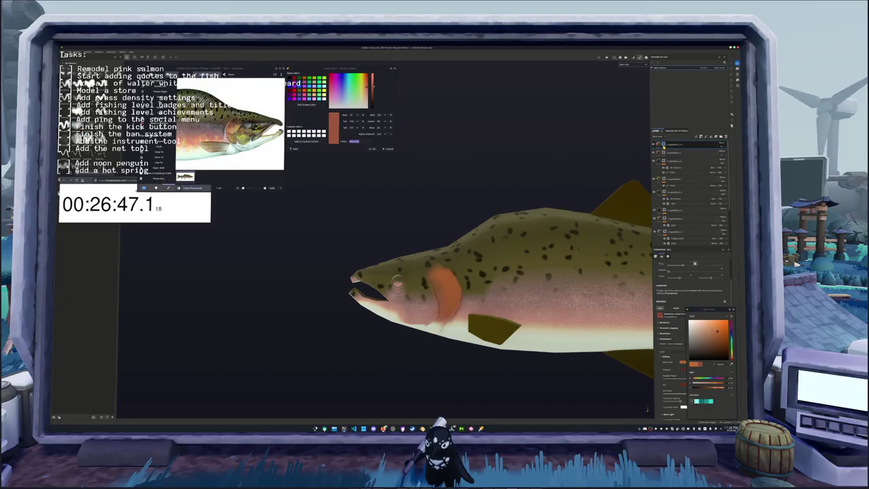
{"action": "key", "text": "1"}
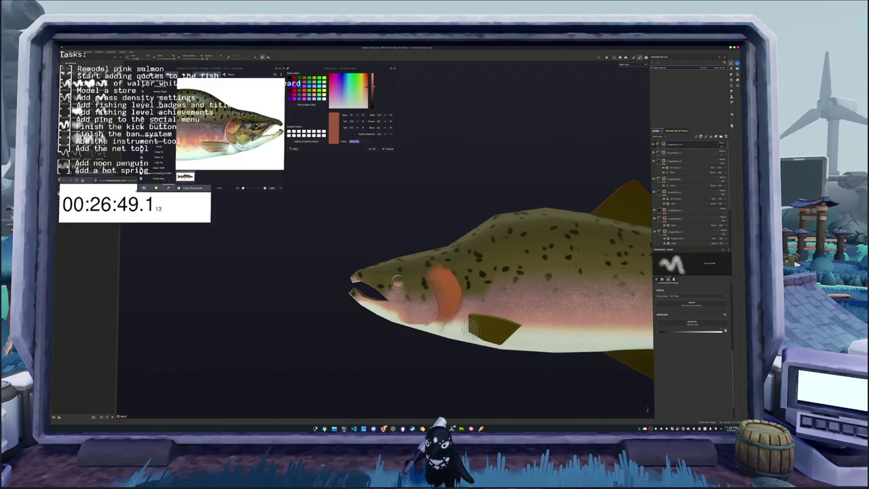
{"action": "scroll", "coordinate": [448, 224], "scroll_direction": "up", "scroll_amount": 2}
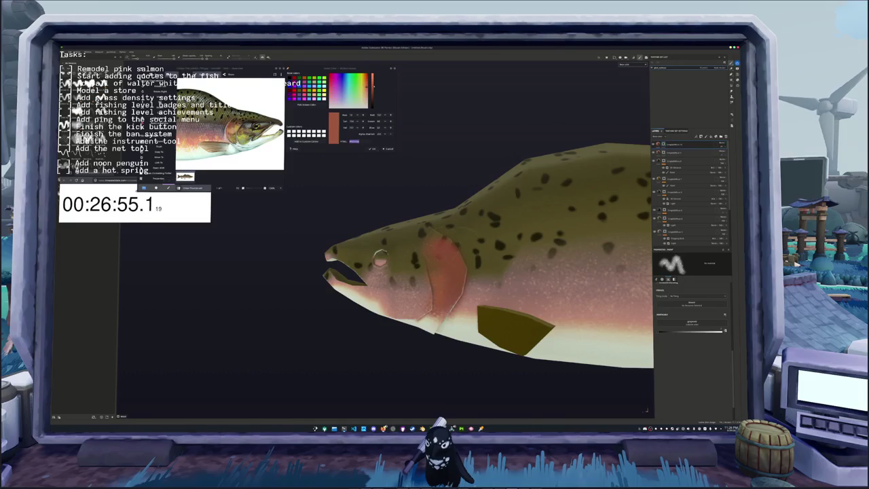
{"action": "mouse_move", "coordinate": [380, 258]}
{"action": "left_mouse_down", "text": "alt"}
{"action": "mouse_move", "coordinate": [470, 290]}
{"action": "mouse_move", "coordinate": [456, 289]}
{"action": "left_mouse_up", "text": "alt"}
{"action": "scroll", "coordinate": [421, 272], "scroll_direction": "down", "scroll_amount": 2}
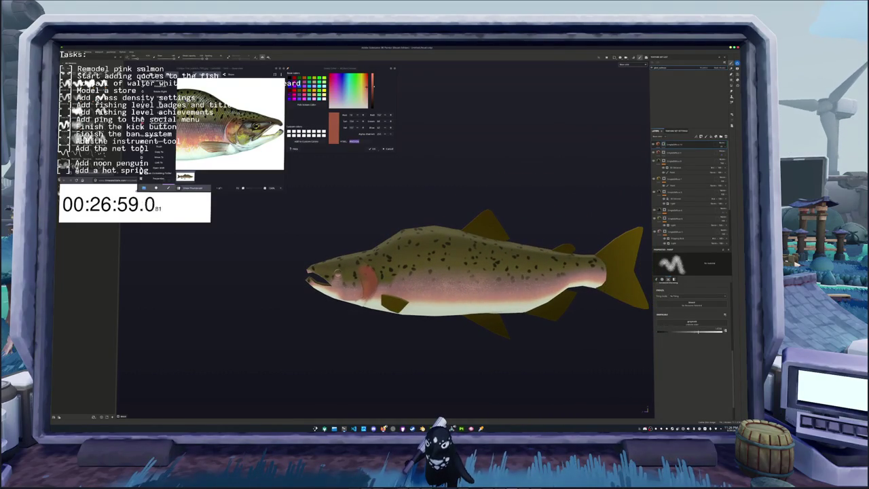
{"action": "mouse_move", "coordinate": [567, 302]}
{"action": "left_mouse_down", "text": "alt"}
{"action": "mouse_move", "coordinate": [468, 327]}
{"action": "mouse_move", "coordinate": [268, 195]}
{"action": "mouse_move", "coordinate": [287, 172]}
{"action": "left_mouse_up", "text": "alt"}
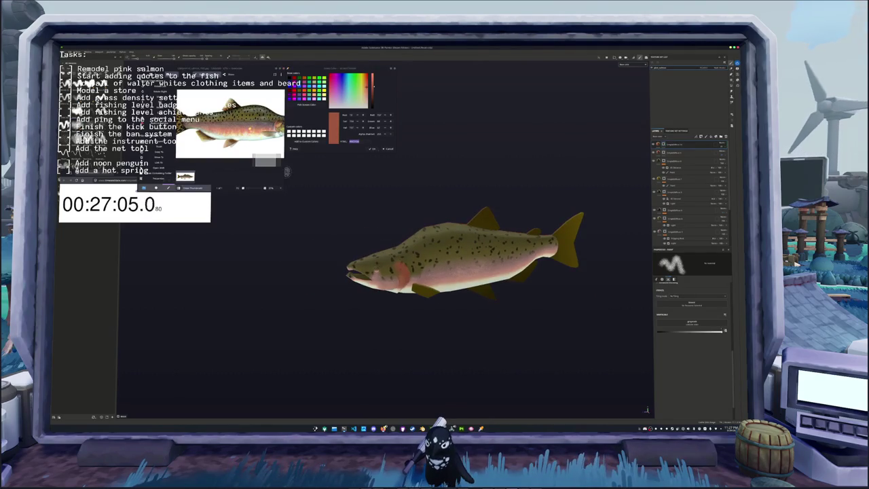
{"action": "scroll", "coordinate": [296, 272], "scroll_direction": "up", "scroll_amount": 2}
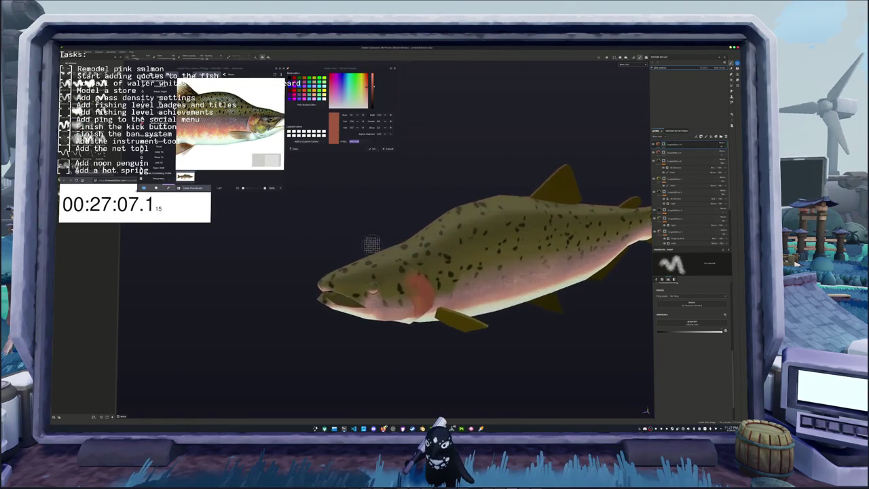
{"action": "scroll", "coordinate": [297, 271], "scroll_direction": "up", "scroll_amount": 3}
{"action": "left_click", "coordinate": [676, 231]}
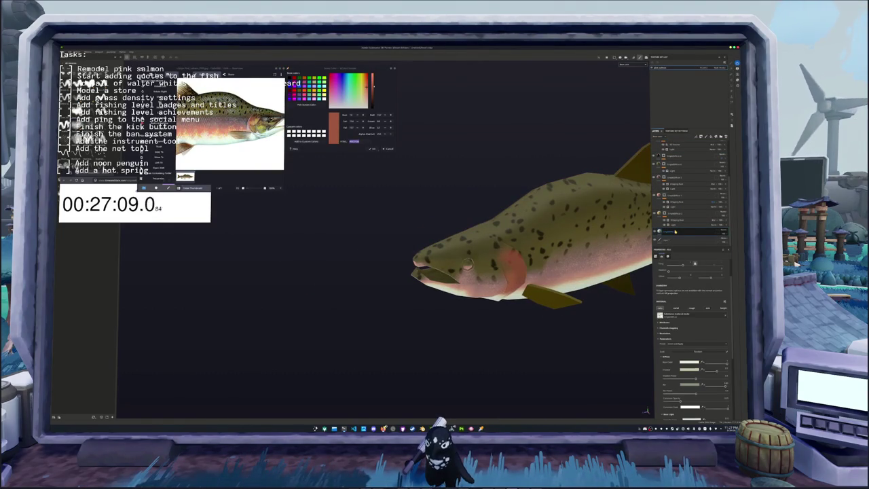
{"action": "scroll", "coordinate": [669, 144], "scroll_direction": "up", "scroll_amount": 2}
{"action": "scroll", "coordinate": [670, 143], "scroll_direction": "up", "scroll_amount": 2}
{"action": "scroll", "coordinate": [671, 141], "scroll_direction": "up", "scroll_amount": 2}
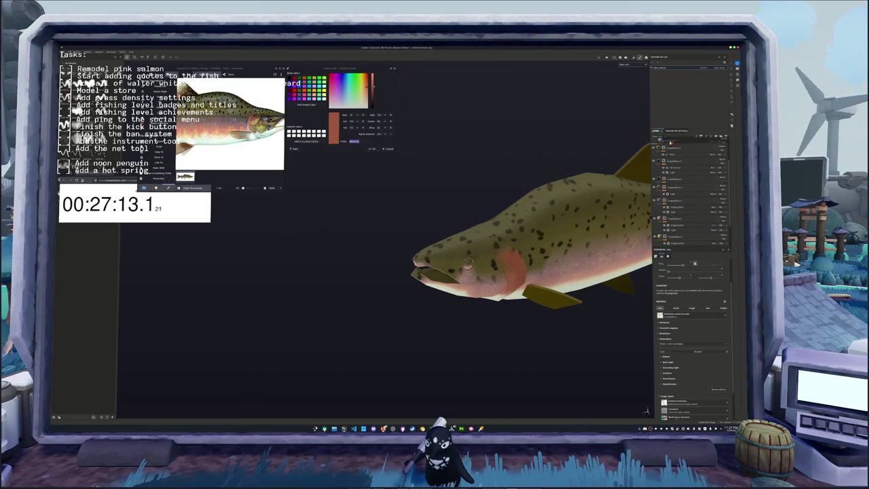
{"action": "left_click", "coordinate": [671, 141]}
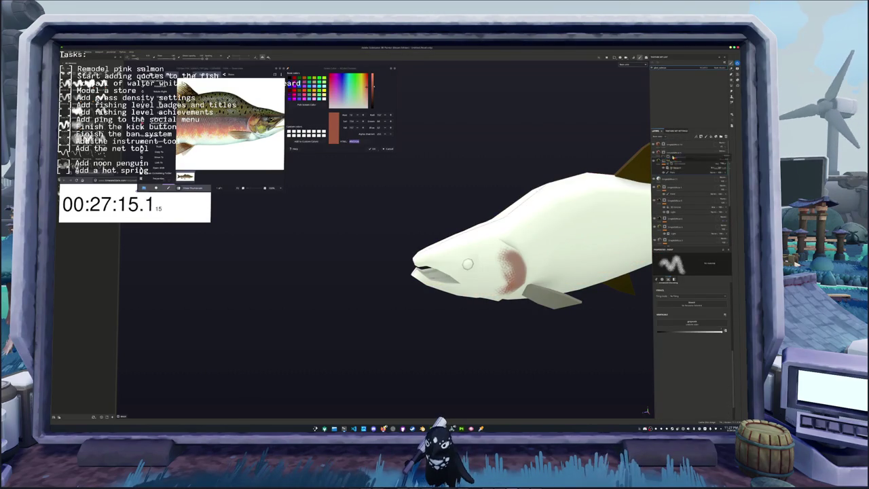
{"action": "left_click", "coordinate": [675, 147]}
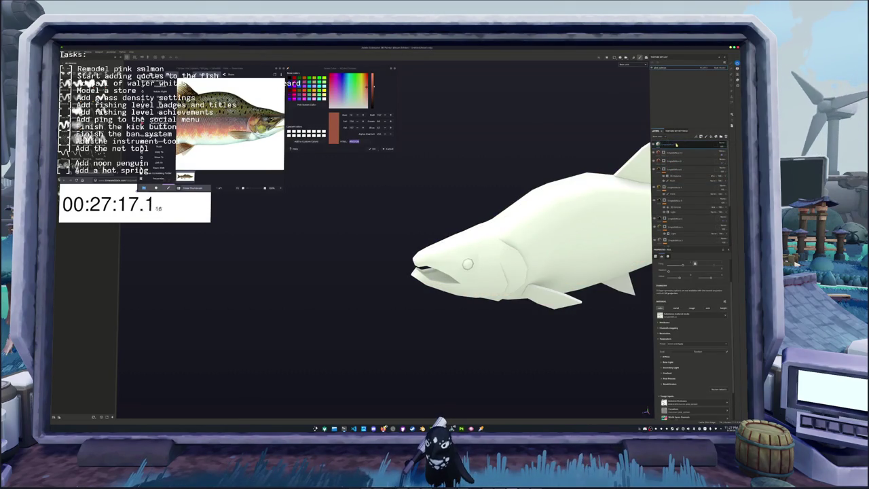
{"action": "key", "text": "Delete"}
{"action": "scroll", "coordinate": [443, 261], "scroll_direction": "up", "scroll_amount": 3}
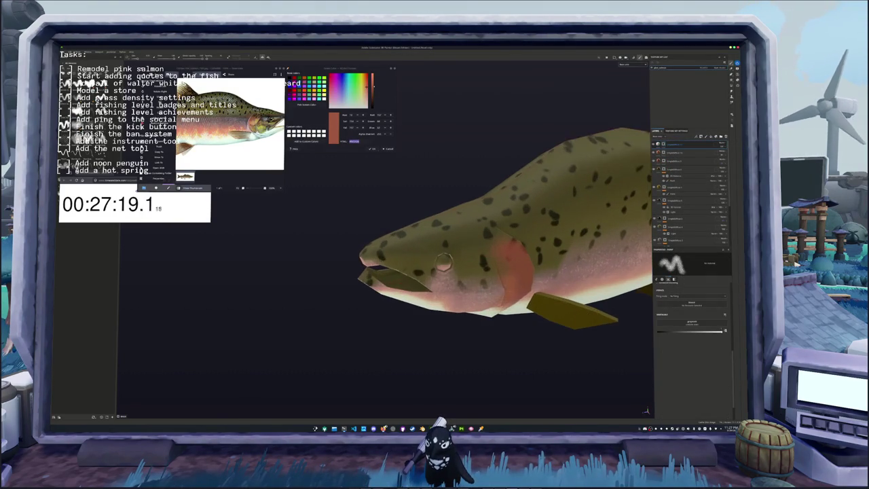
{"action": "scroll", "coordinate": [443, 262], "scroll_direction": "up", "scroll_amount": 1}
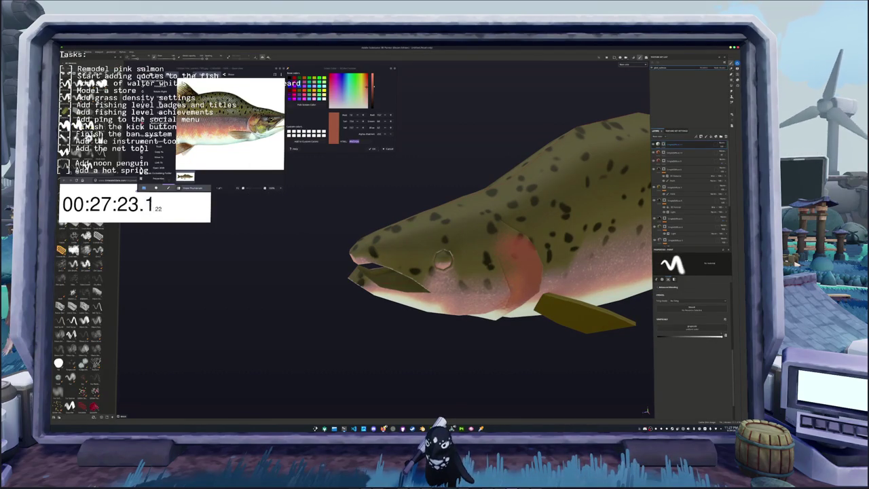
Paint the underside of the lower jaw pale cream from a side-on view.
{"action": "scroll", "coordinate": [442, 262], "scroll_direction": "up", "scroll_amount": 1}
{"action": "scroll", "coordinate": [443, 261], "scroll_direction": "up", "scroll_amount": 2}
{"action": "mouse_move", "coordinate": [443, 261]}
{"action": "left_mouse_down", "text": "alt"}
{"action": "mouse_move", "coordinate": [435, 245]}
{"action": "mouse_move", "coordinate": [448, 265]}
{"action": "left_mouse_up", "text": "alt"}
{"action": "mouse_move", "coordinate": [394, 285]}
{"action": "left_mouse_down"}
{"action": "mouse_move", "coordinate": [479, 319]}
{"action": "mouse_move", "coordinate": [332, 269]}
{"action": "left_mouse_up"}
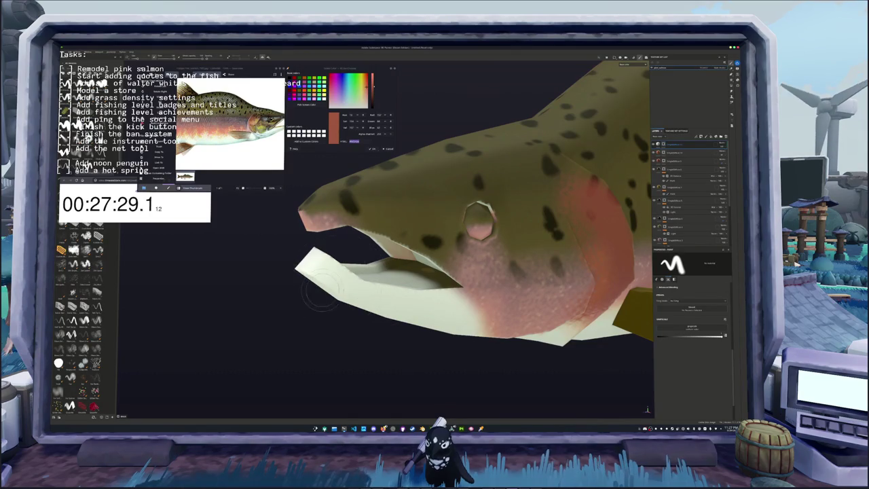
Paint the inside of the mouth a brighter cream, then orbit to a close side view of the eye.
{"action": "scroll", "coordinate": [339, 306], "scroll_direction": "up", "scroll_amount": 1}
{"action": "scroll", "coordinate": [340, 306], "scroll_direction": "up", "scroll_amount": 2}
{"action": "scroll", "coordinate": [340, 306], "scroll_direction": "up", "scroll_amount": 1}
{"action": "mouse_move", "coordinate": [353, 228]}
{"action": "left_mouse_down"}
{"action": "mouse_move", "coordinate": [503, 258]}
{"action": "mouse_move", "coordinate": [570, 258]}
{"action": "left_mouse_up"}
{"action": "mouse_move", "coordinate": [441, 258]}
{"action": "left_mouse_down", "text": "alt"}
{"action": "mouse_move", "coordinate": [459, 250]}
{"action": "mouse_move", "coordinate": [394, 181]}
{"action": "mouse_move", "coordinate": [419, 258]}
{"action": "mouse_move", "coordinate": [539, 309]}
{"action": "left_mouse_up", "text": "alt"}
{"action": "scroll", "coordinate": [536, 299], "scroll_direction": "up", "scroll_amount": 2}
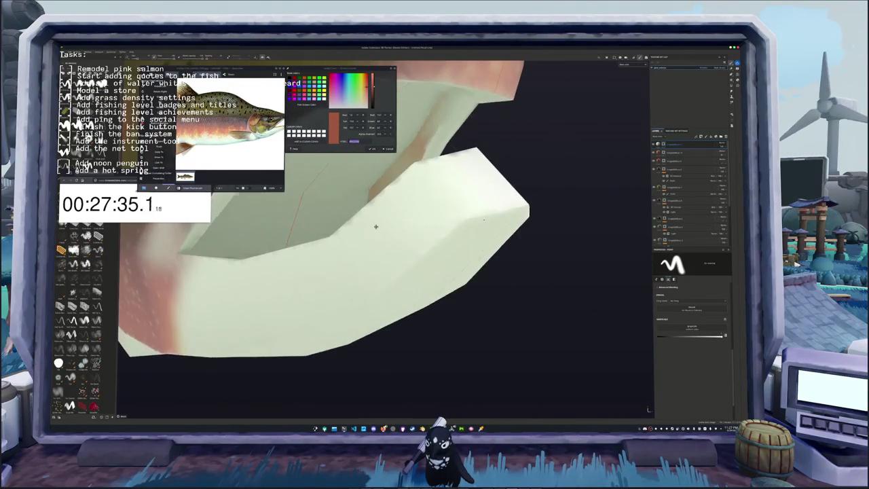
{"action": "scroll", "coordinate": [530, 278], "scroll_direction": "up", "scroll_amount": 2}
{"action": "scroll", "coordinate": [523, 261], "scroll_direction": "up", "scroll_amount": 2}
{"action": "scroll", "coordinate": [502, 262], "scroll_direction": "down", "scroll_amount": 1}
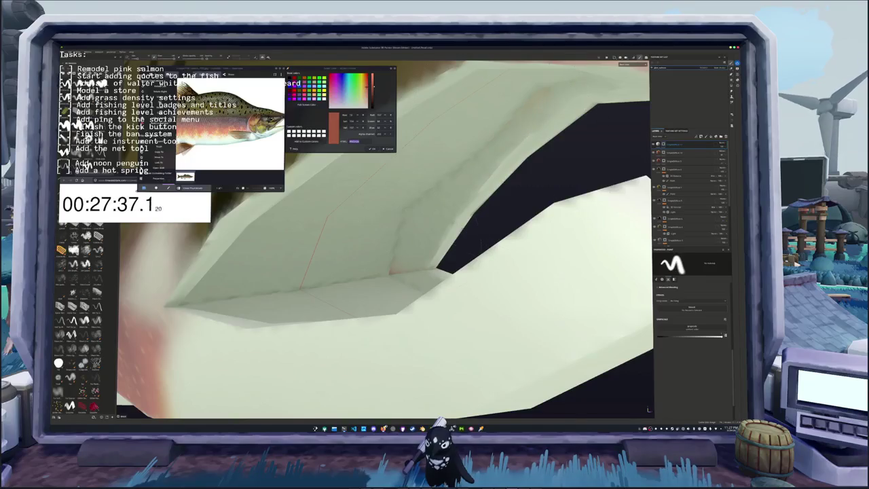
{"action": "scroll", "coordinate": [516, 285], "scroll_direction": "down", "scroll_amount": 3}
{"action": "scroll", "coordinate": [598, 217], "scroll_direction": "down", "scroll_amount": 2}
{"action": "mouse_move", "coordinate": [605, 208]}
{"action": "left_mouse_down", "text": "alt"}
{"action": "mouse_move", "coordinate": [454, 265]}
{"action": "mouse_move", "coordinate": [418, 256]}
{"action": "mouse_move", "coordinate": [427, 305]}
{"action": "mouse_move", "coordinate": [401, 279]}
{"action": "left_mouse_up", "text": "alt"}
{"action": "scroll", "coordinate": [436, 243], "scroll_direction": "down", "scroll_amount": 2}
{"action": "scroll", "coordinate": [442, 245], "scroll_direction": "down", "scroll_amount": 2}
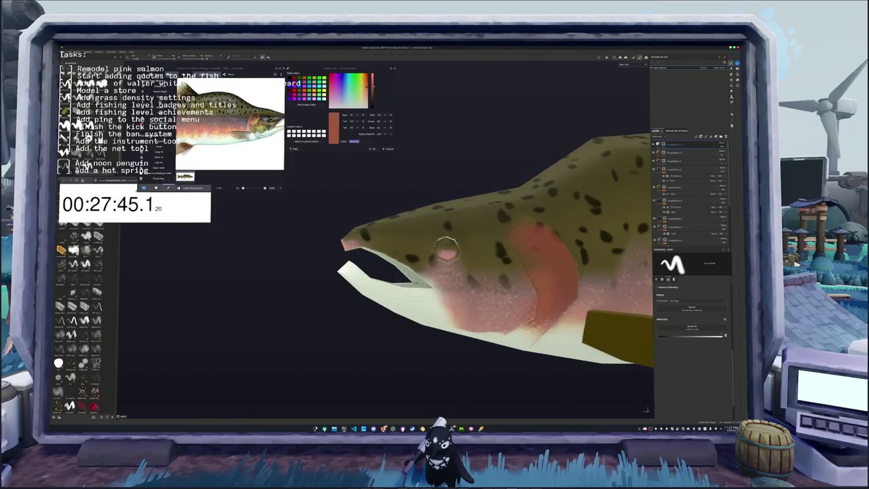
Toggle layer visibility to compare textures and add sub-layers to the lower layer.
{"action": "left_click", "coordinate": [679, 200]}
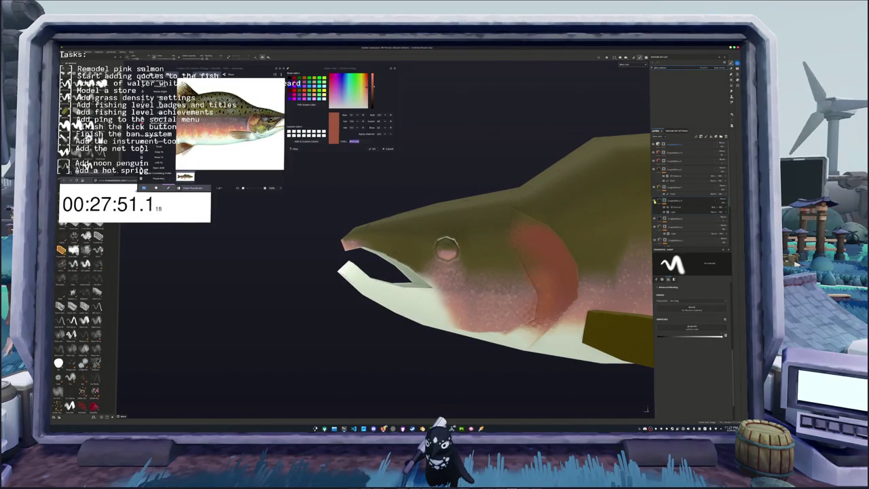
{"action": "left_click", "coordinate": [656, 226]}
{"action": "left_click", "coordinate": [655, 226]}
{"action": "left_click", "coordinate": [655, 226]}
{"action": "left_click", "coordinate": [656, 226]}
{"action": "left_click", "coordinate": [679, 226]}
{"action": "left_click", "coordinate": [686, 227]}
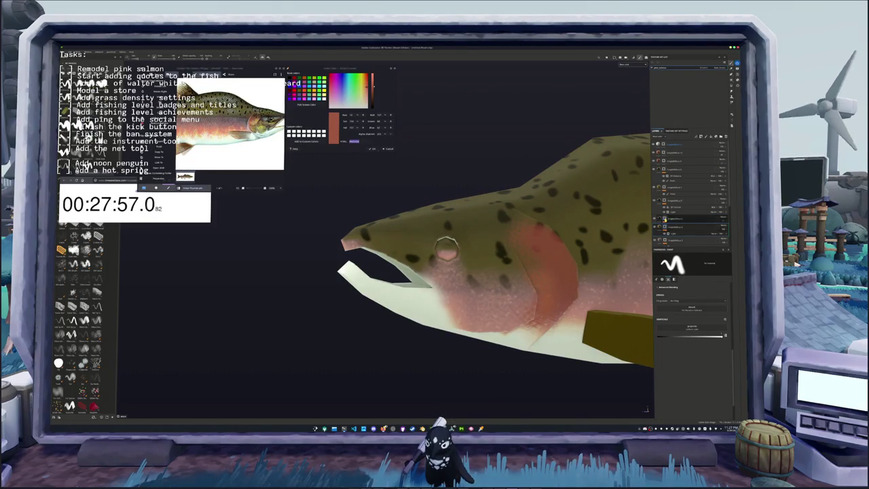
{"action": "right_click", "coordinate": [669, 226]}
{"action": "left_click", "coordinate": [678, 343]}
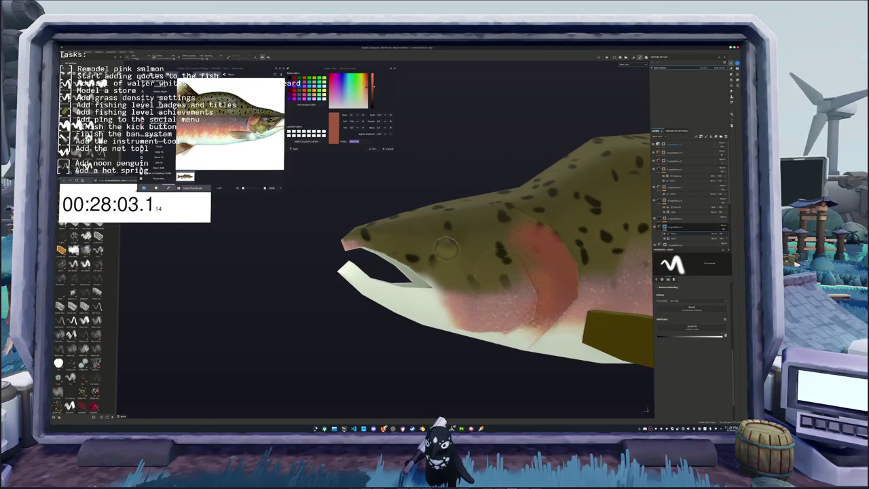
Orbit around the fish and select the paint layer to work on.
{"action": "left_click_drag", "start_coordinate": [475, 272], "coordinate": [516, 271], "text": "alt"}
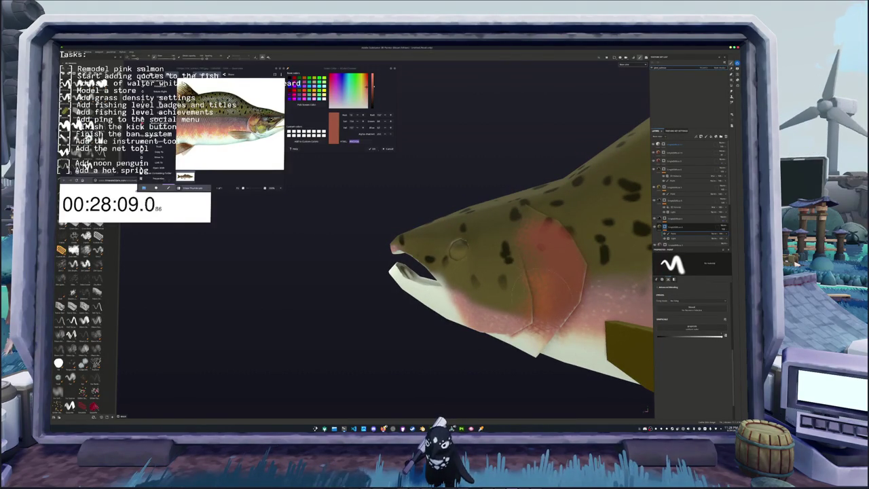
{"action": "left_click_drag", "start_coordinate": [476, 271], "coordinate": [441, 272], "text": "alt"}
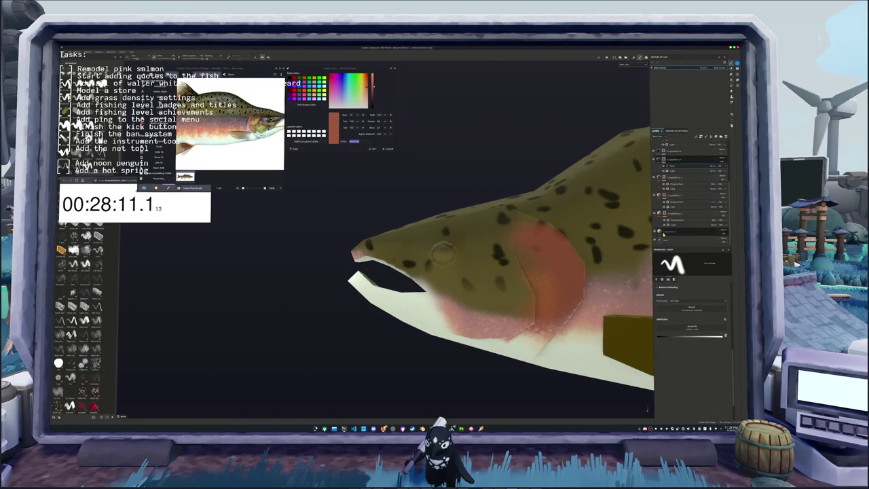
{"action": "left_click", "coordinate": [688, 232]}
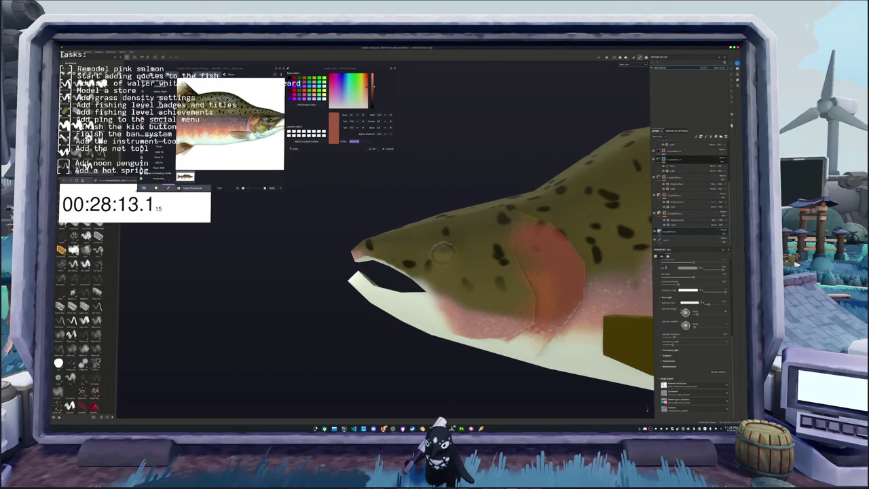
{"action": "scroll", "coordinate": [689, 190], "scroll_direction": "down", "scroll_amount": 2}
{"action": "left_click", "coordinate": [686, 226]}
{"action": "left_click_drag", "start_coordinate": [444, 342], "coordinate": [428, 336], "text": "alt"}
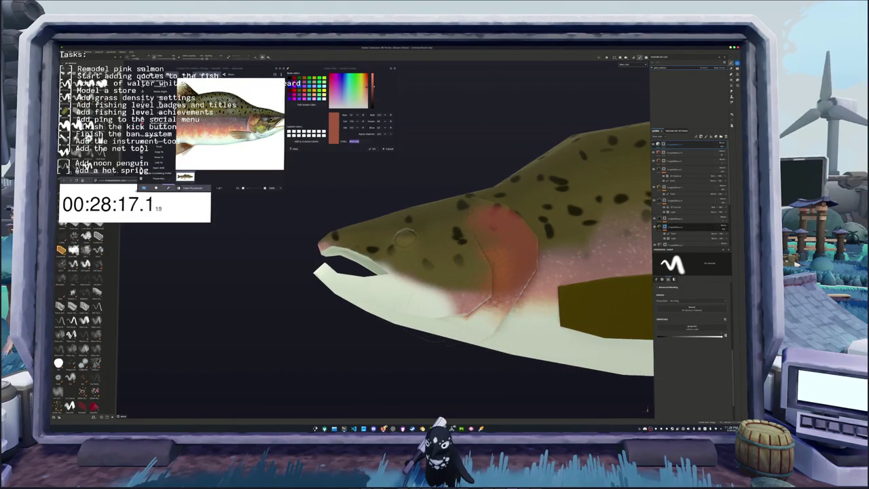
{"action": "mouse_move", "coordinate": [489, 305]}
{"action": "left_mouse_down", "text": "alt"}
{"action": "mouse_move", "coordinate": [435, 324]}
{"action": "mouse_move", "coordinate": [398, 271]}
{"action": "mouse_move", "coordinate": [394, 285]}
{"action": "left_mouse_up", "text": "alt"}
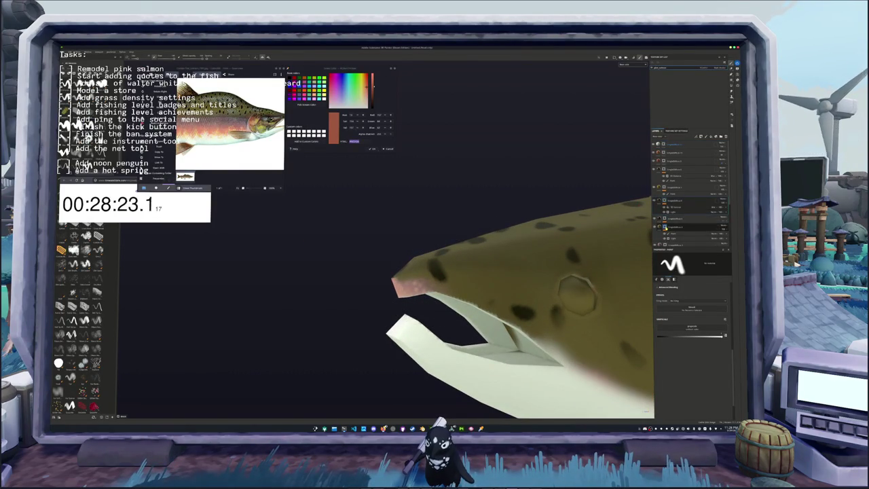
{"action": "left_click", "coordinate": [673, 234]}
{"action": "mouse_move", "coordinate": [369, 285]}
{"action": "left_mouse_down", "text": "alt"}
{"action": "mouse_move", "coordinate": [473, 255]}
{"action": "mouse_move", "coordinate": [434, 252]}
{"action": "mouse_move", "coordinate": [635, 175]}
{"action": "left_mouse_up", "text": "alt"}
{"action": "scroll", "coordinate": [409, 250], "scroll_direction": "up", "scroll_amount": 3}
Polygon-fill a face deep inside the mouth with a dark shade.
{"action": "key", "text": "4"}
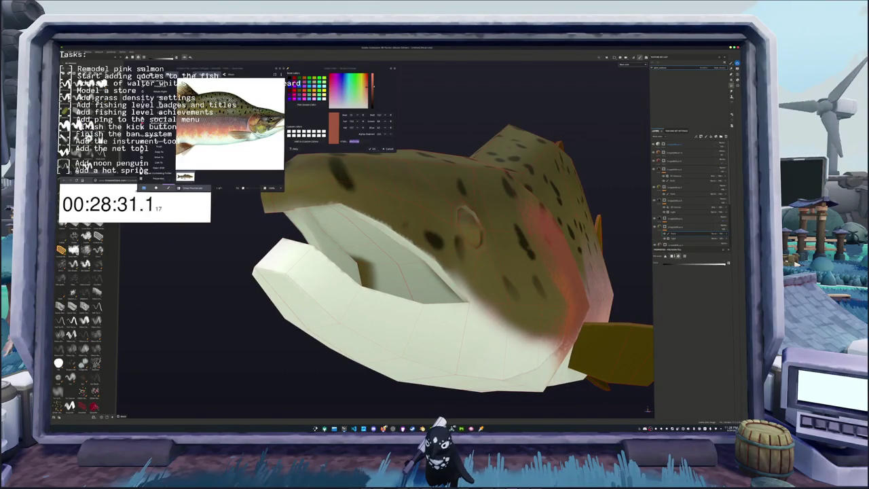
{"action": "left_click_drag", "start_coordinate": [477, 291], "coordinate": [403, 286], "text": "alt"}
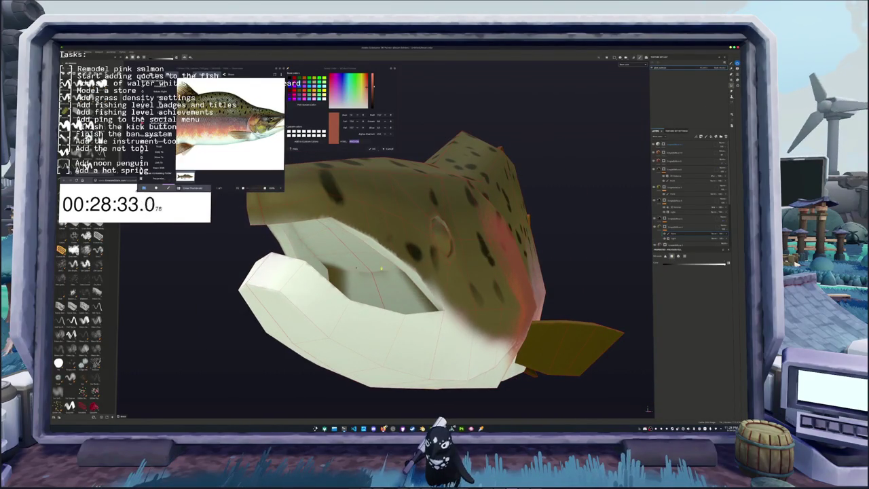
{"action": "left_click", "coordinate": [385, 272]}
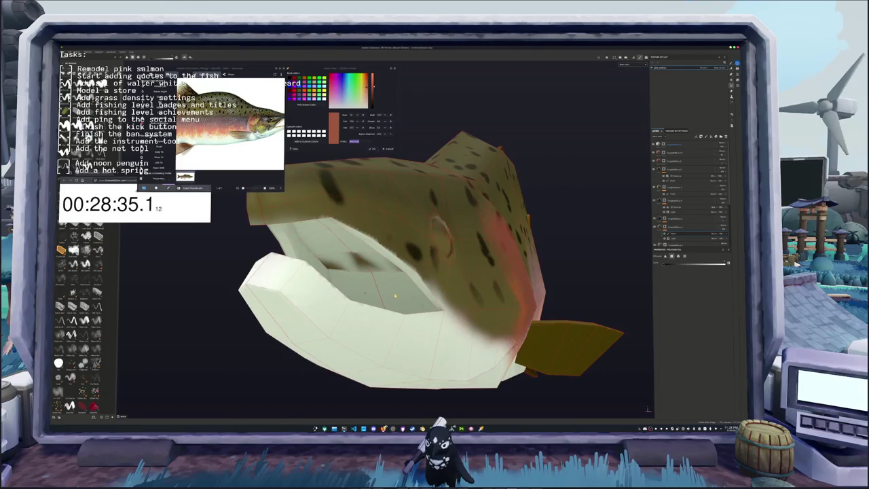
{"action": "mouse_move", "coordinate": [395, 296]}
{"action": "left_mouse_down", "text": "alt"}
{"action": "mouse_move", "coordinate": [447, 305]}
{"action": "mouse_move", "coordinate": [388, 310]}
{"action": "mouse_move", "coordinate": [553, 325]}
{"action": "mouse_move", "coordinate": [607, 310]}
{"action": "mouse_move", "coordinate": [432, 333]}
{"action": "mouse_move", "coordinate": [492, 276]}
{"action": "mouse_move", "coordinate": [516, 268]}
{"action": "left_mouse_up", "text": "alt"}
{"action": "scroll", "coordinate": [447, 305], "scroll_direction": "down", "scroll_amount": 3}
Switch the reference to the spotted-tail salmon photo and toggle layers to locate the dark spots layer.
{"action": "left_click", "coordinate": [694, 144]}
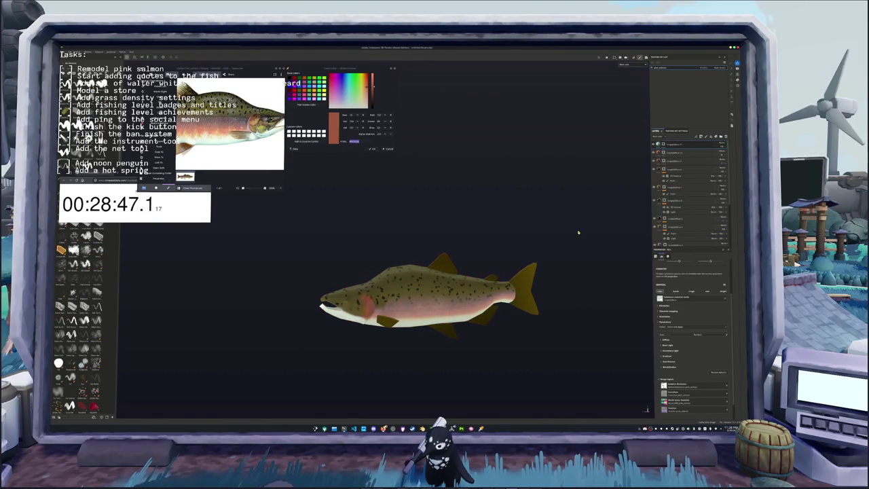
{"action": "key", "text": "Right"}
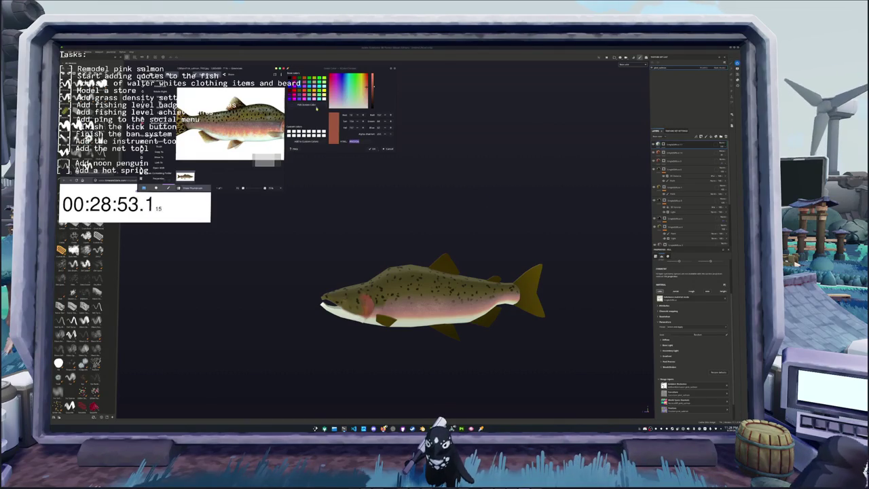
{"action": "left_click", "coordinate": [679, 168]}
{"action": "left_click", "coordinate": [655, 220]}
{"action": "left_click", "coordinate": [655, 219]}
{"action": "left_click", "coordinate": [654, 201]}
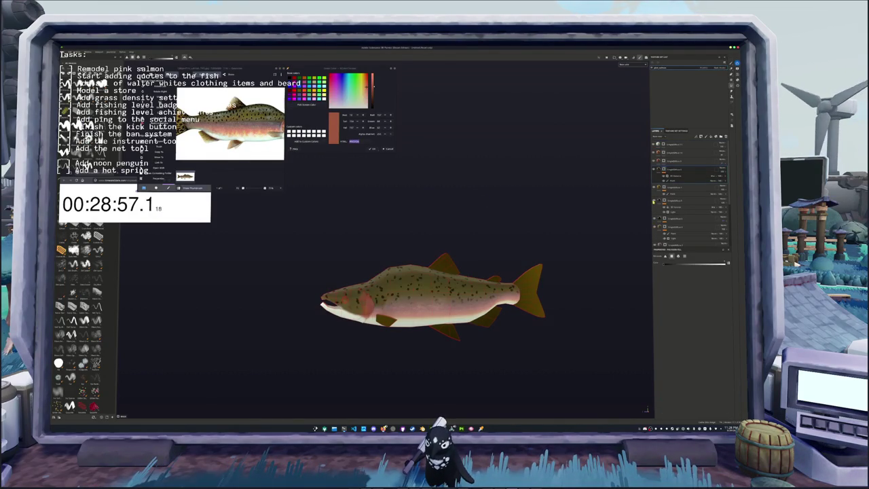
{"action": "left_click", "coordinate": [655, 201]}
{"action": "left_click", "coordinate": [679, 201]}
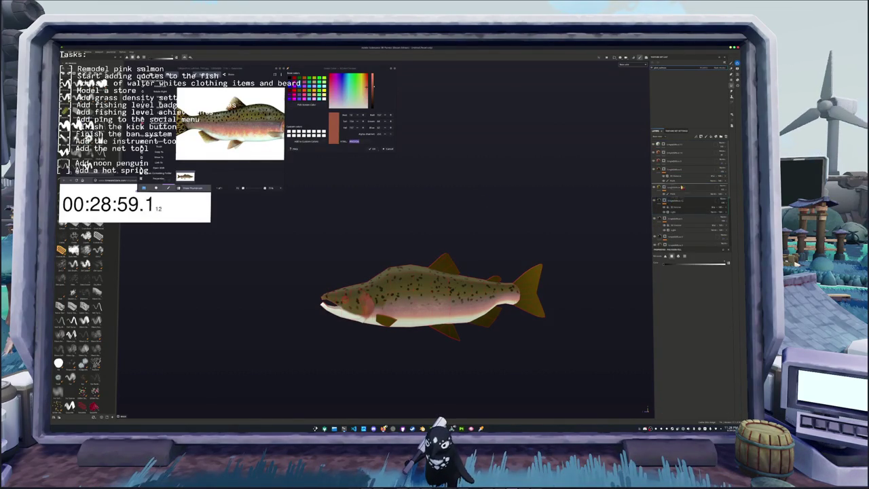
With the spots layer selected, switch to the freehand brush and zoom toward the tail.
{"action": "right_click", "coordinate": [674, 200]}
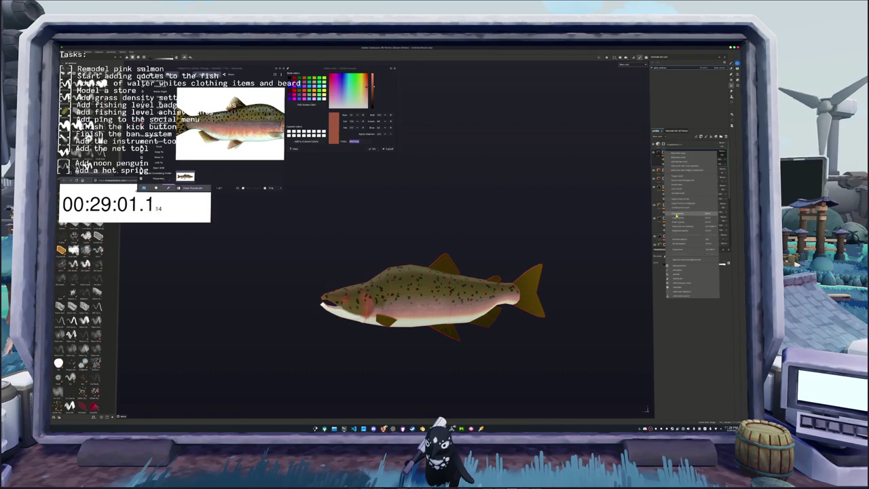
{"action": "key", "text": "Escape"}
{"action": "scroll", "coordinate": [582, 168], "scroll_direction": "up", "scroll_amount": 3}
{"action": "middle_click_drag", "start_coordinate": [583, 167], "coordinate": [562, 157]}
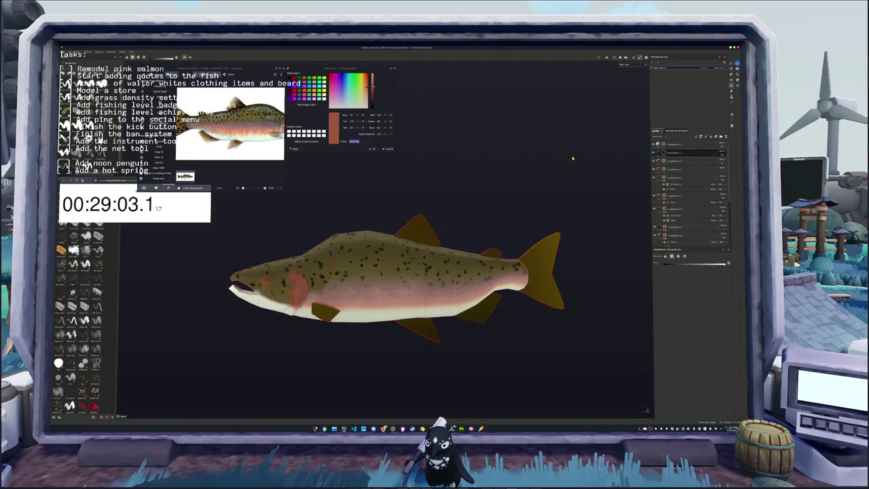
{"action": "key", "text": "1"}
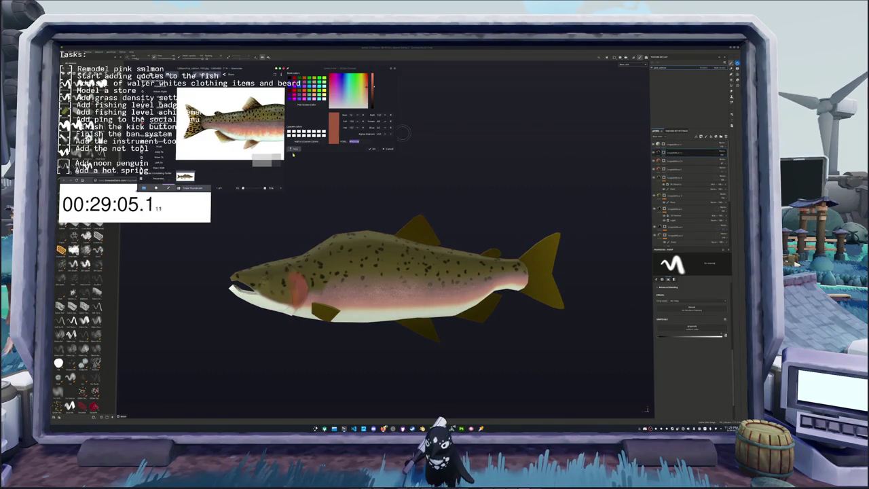
{"action": "scroll", "coordinate": [520, 250], "scroll_direction": "up", "scroll_amount": 3}
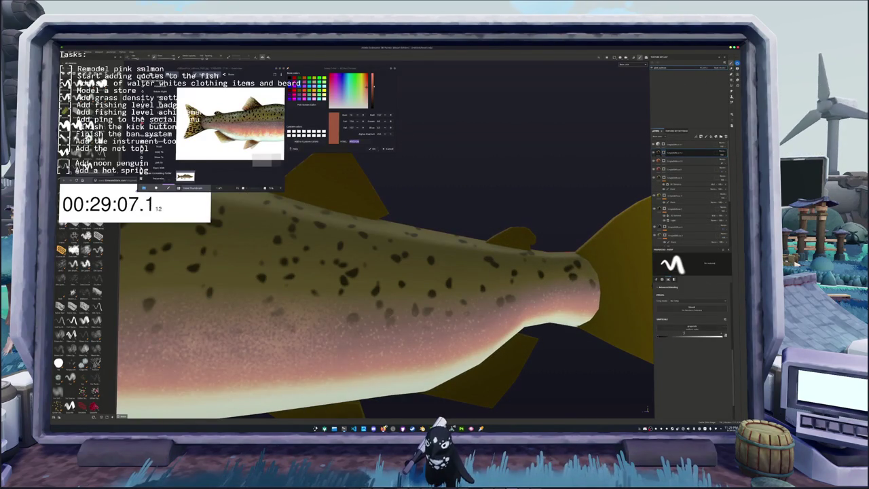
Paint four dark spots across the yellow tail fin and its base.
{"action": "middle_click_drag", "start_coordinate": [584, 255], "coordinate": [412, 257]}
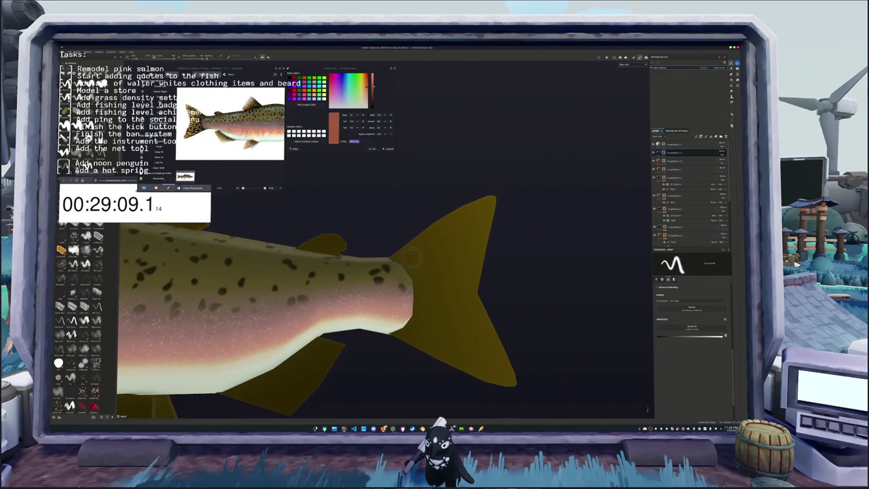
{"action": "scroll", "coordinate": [411, 257], "scroll_direction": "up", "scroll_amount": 1}
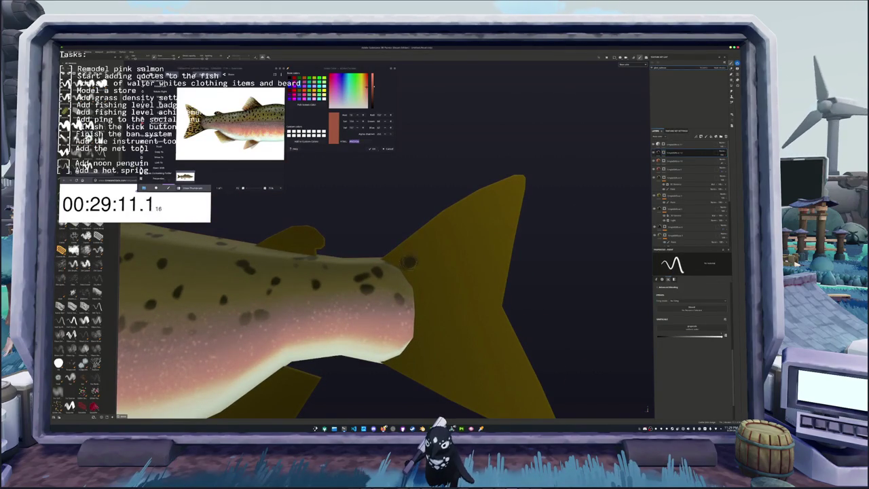
{"action": "left_click", "coordinate": [430, 337]}
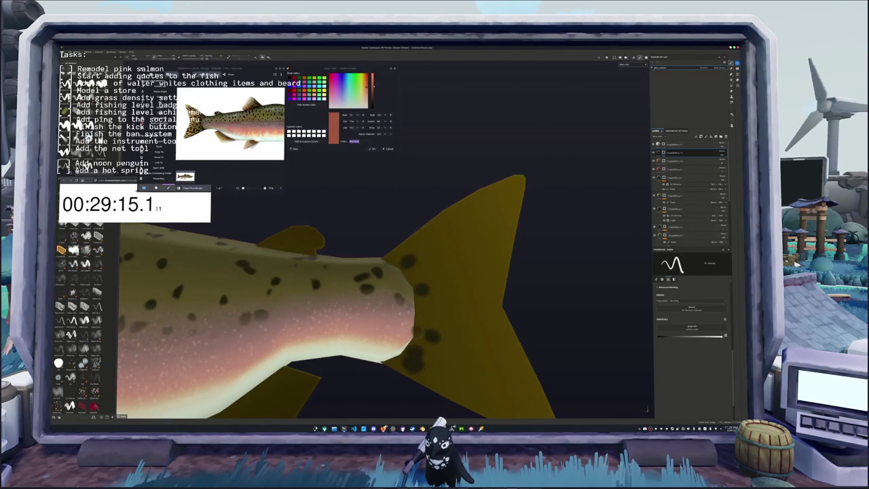
{"action": "left_click", "coordinate": [422, 262]}
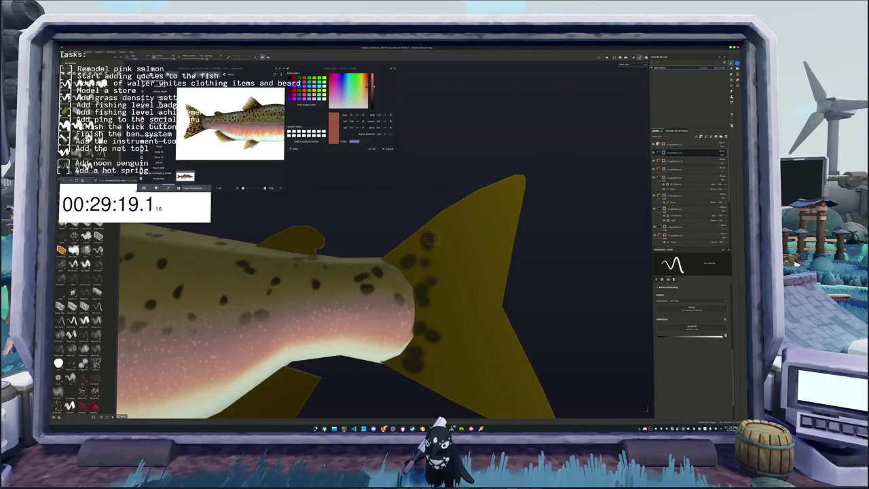
{"action": "left_click", "coordinate": [447, 261]}
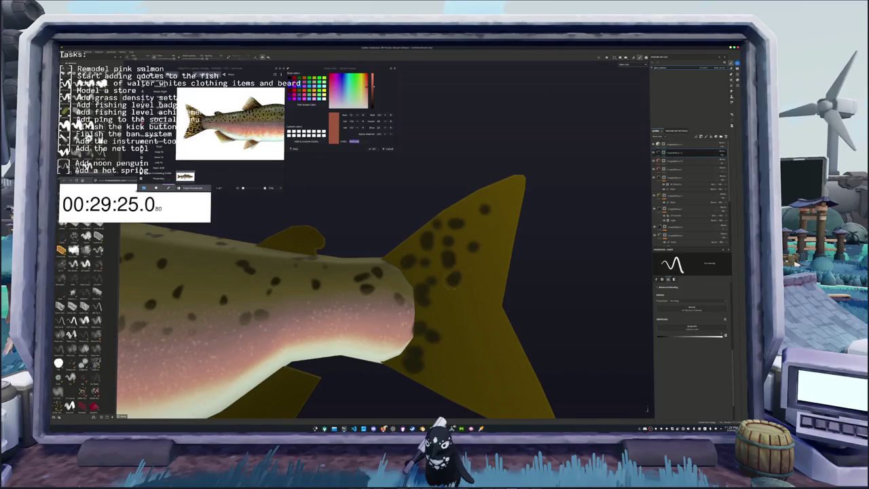
{"action": "left_click", "coordinate": [442, 312]}
Add a dark spot near the tail seam, inspect the tail from below, and reframe the whole fish.
{"action": "middle_click_drag", "start_coordinate": [453, 352], "coordinate": [418, 277]}
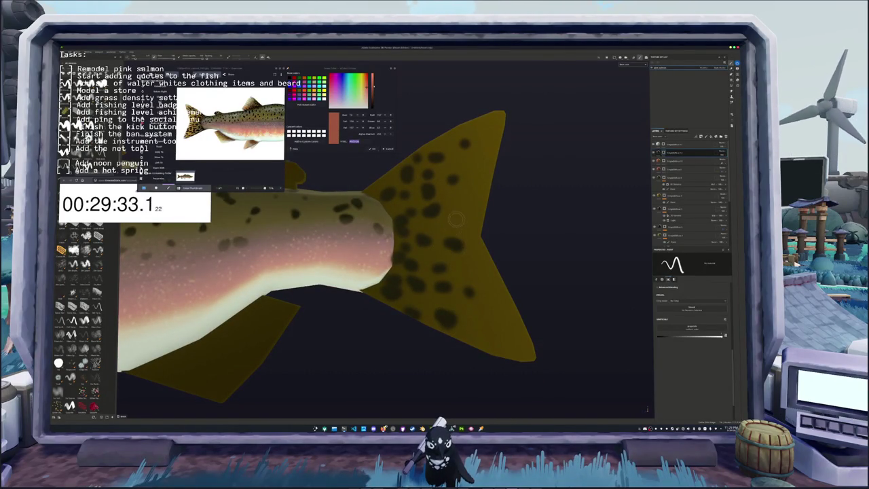
{"action": "left_click_drag", "start_coordinate": [453, 229], "coordinate": [452, 260], "text": "alt"}
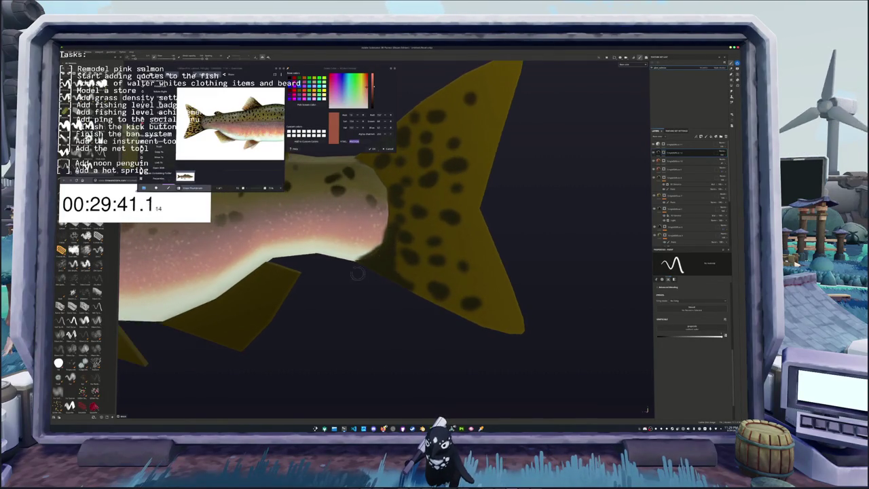
{"action": "left_click_drag", "start_coordinate": [378, 272], "coordinate": [437, 303], "text": "alt"}
{"action": "left_click", "coordinate": [430, 255]}
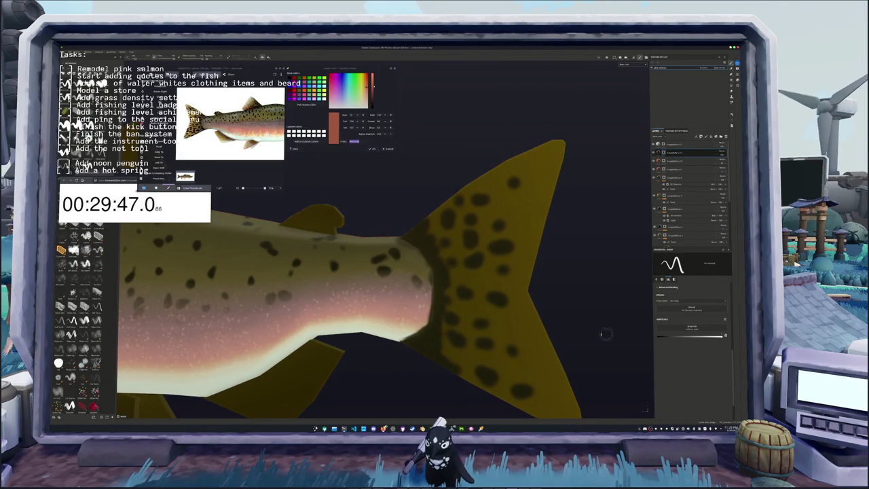
{"action": "left_click_drag", "start_coordinate": [407, 285], "coordinate": [373, 299], "text": "alt"}
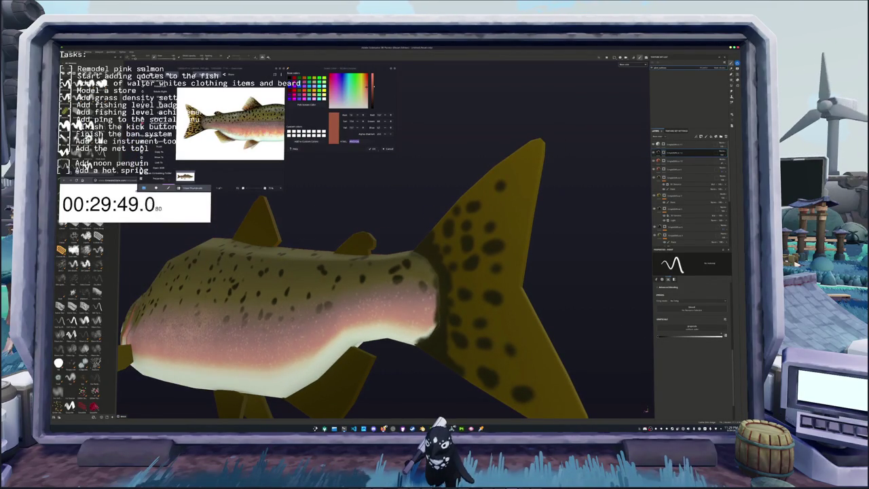
{"action": "mouse_move", "coordinate": [429, 319]}
{"action": "left_mouse_down", "text": "alt"}
{"action": "mouse_move", "coordinate": [401, 319]}
{"action": "mouse_move", "coordinate": [392, 339]}
{"action": "left_mouse_up", "text": "alt"}
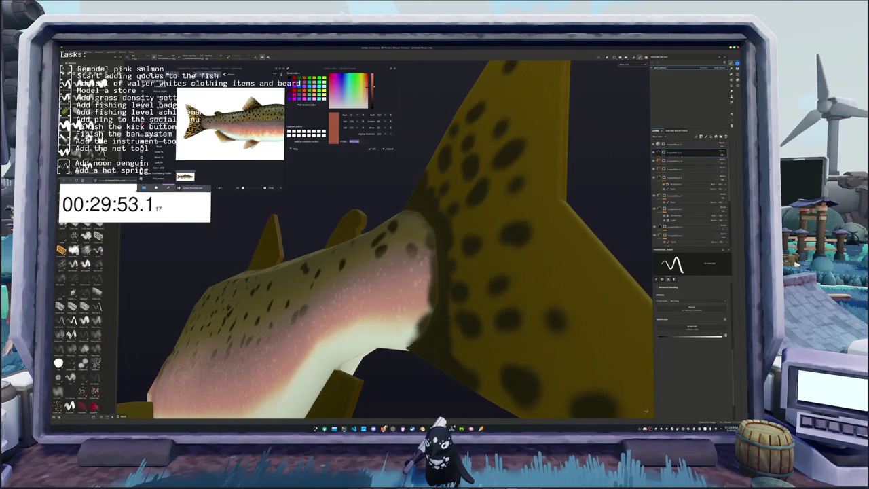
{"action": "left_click_drag", "start_coordinate": [407, 285], "coordinate": [400, 239], "text": "alt"}
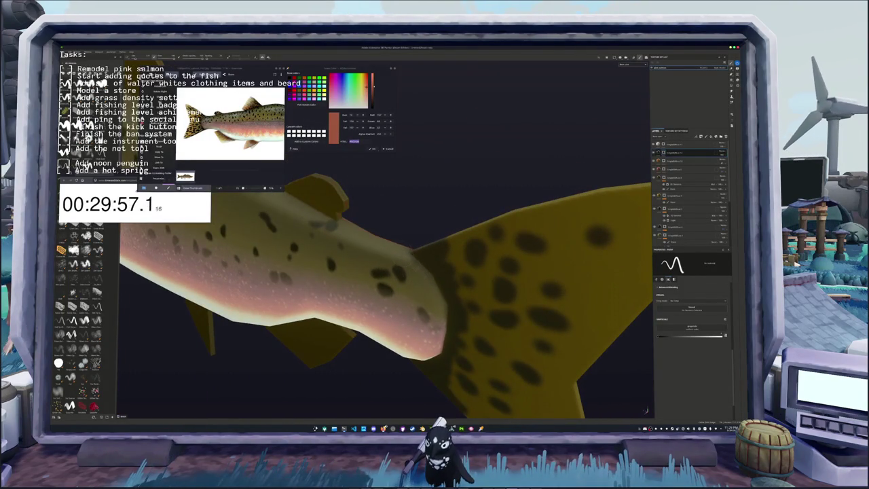
{"action": "key", "text": "f"}
{"action": "scroll", "coordinate": [406, 271], "scroll_direction": "up", "scroll_amount": 3}
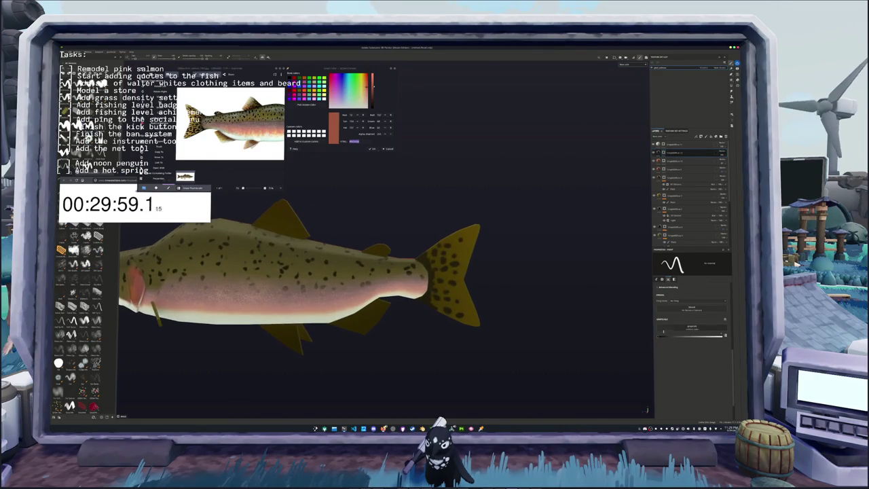
Paint dark speckles across the salmon's golden dorsal fin with the spot brush.
{"action": "scroll", "coordinate": [574, 286], "scroll_direction": "up", "scroll_amount": 3}
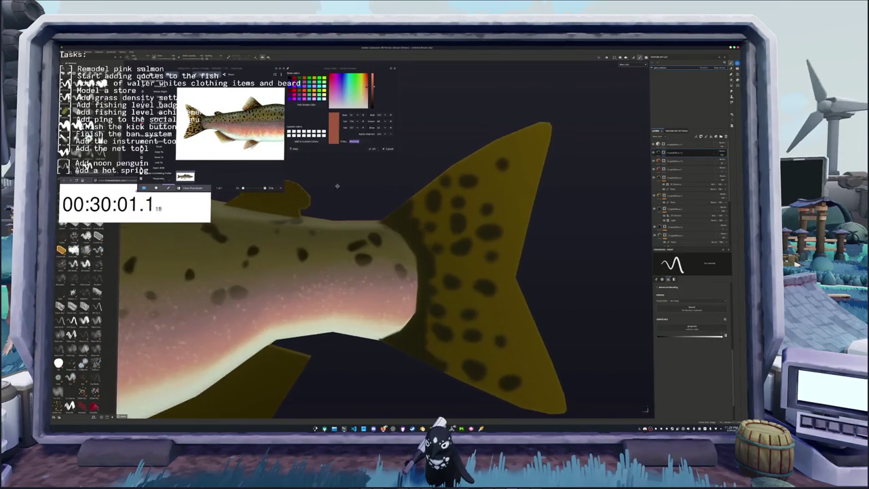
{"action": "left_click_drag", "start_coordinate": [574, 286], "coordinate": [291, 166], "text": "alt"}
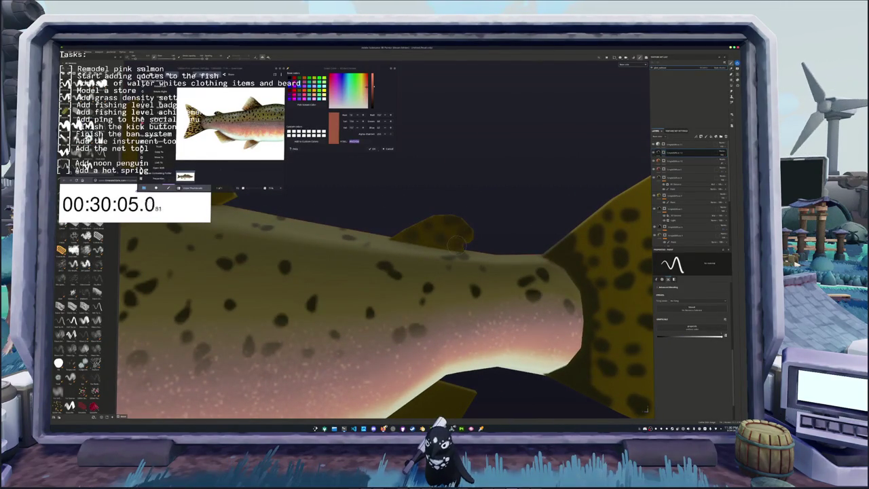
{"action": "mouse_move", "coordinate": [407, 238]}
{"action": "left_mouse_down", "text": "alt"}
{"action": "mouse_move", "coordinate": [419, 252]}
{"action": "mouse_move", "coordinate": [326, 241]}
{"action": "left_mouse_up", "text": "alt"}
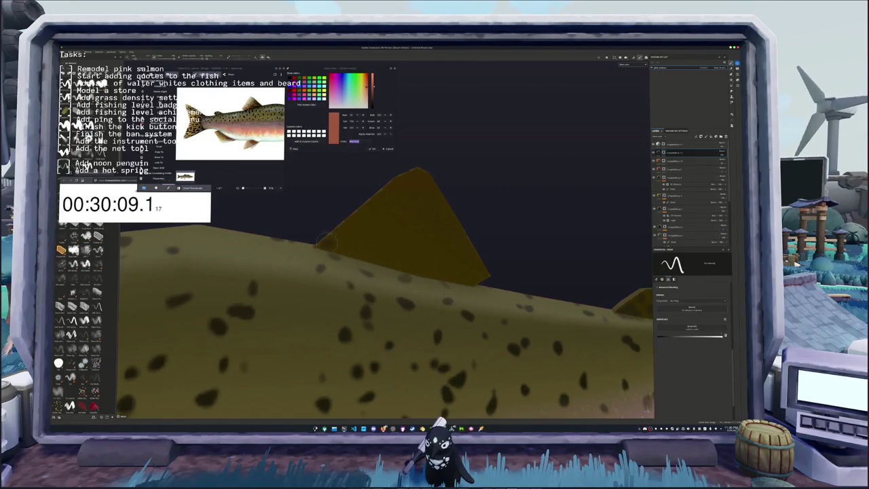
{"action": "left_click_drag", "start_coordinate": [361, 212], "coordinate": [339, 242]}
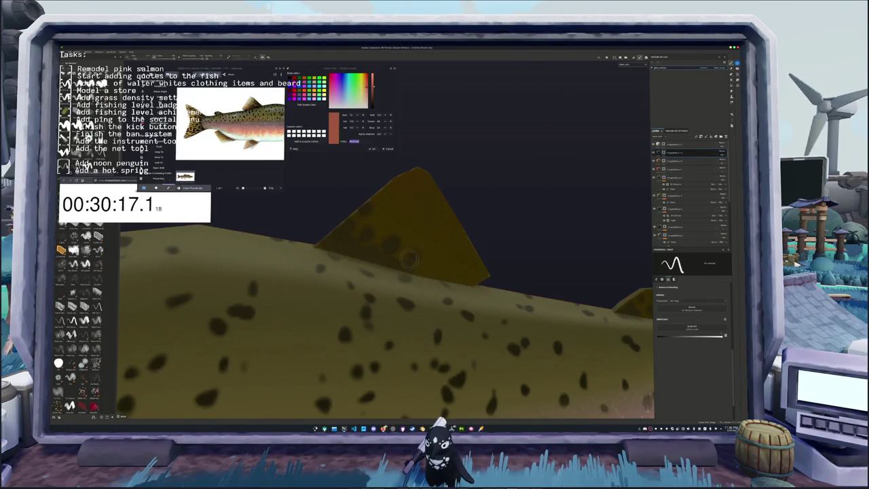
{"action": "left_click_drag", "start_coordinate": [400, 219], "coordinate": [386, 193]}
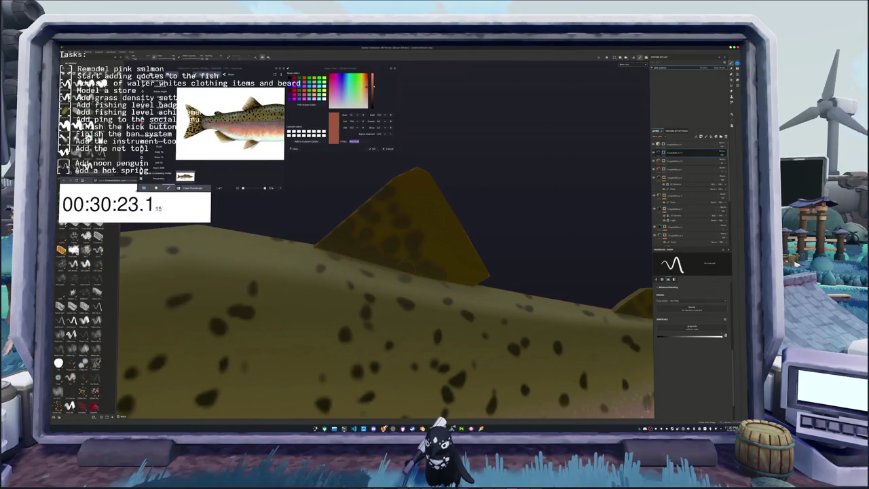
{"action": "left_click_drag", "start_coordinate": [408, 270], "coordinate": [393, 251], "text": "alt"}
{"action": "scroll", "coordinate": [382, 239], "scroll_direction": "down", "scroll_amount": 5}
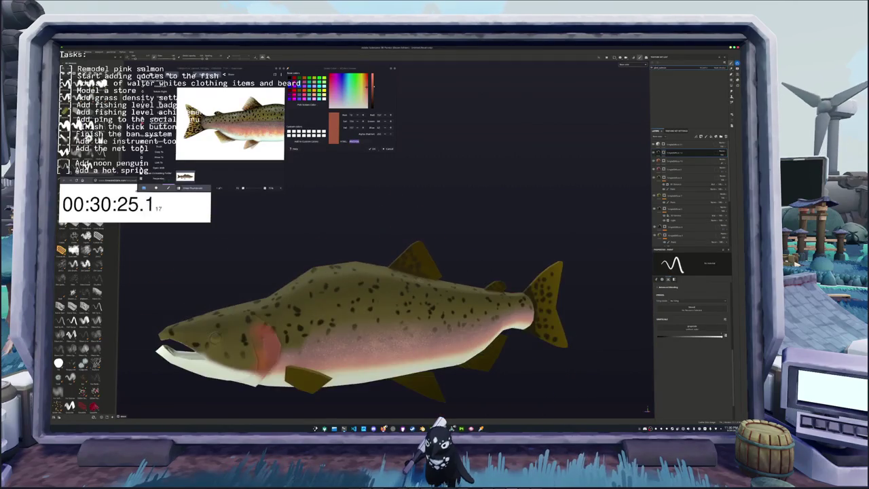
Eyedrop the olive colour from the salmon's side.
{"action": "mouse_move", "coordinate": [382, 240]}
{"action": "left_mouse_down", "text": "alt"}
{"action": "mouse_move", "coordinate": [362, 284]}
{"action": "mouse_move", "coordinate": [370, 272]}
{"action": "left_mouse_up", "text": "alt"}
{"action": "left_click", "coordinate": [306, 106]}
{"action": "left_click", "coordinate": [367, 232]}
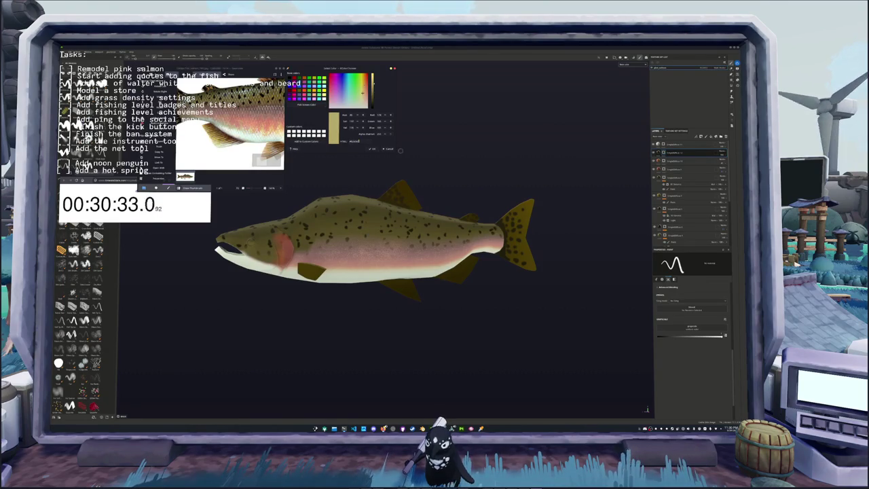
Add a fill layer at the top of the stack and shift its base colour toward yellow.
{"action": "left_click", "coordinate": [704, 136]}
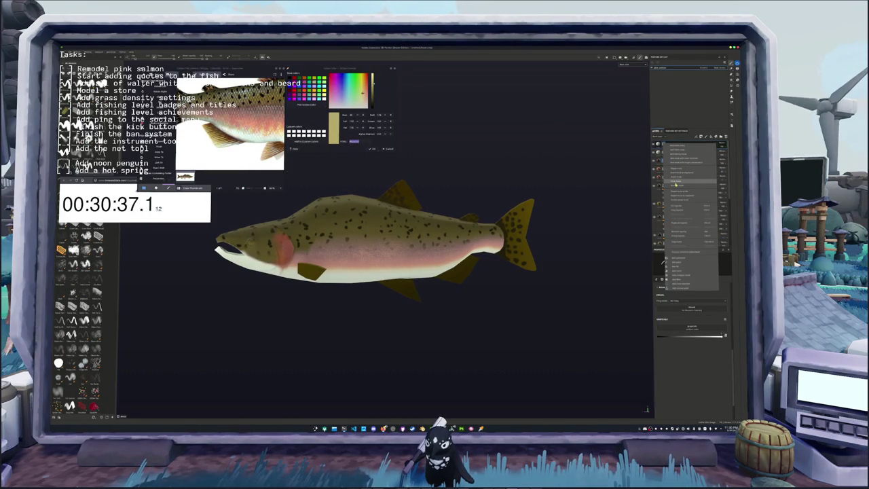
{"action": "left_click", "coordinate": [692, 152]}
{"action": "left_click", "coordinate": [685, 144]}
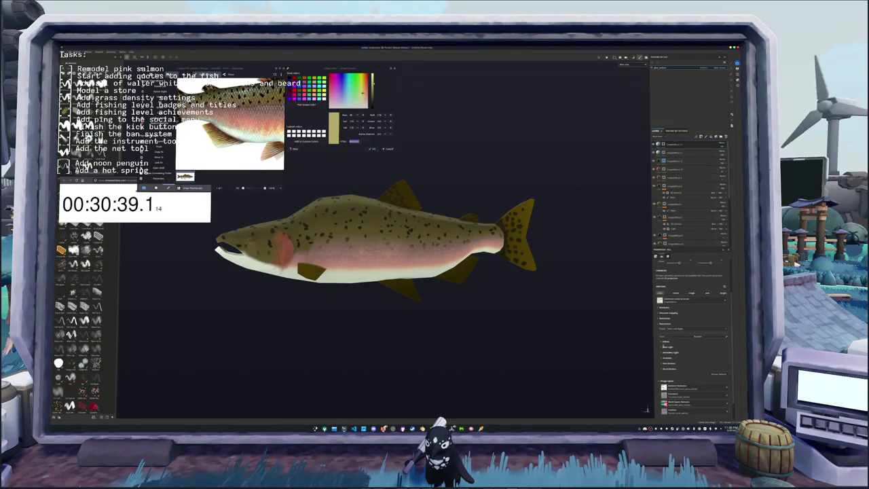
{"action": "left_click", "coordinate": [691, 351]}
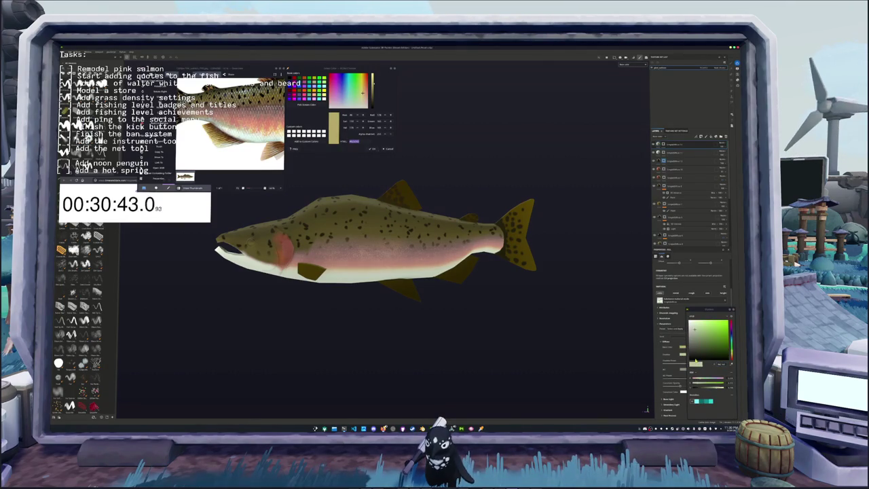
{"action": "left_click_drag", "start_coordinate": [712, 365], "coordinate": [721, 365]}
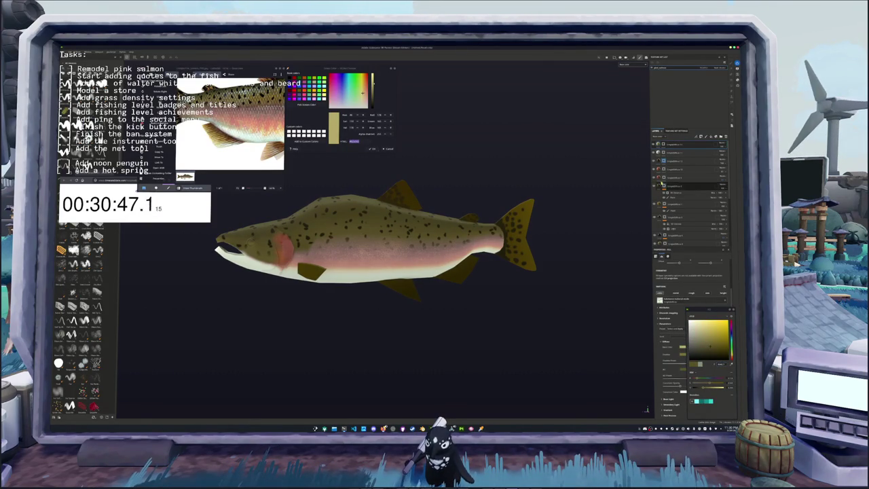
Add a black mask to the new fill layer.
{"action": "right_click", "coordinate": [663, 144]}
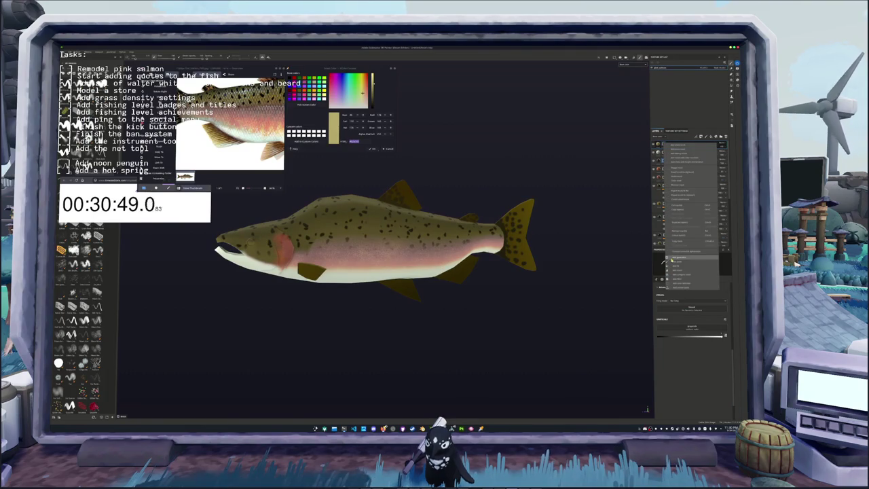
{"action": "left_click", "coordinate": [679, 261]}
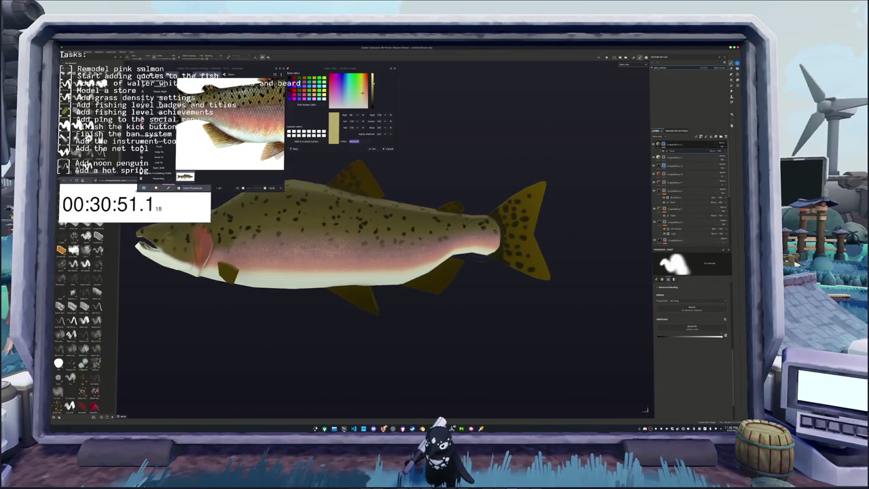
{"action": "left_click_drag", "start_coordinate": [476, 265], "coordinate": [517, 258], "text": "alt"}
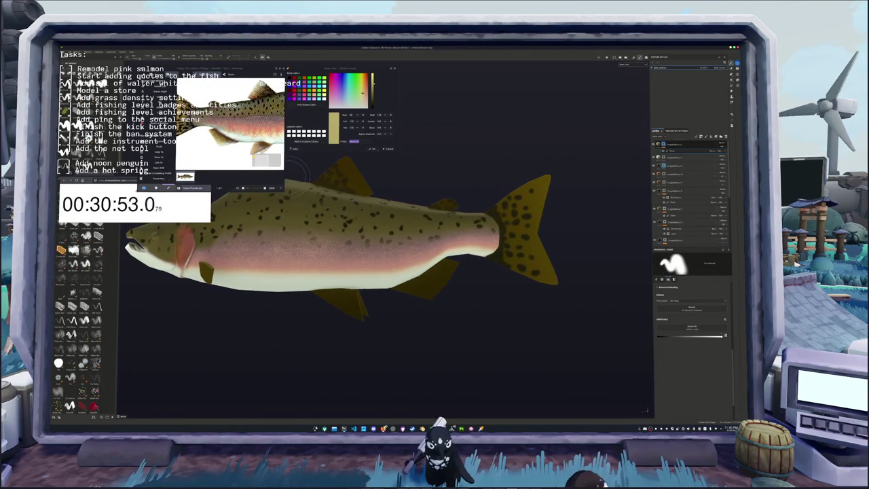
Polygon-fill the salmon's lower fins with the pale yellow fill layer.
{"action": "left_click", "coordinate": [703, 194]}
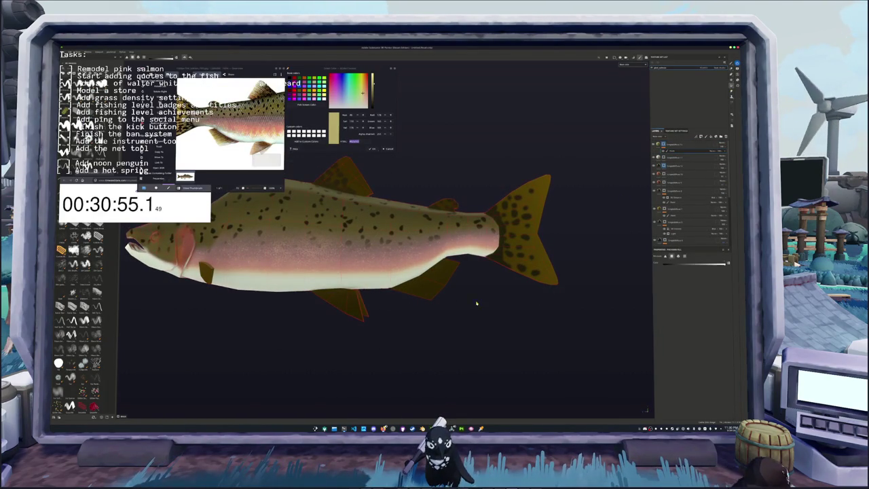
{"action": "left_click", "coordinate": [428, 282]}
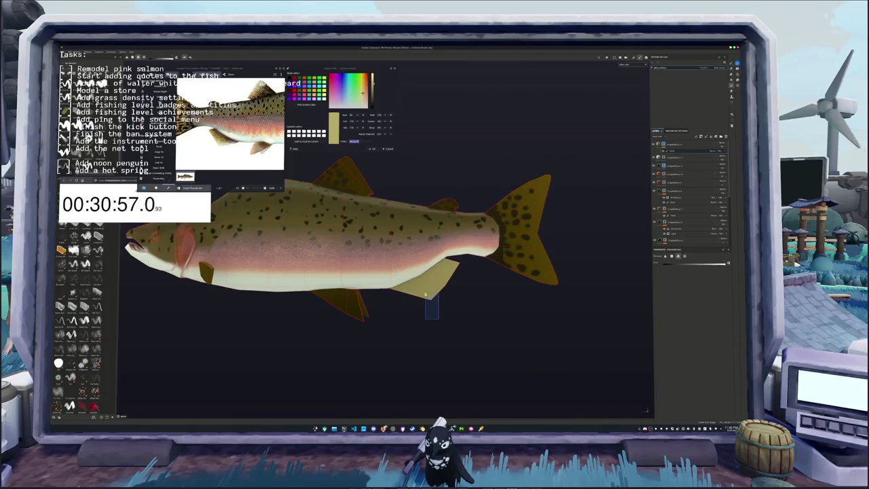
{"action": "middle_click_drag", "start_coordinate": [382, 323], "coordinate": [440, 333]}
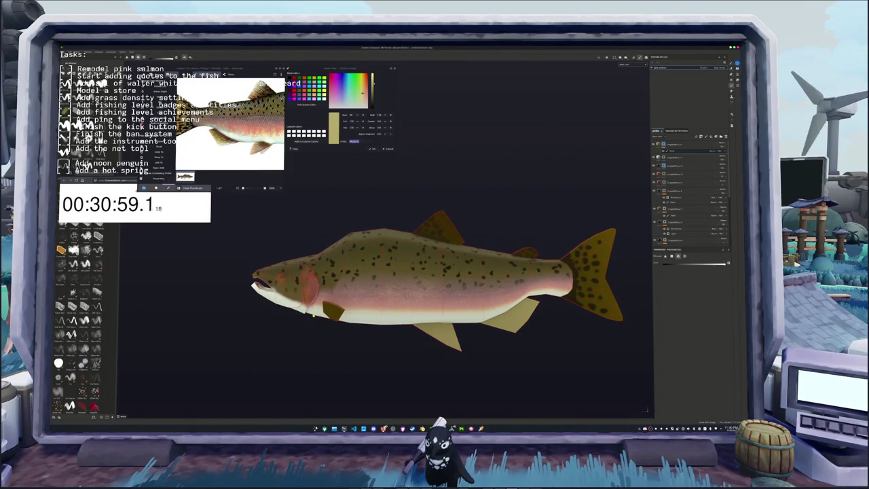
{"action": "scroll", "coordinate": [231, 124], "scroll_direction": "down", "scroll_amount": 2}
{"action": "scroll", "coordinate": [230, 125], "scroll_direction": "up", "scroll_amount": 2}
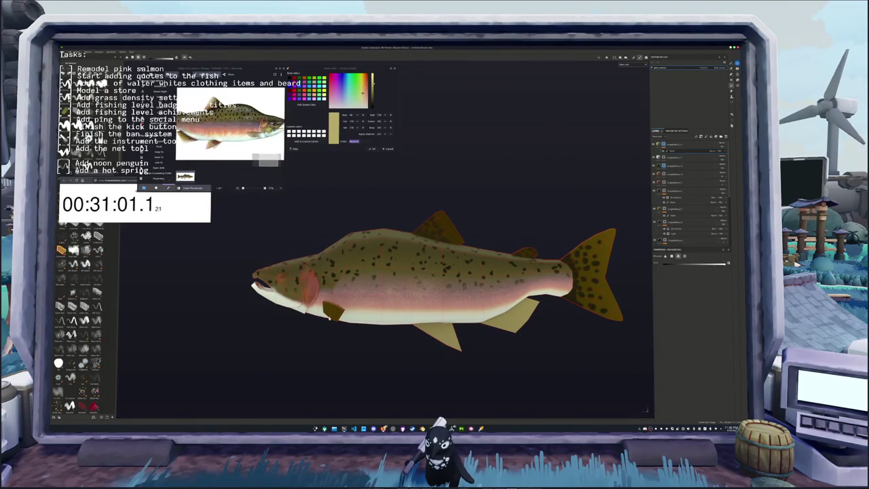
{"action": "middle_click_drag", "start_coordinate": [522, 299], "coordinate": [496, 300]}
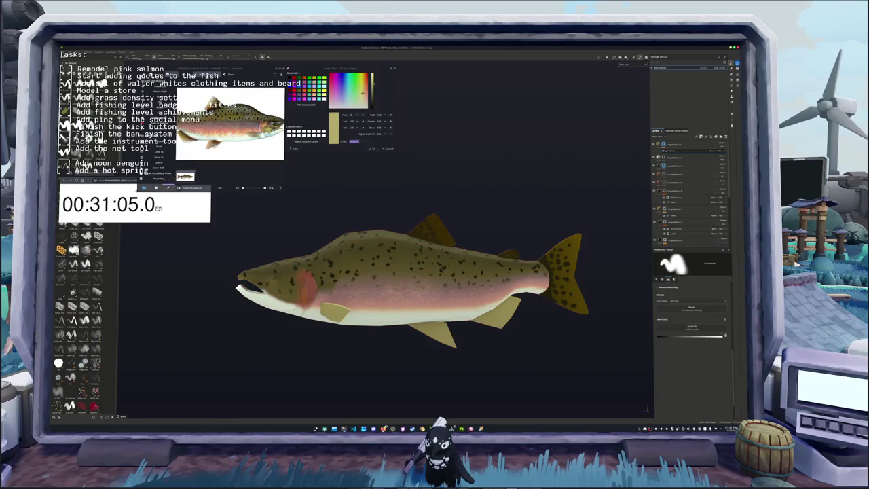
{"action": "left_click_drag", "start_coordinate": [475, 339], "coordinate": [462, 343], "text": "alt"}
{"action": "scroll", "coordinate": [470, 345], "scroll_direction": "up", "scroll_amount": 2}
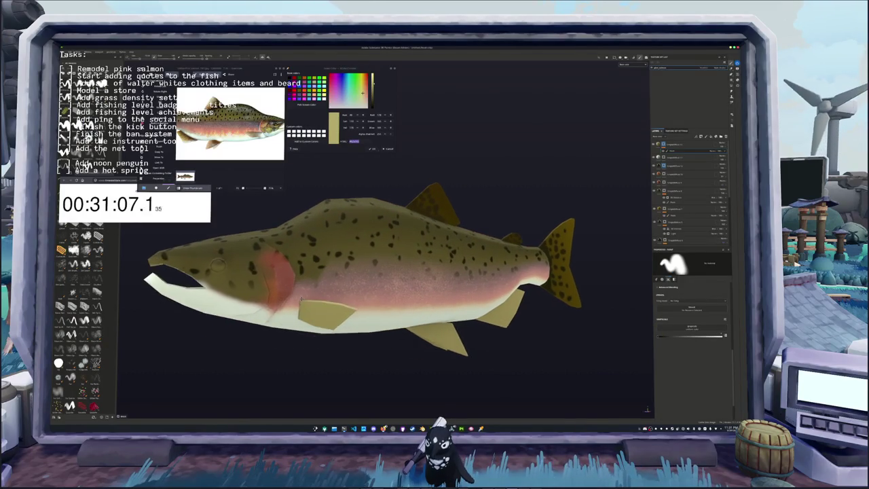
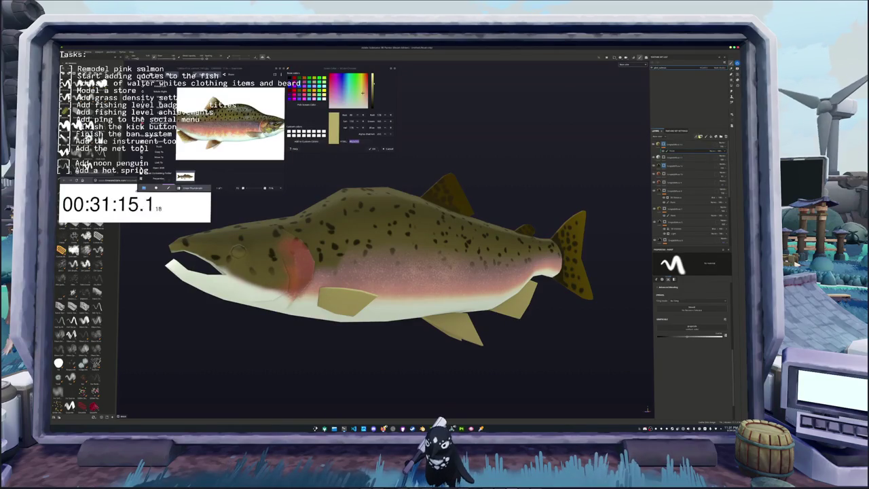
Change the top layer's blend mode from the Layers panel.
{"action": "right_click", "coordinate": [662, 144]}
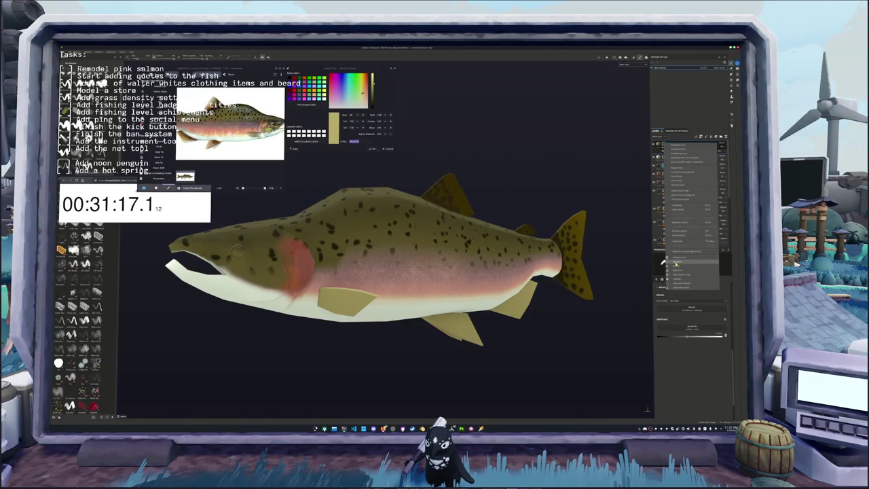
{"action": "left_click", "coordinate": [675, 263]}
{"action": "left_click", "coordinate": [718, 144]}
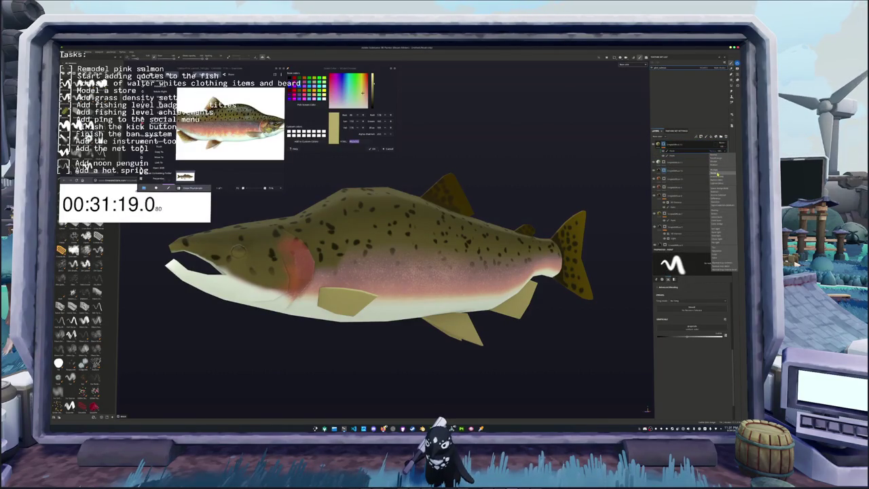
{"action": "left_click", "coordinate": [717, 172]}
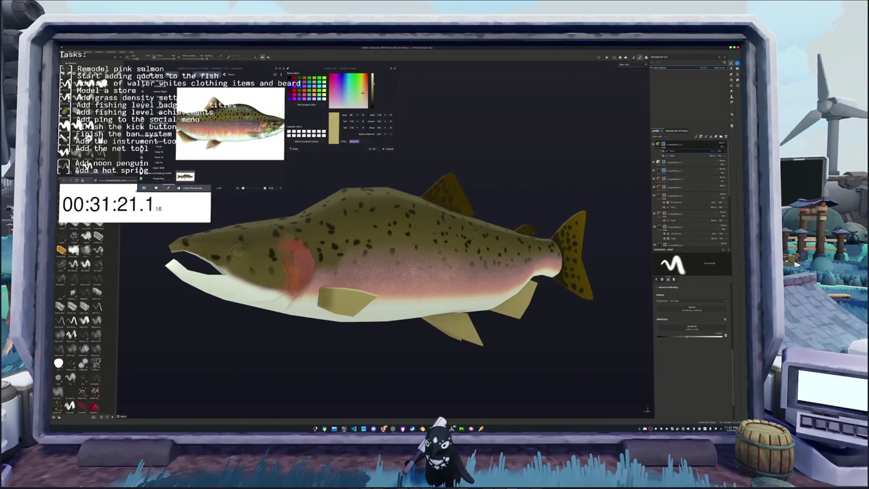
Select the paint layer's mask and paint the top of the dorsal fin plain light yellow.
{"action": "scroll", "coordinate": [384, 359], "scroll_direction": "up", "scroll_amount": 3}
{"action": "mouse_move", "coordinate": [383, 360]}
{"action": "left_mouse_down", "text": "alt"}
{"action": "mouse_move", "coordinate": [236, 324]}
{"action": "mouse_move", "coordinate": [258, 305]}
{"action": "left_mouse_up", "text": "alt"}
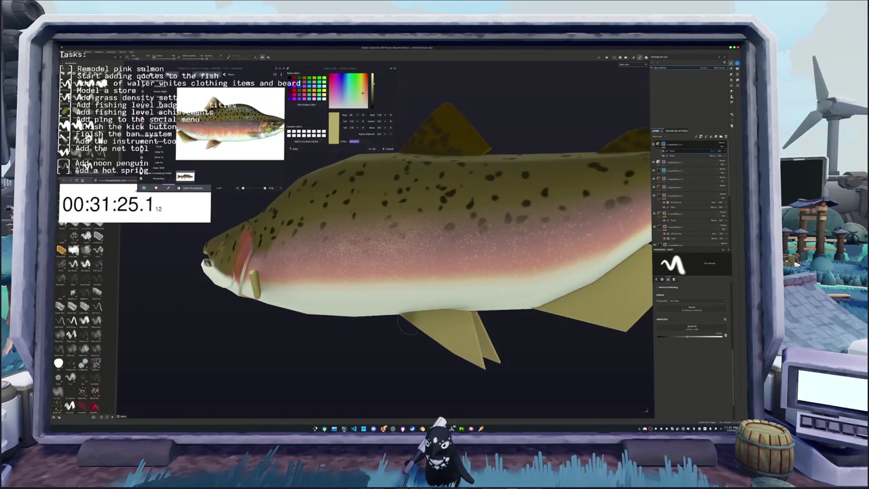
{"action": "left_click_drag", "start_coordinate": [460, 358], "coordinate": [461, 309], "text": "alt"}
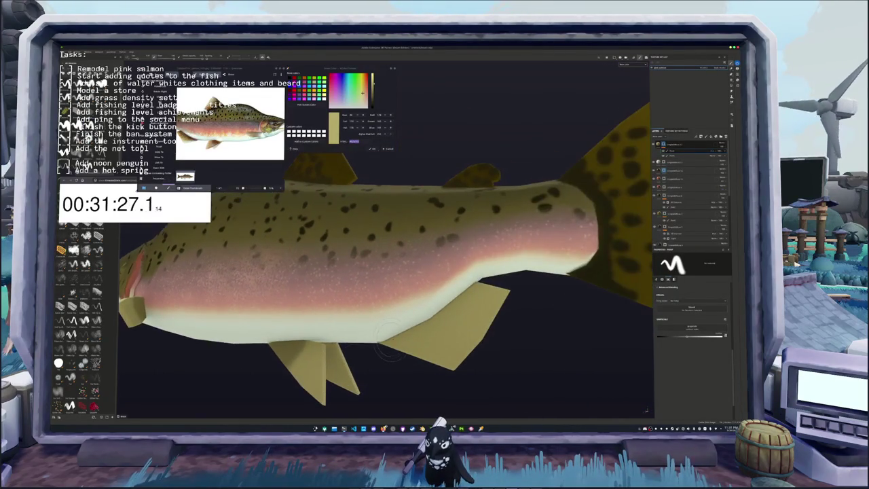
{"action": "left_click_drag", "start_coordinate": [370, 352], "coordinate": [380, 319], "text": "alt"}
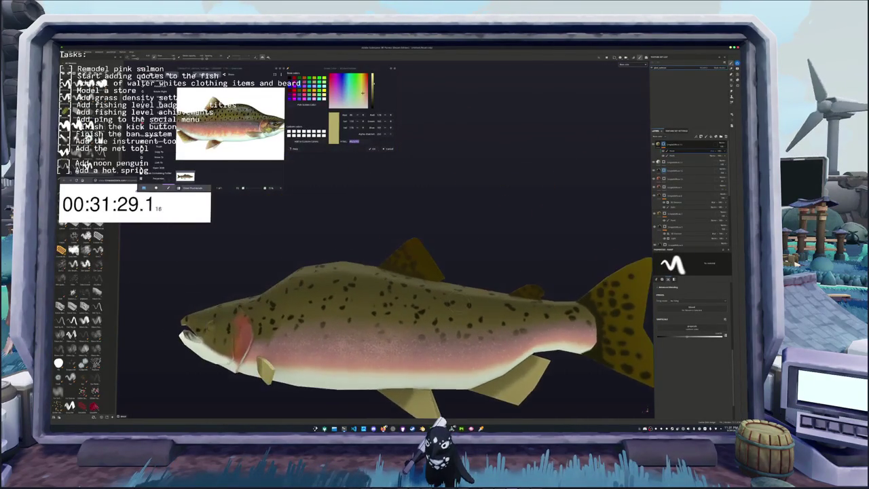
{"action": "left_click", "coordinate": [672, 155]}
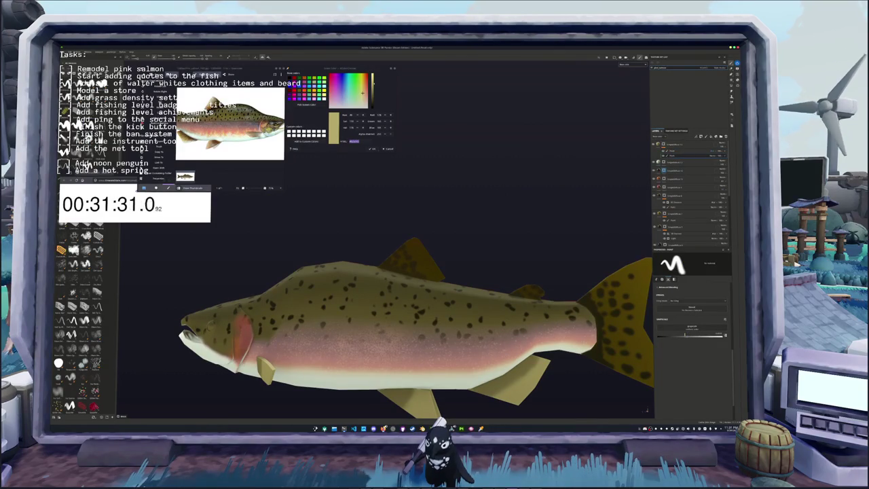
{"action": "left_click_drag", "start_coordinate": [413, 252], "coordinate": [420, 242]}
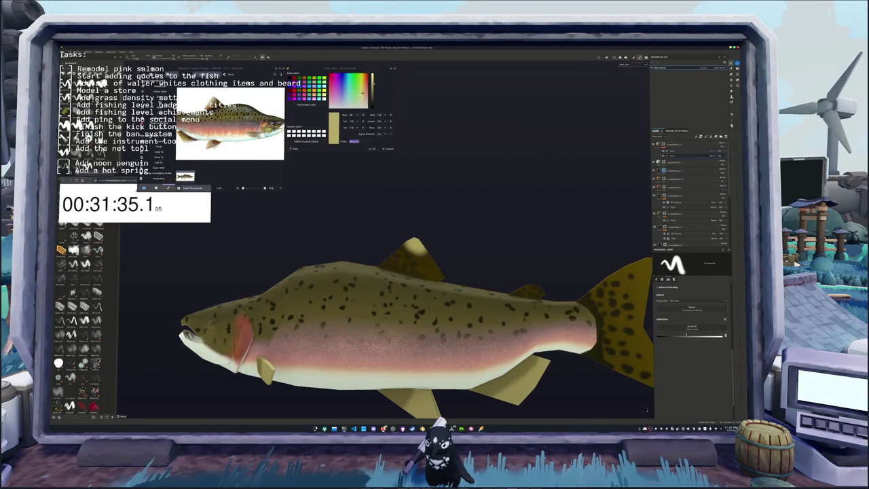
{"action": "scroll", "coordinate": [486, 260], "scroll_direction": "up", "scroll_amount": 3}
{"action": "scroll", "coordinate": [462, 261], "scroll_direction": "up", "scroll_amount": 2}
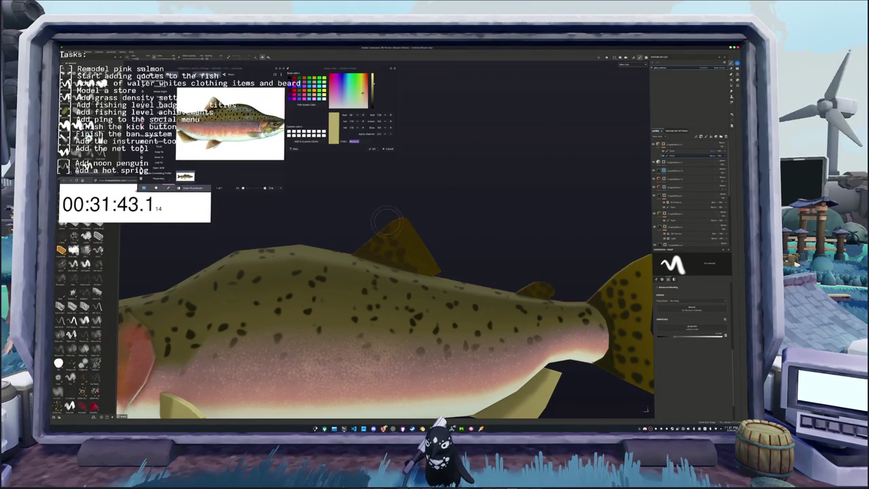
{"action": "mouse_move", "coordinate": [404, 240]}
{"action": "left_mouse_down"}
{"action": "mouse_move", "coordinate": [446, 266]}
{"action": "mouse_move", "coordinate": [408, 277]}
{"action": "mouse_move", "coordinate": [396, 258]}
{"action": "left_mouse_up"}
{"action": "scroll", "coordinate": [408, 277], "scroll_direction": "down", "scroll_amount": 5}
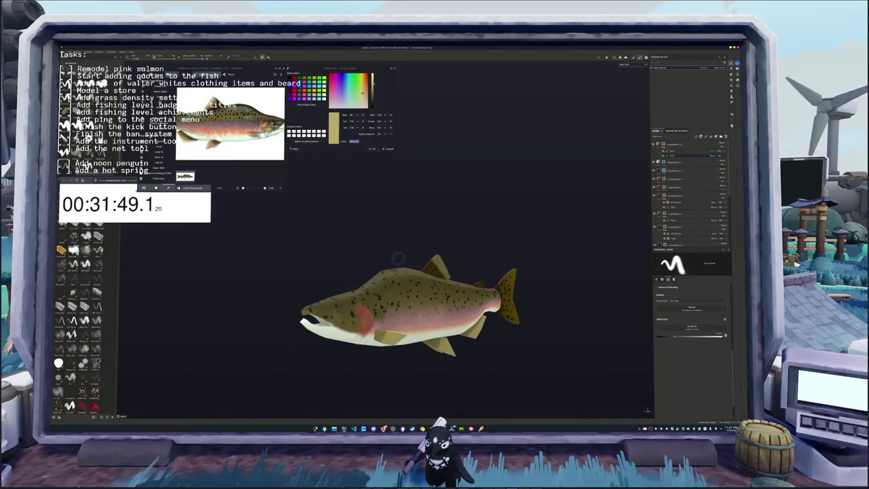
Add a fill layer with a black base colour over the salmon.
{"action": "left_click", "coordinate": [703, 137]}
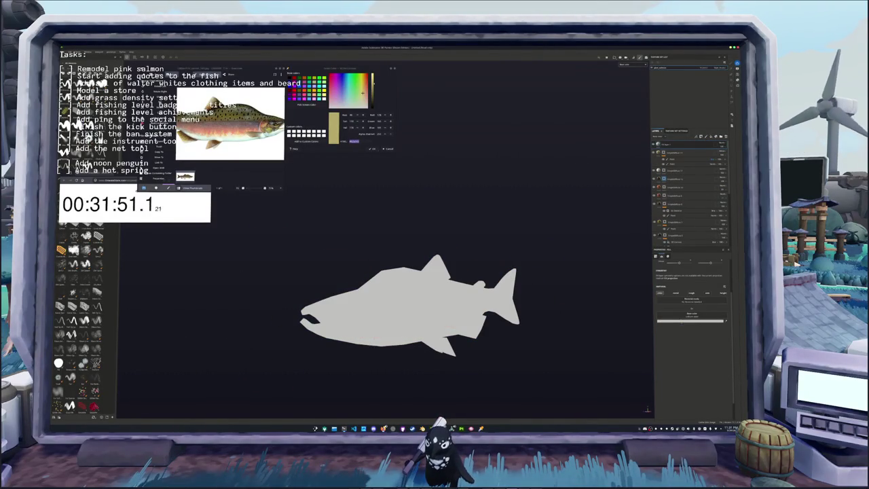
{"action": "left_click", "coordinate": [691, 320]}
{"action": "left_click_drag", "start_coordinate": [696, 337], "coordinate": [690, 359]}
{"action": "left_click", "coordinate": [537, 255]}
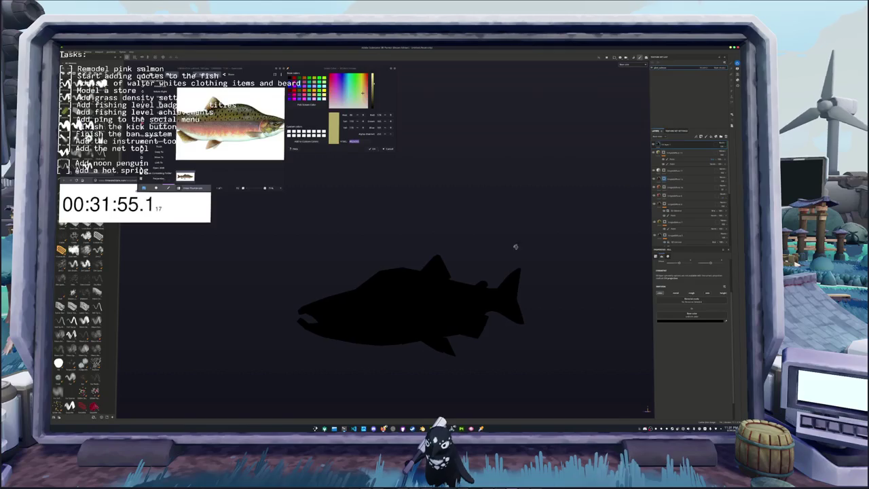
Set the black fill layer's blend mode so the salmon's texture shows through.
{"action": "left_click", "coordinate": [721, 144]}
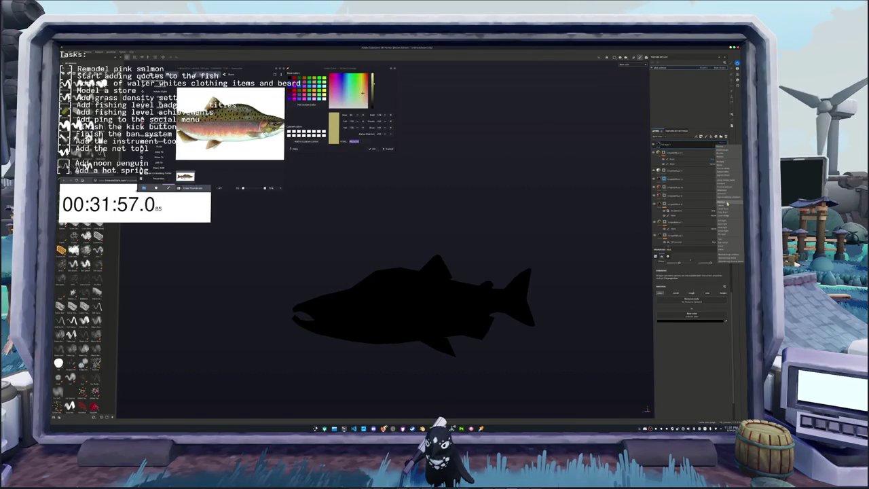
{"action": "left_click", "coordinate": [727, 202]}
{"action": "right_click", "coordinate": [664, 260]}
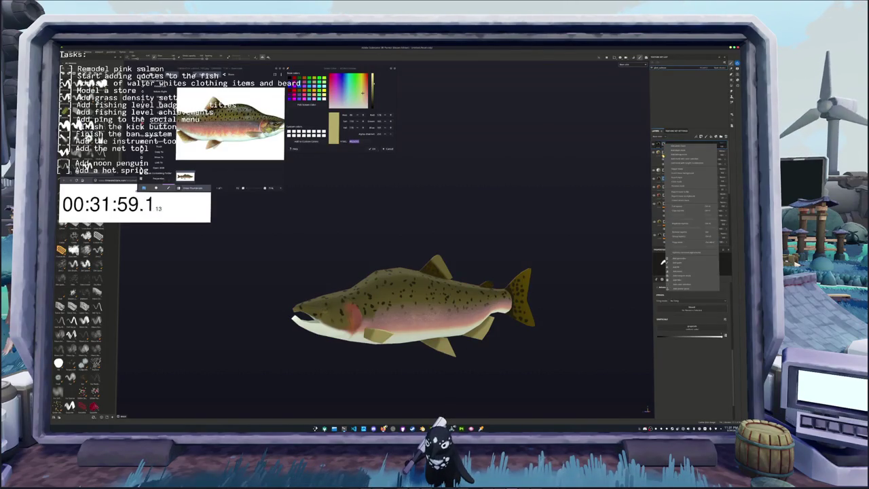
Apply the chosen context-menu option to the new fill layer and zoom in on the salmon.
{"action": "left_click", "coordinate": [679, 261]}
{"action": "scroll", "coordinate": [588, 268], "scroll_direction": "up", "scroll_amount": 3}
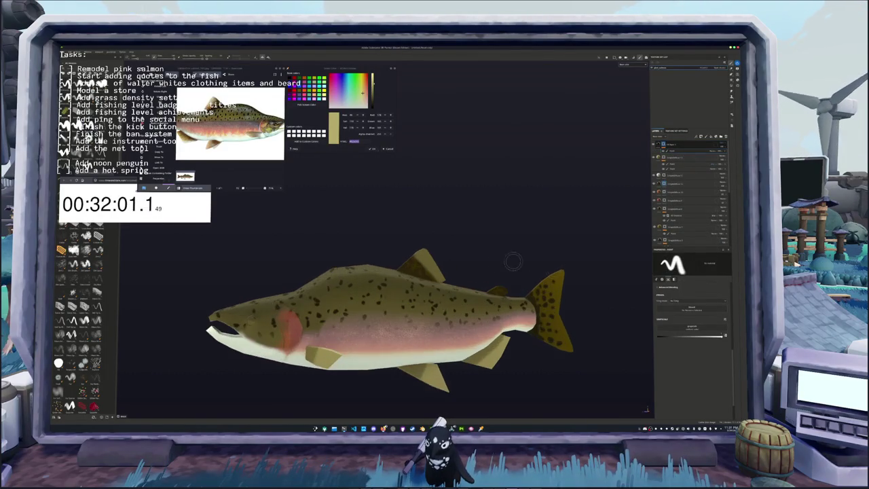
{"action": "scroll", "coordinate": [468, 238], "scroll_direction": "up", "scroll_amount": 2}
{"action": "scroll", "coordinate": [469, 237], "scroll_direction": "up", "scroll_amount": 2}
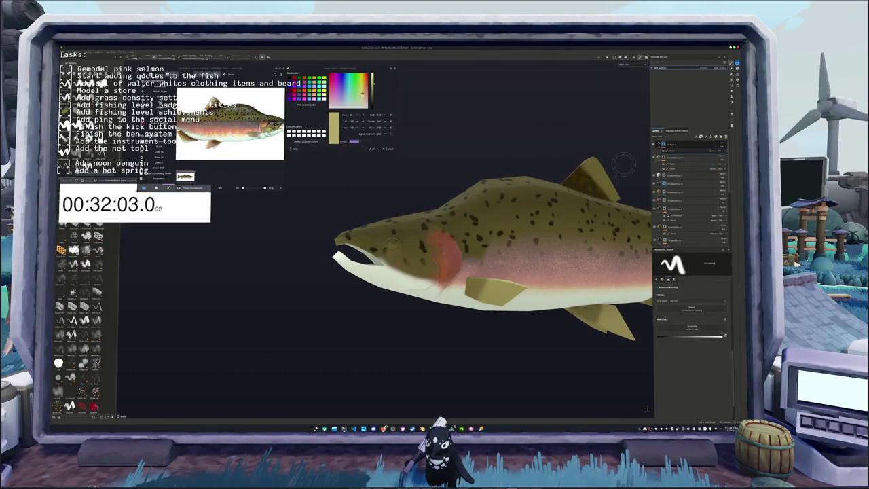
{"action": "scroll", "coordinate": [393, 243], "scroll_direction": "up", "scroll_amount": 2}
{"action": "left_click_drag", "start_coordinate": [392, 244], "coordinate": [366, 225], "text": "alt"}
{"action": "scroll", "coordinate": [366, 224], "scroll_direction": "up", "scroll_amount": 2}
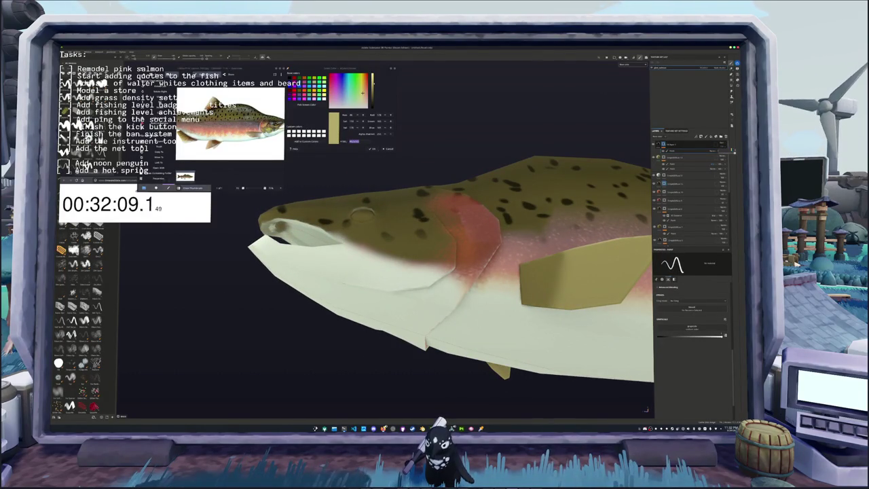
Orbit and zoom to inspect the salmon's head and reddish gill patch.
{"action": "left_click_drag", "start_coordinate": [471, 251], "coordinate": [330, 282], "text": "alt"}
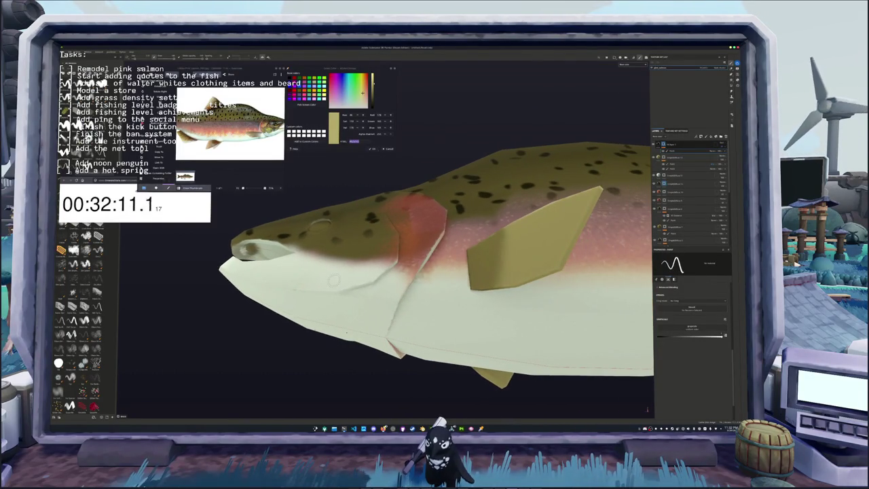
{"action": "mouse_move", "coordinate": [353, 289]}
{"action": "left_mouse_down", "text": "alt"}
{"action": "mouse_move", "coordinate": [427, 291]}
{"action": "mouse_move", "coordinate": [510, 271]}
{"action": "left_mouse_up", "text": "alt"}
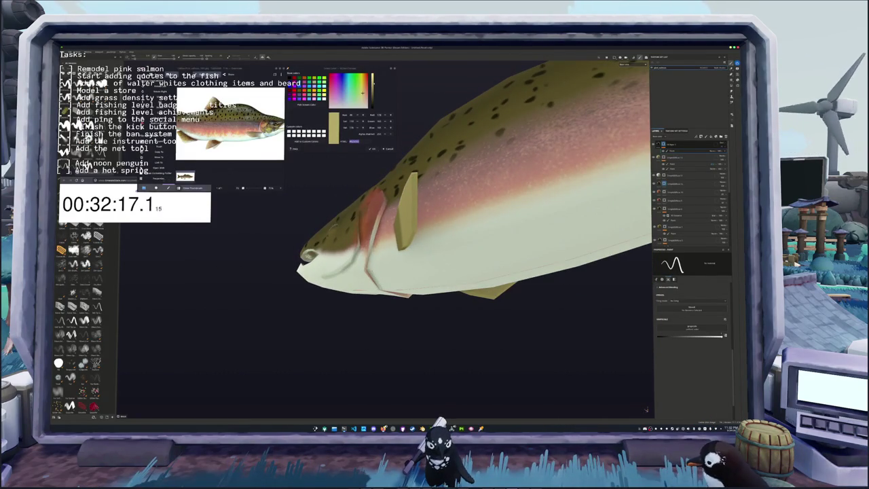
{"action": "left_click_drag", "start_coordinate": [475, 272], "coordinate": [408, 244], "text": "alt"}
{"action": "left_click_drag", "start_coordinate": [442, 271], "coordinate": [523, 251], "text": "alt"}
{"action": "mouse_move", "coordinate": [330, 275]}
{"action": "left_mouse_down", "text": "alt"}
{"action": "mouse_move", "coordinate": [403, 277]}
{"action": "mouse_move", "coordinate": [335, 276]}
{"action": "left_mouse_up", "text": "alt"}
{"action": "right_click_drag", "start_coordinate": [335, 277], "coordinate": [402, 288], "text": "alt"}
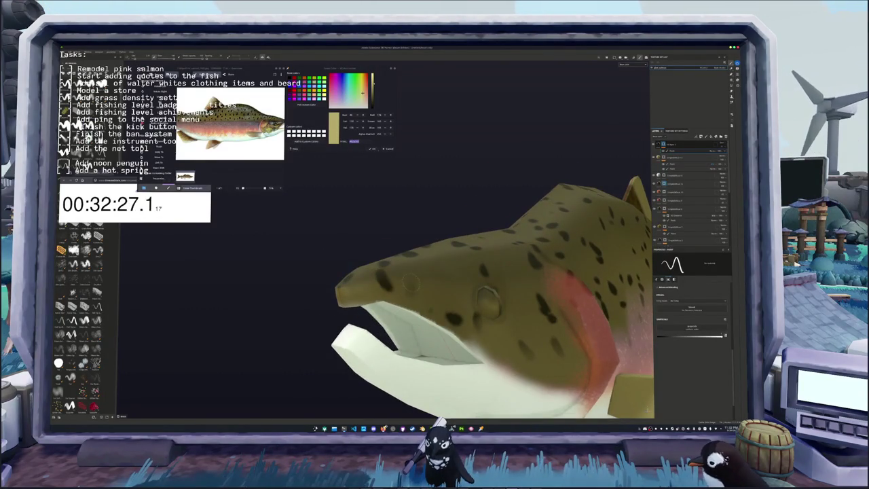
{"action": "left_click_drag", "start_coordinate": [402, 289], "coordinate": [354, 293], "text": "alt"}
{"action": "scroll", "coordinate": [253, 141], "scroll_direction": "up", "scroll_amount": 3}
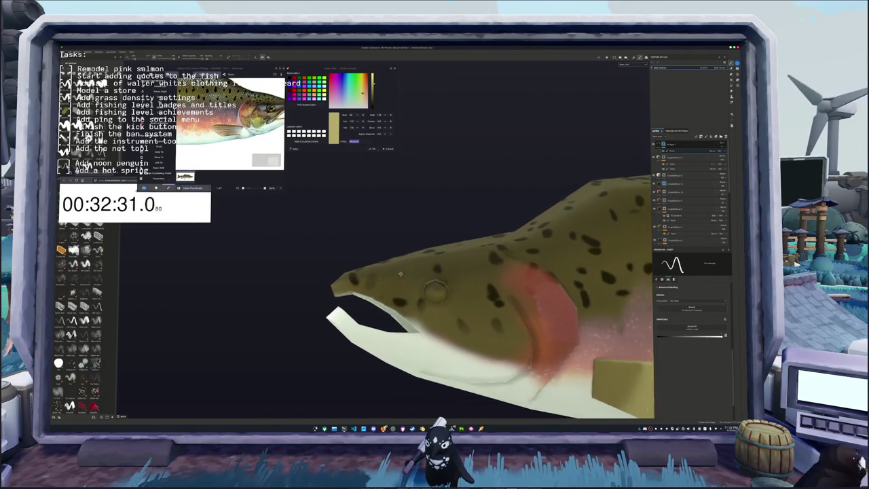
{"action": "scroll", "coordinate": [354, 293], "scroll_direction": "up", "scroll_amount": 2}
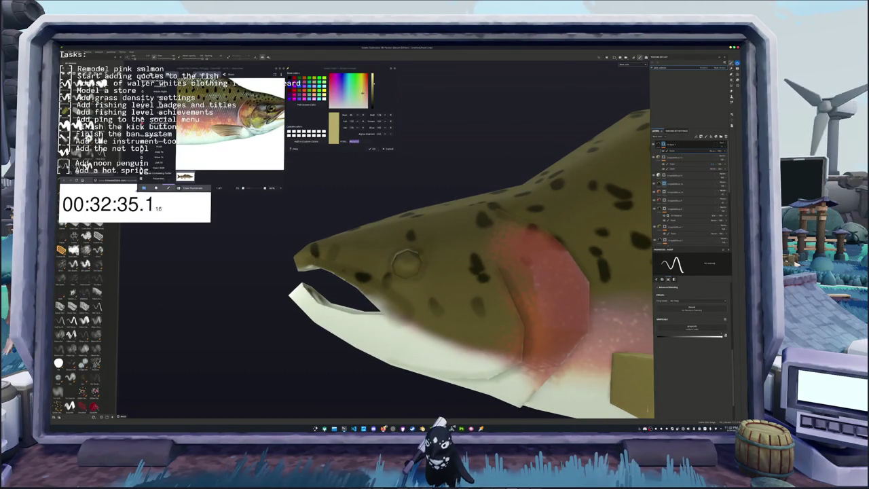
{"action": "scroll", "coordinate": [291, 266], "scroll_direction": "down", "scroll_amount": 3}
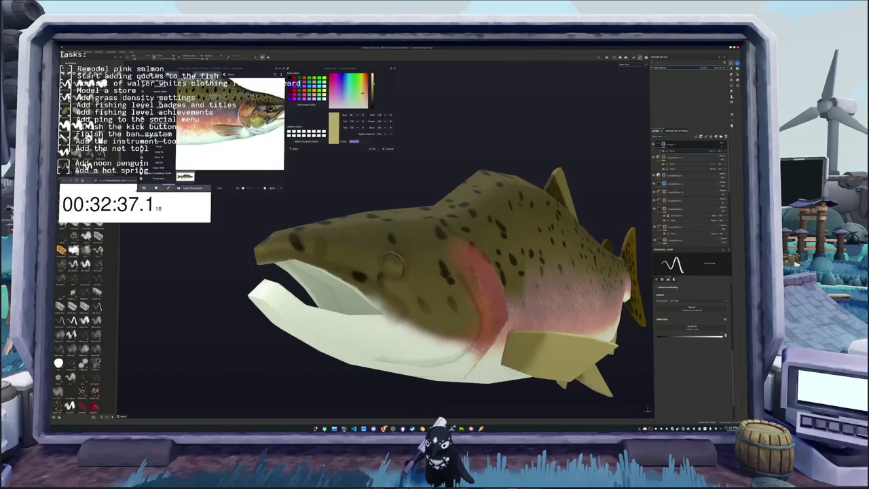
Orbit and pan around the salmon to inspect it from several angles.
{"action": "mouse_move", "coordinate": [298, 252]}
{"action": "left_mouse_down", "text": "alt"}
{"action": "mouse_move", "coordinate": [339, 249]}
{"action": "mouse_move", "coordinate": [374, 270]}
{"action": "mouse_move", "coordinate": [407, 269]}
{"action": "mouse_move", "coordinate": [348, 264]}
{"action": "left_mouse_up", "text": "alt"}
{"action": "scroll", "coordinate": [408, 268], "scroll_direction": "up", "scroll_amount": 3}
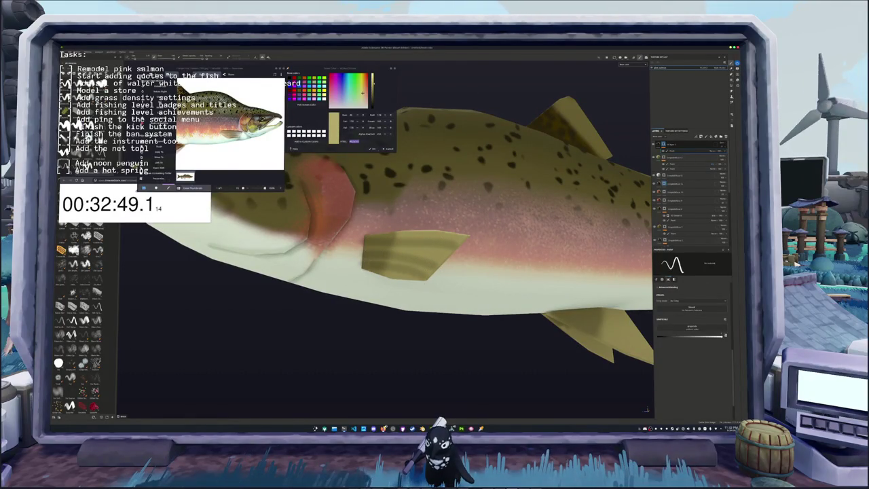
{"action": "left_click_drag", "start_coordinate": [343, 277], "coordinate": [309, 178], "text": "alt"}
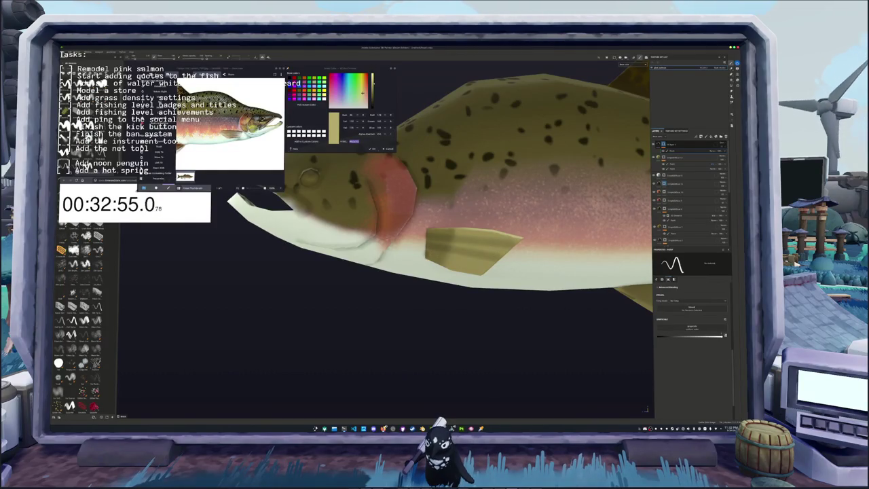
{"action": "left_click_drag", "start_coordinate": [309, 176], "coordinate": [407, 252], "text": "alt"}
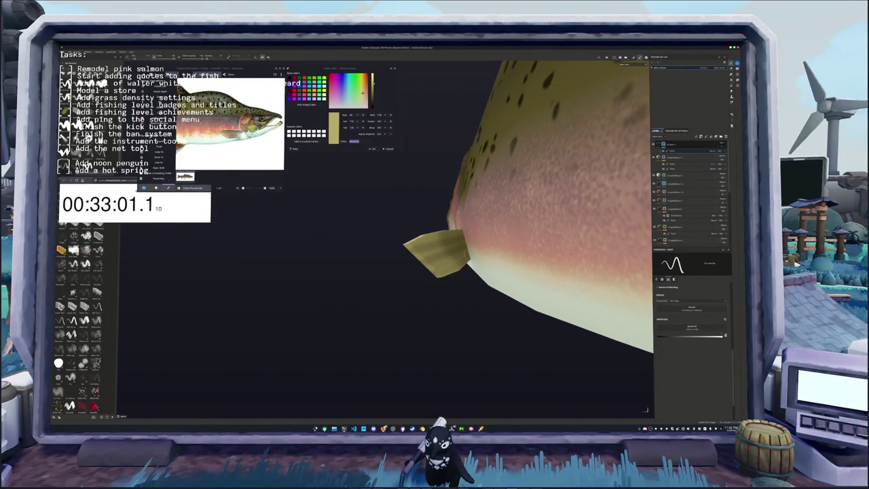
{"action": "left_click_drag", "start_coordinate": [448, 261], "coordinate": [326, 272], "text": "alt"}
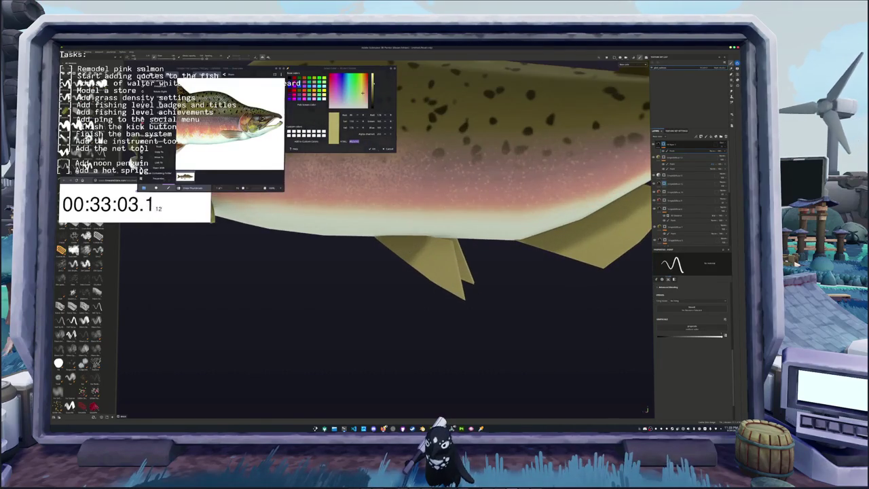
{"action": "mouse_move", "coordinate": [466, 292]}
{"action": "left_mouse_down", "text": "alt"}
{"action": "mouse_move", "coordinate": [396, 266]}
{"action": "mouse_move", "coordinate": [421, 271]}
{"action": "left_mouse_up", "text": "alt"}
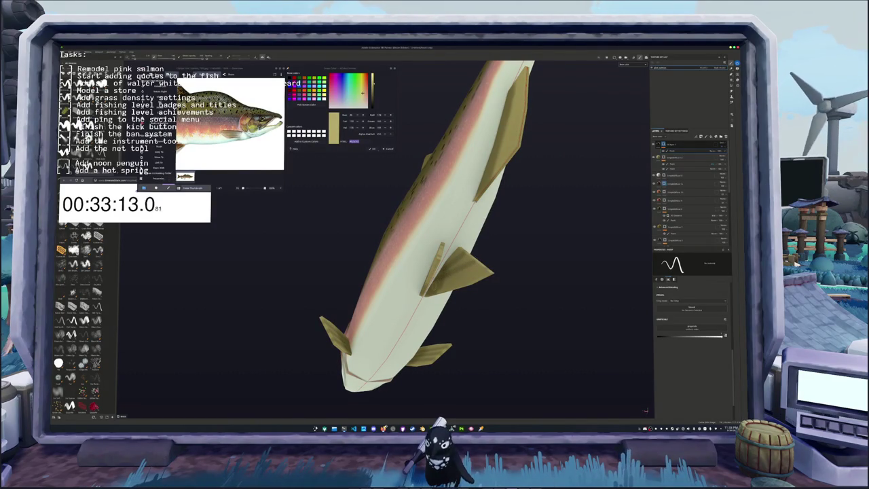
{"action": "left_click_drag", "start_coordinate": [448, 272], "coordinate": [373, 275], "text": "alt"}
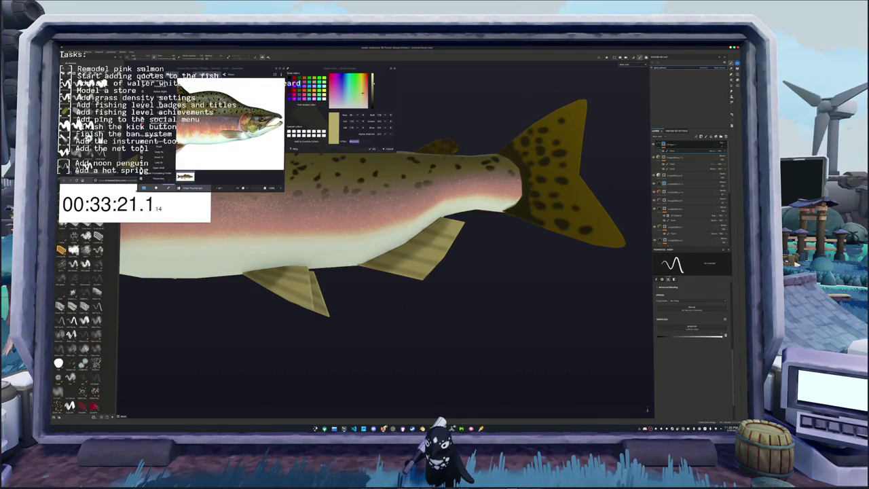
{"action": "middle_click_drag", "start_coordinate": [503, 239], "coordinate": [388, 307]}
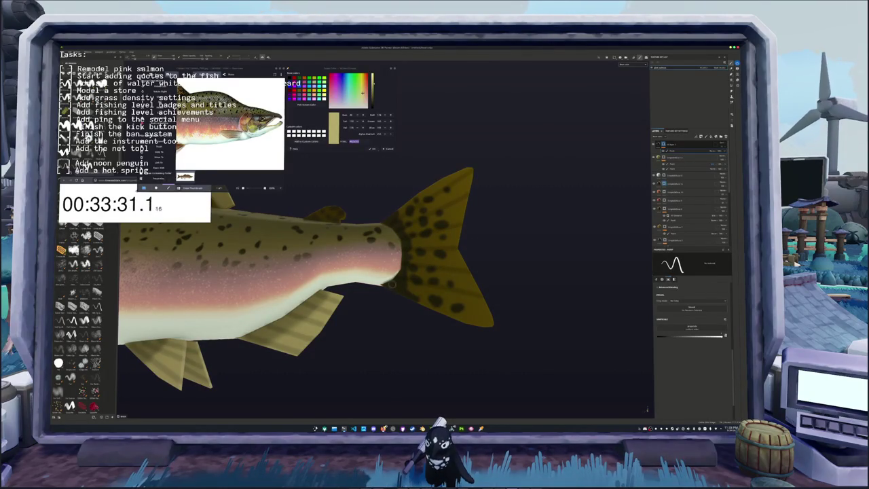
{"action": "left_click_drag", "start_coordinate": [421, 296], "coordinate": [405, 252], "text": "alt"}
{"action": "scroll", "coordinate": [405, 264], "scroll_direction": "up", "scroll_amount": 2}
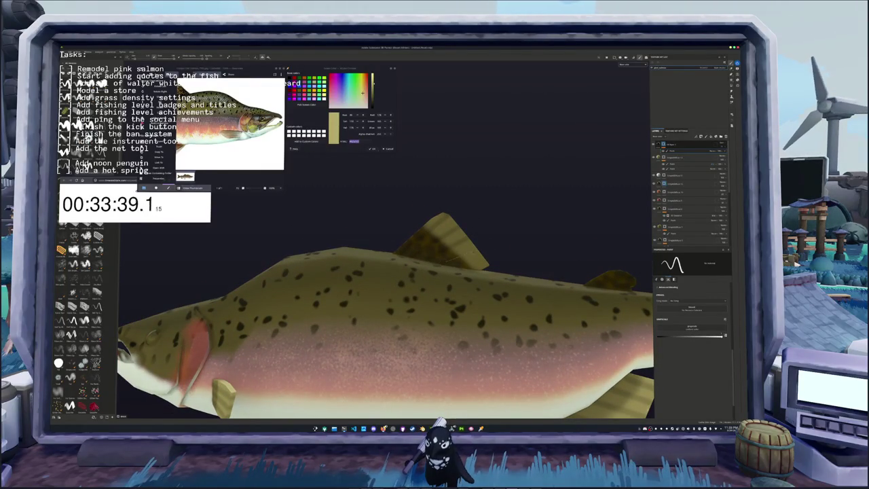
Frame the whole salmon with F and centre it in the viewport.
{"action": "key", "text": "f"}
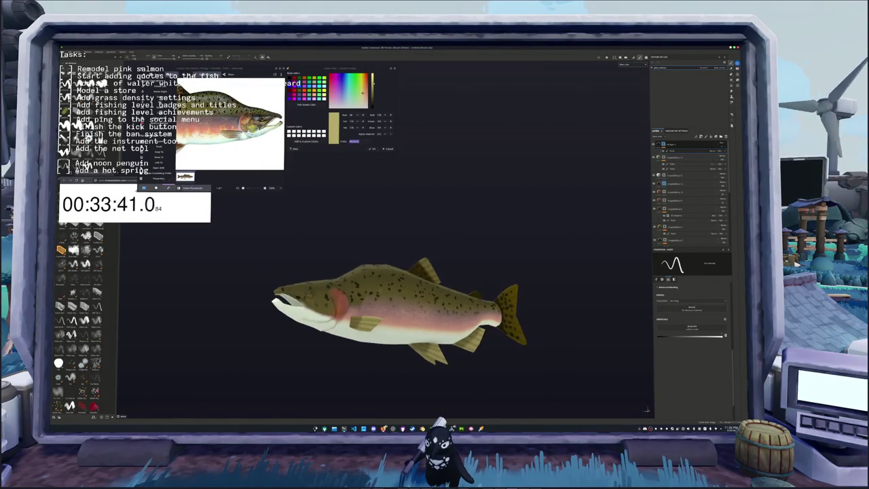
{"action": "left_click_drag", "start_coordinate": [421, 258], "coordinate": [436, 264], "text": "alt"}
{"action": "middle_click_drag", "start_coordinate": [437, 264], "coordinate": [377, 279], "text": "alt"}
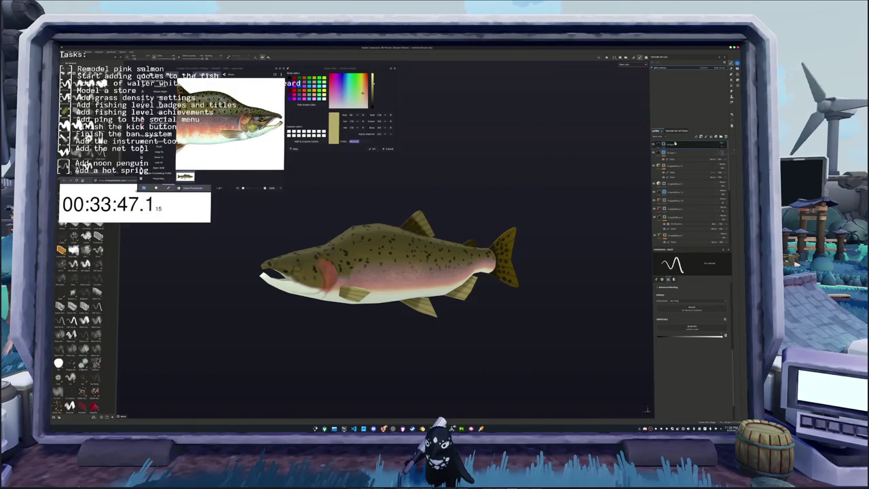
Add a fill layer using a grey grayscale pattern with planar projection.
{"action": "left_click", "coordinate": [710, 137]}
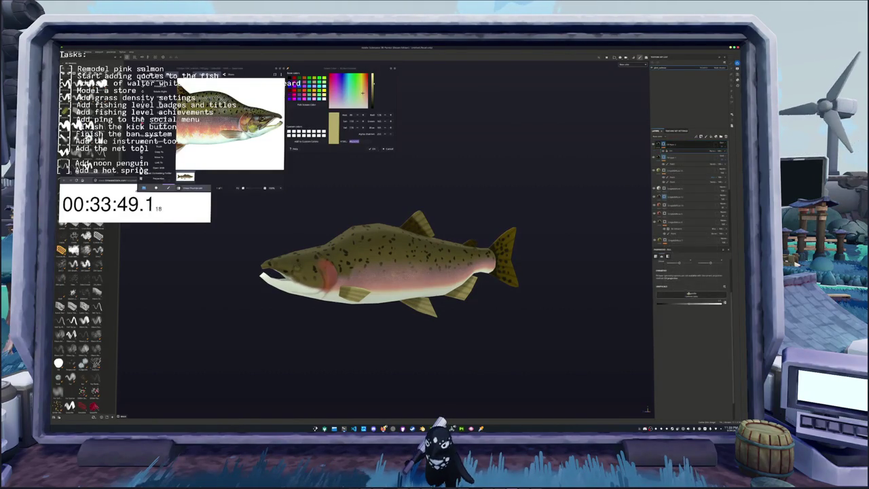
{"action": "left_click", "coordinate": [693, 294]}
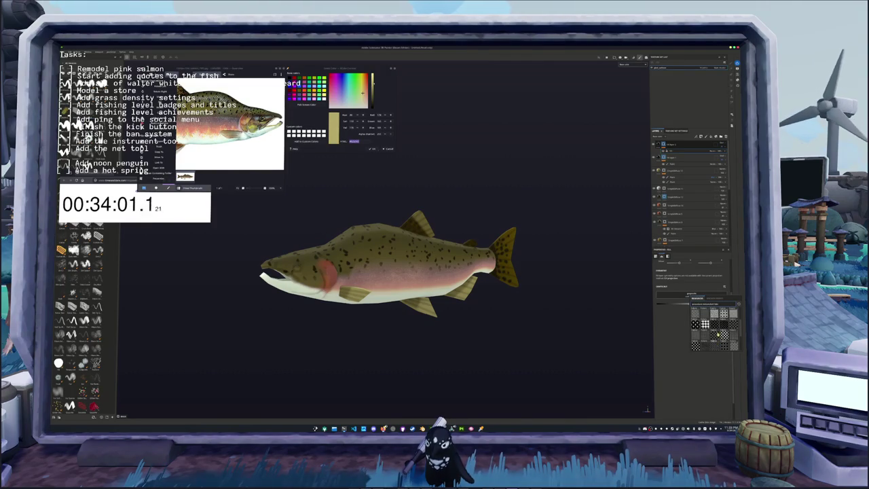
{"action": "mouse_move", "coordinate": [705, 322]}
{"action": "mouse_move", "coordinate": [724, 333]}
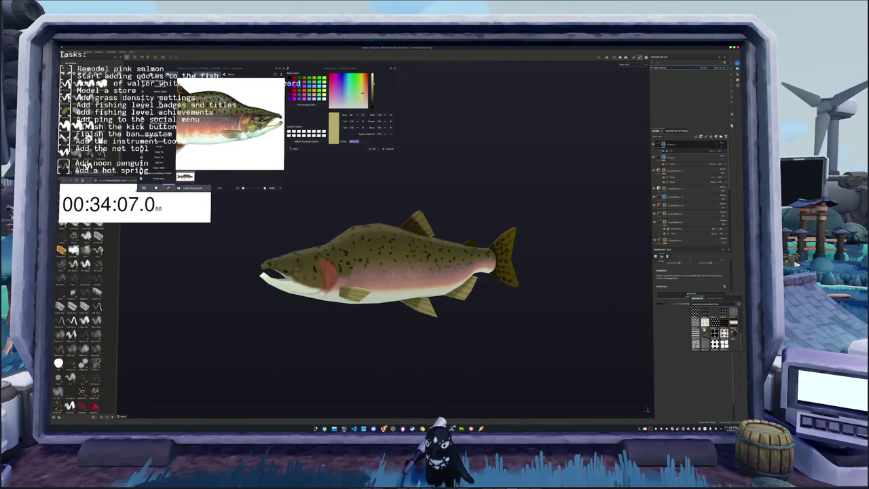
{"action": "scroll", "coordinate": [726, 340], "scroll_direction": "down", "scroll_amount": 2}
{"action": "scroll", "coordinate": [724, 343], "scroll_direction": "down", "scroll_amount": 2}
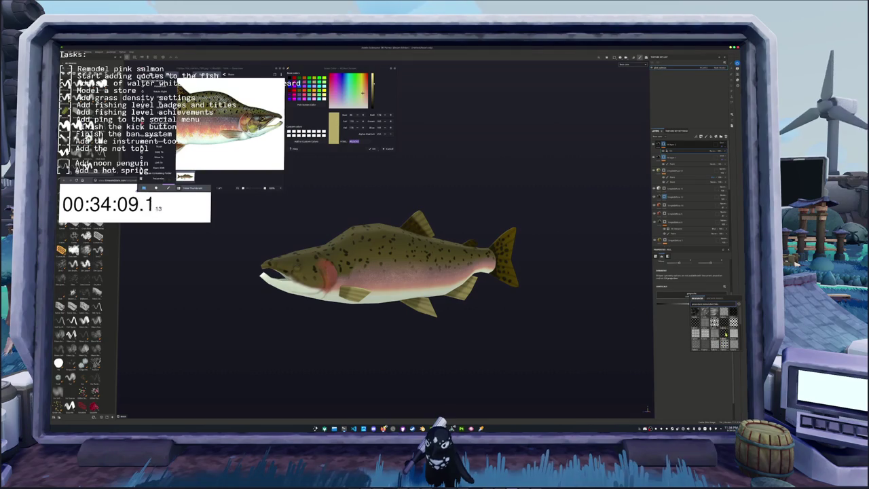
{"action": "left_click", "coordinate": [724, 334]}
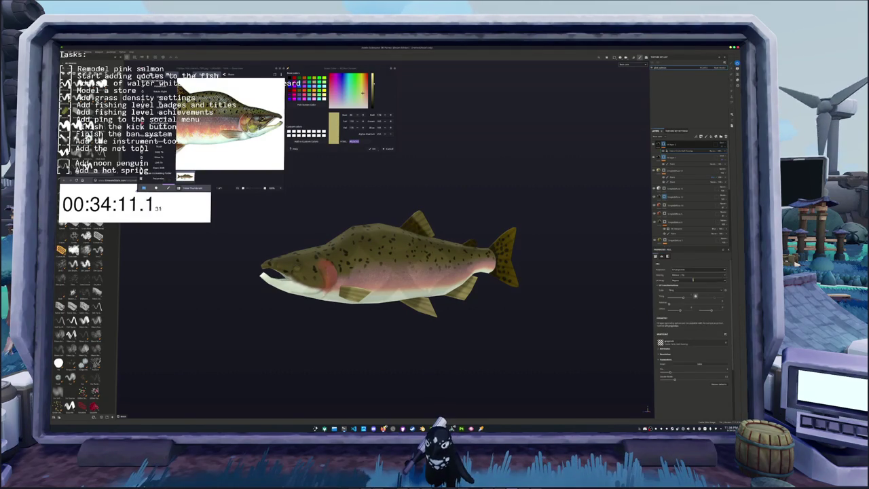
{"action": "left_click", "coordinate": [690, 269]}
{"action": "left_click", "coordinate": [690, 284]}
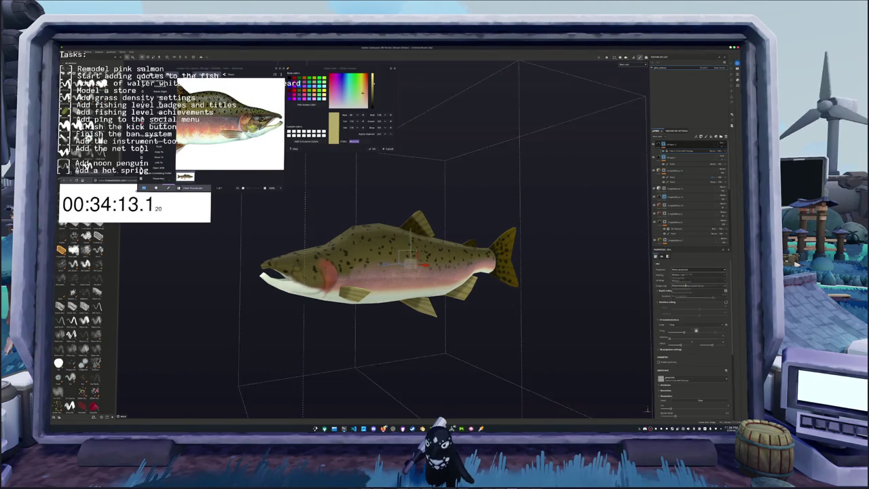
Rotate the planar projection box to a new angle around the salmon.
{"action": "scroll", "coordinate": [548, 279], "scroll_direction": "down", "scroll_amount": 2}
{"action": "left_click_drag", "start_coordinate": [547, 279], "coordinate": [582, 331], "text": "alt"}
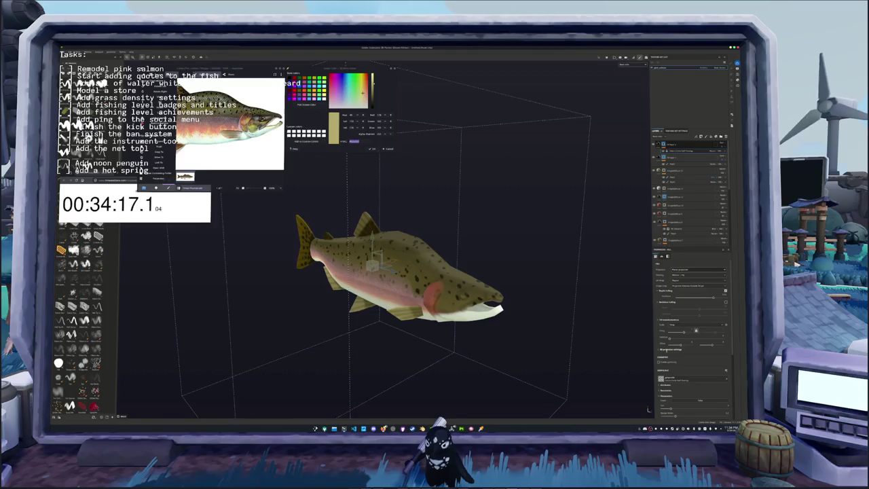
{"action": "scroll", "coordinate": [693, 326], "scroll_direction": "down", "scroll_amount": 1}
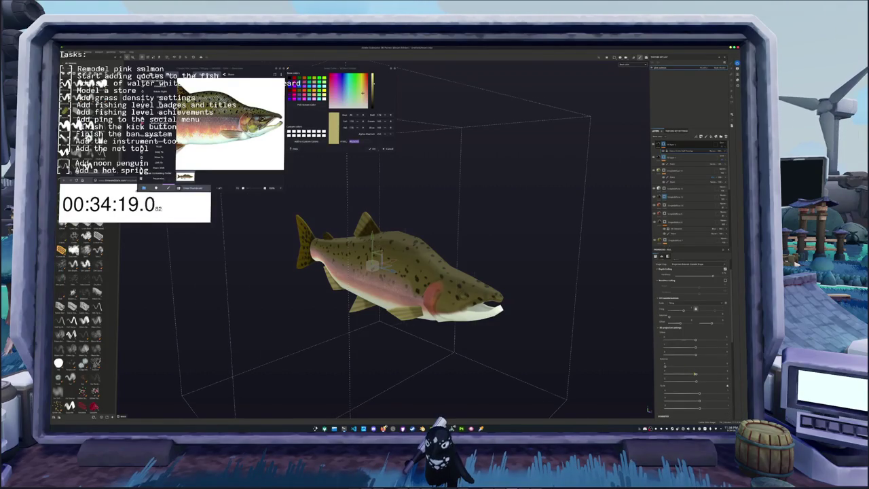
{"action": "left_click_drag", "start_coordinate": [696, 381], "coordinate": [722, 371]}
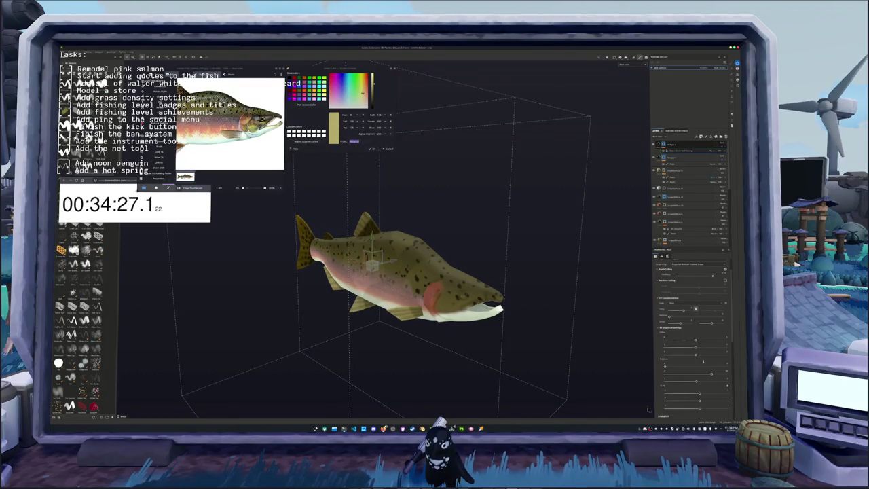
{"action": "left_click_drag", "start_coordinate": [694, 382], "coordinate": [678, 382]}
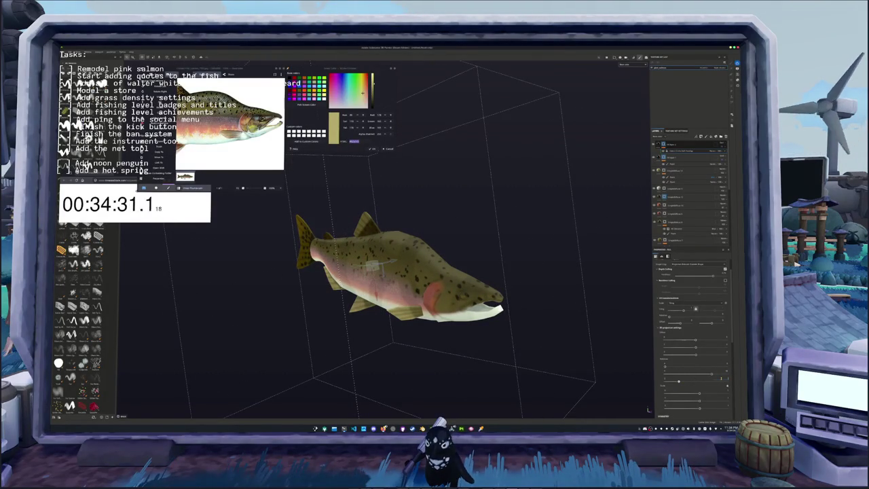
{"action": "mouse_move", "coordinate": [678, 381]}
{"action": "left_mouse_down"}
{"action": "mouse_move", "coordinate": [719, 377]}
{"action": "mouse_move", "coordinate": [679, 382]}
{"action": "mouse_move", "coordinate": [710, 373]}
{"action": "left_mouse_up"}
Lower the projection setting value and add a mask to the top layer.
{"action": "left_click_drag", "start_coordinate": [692, 314], "coordinate": [683, 311]}
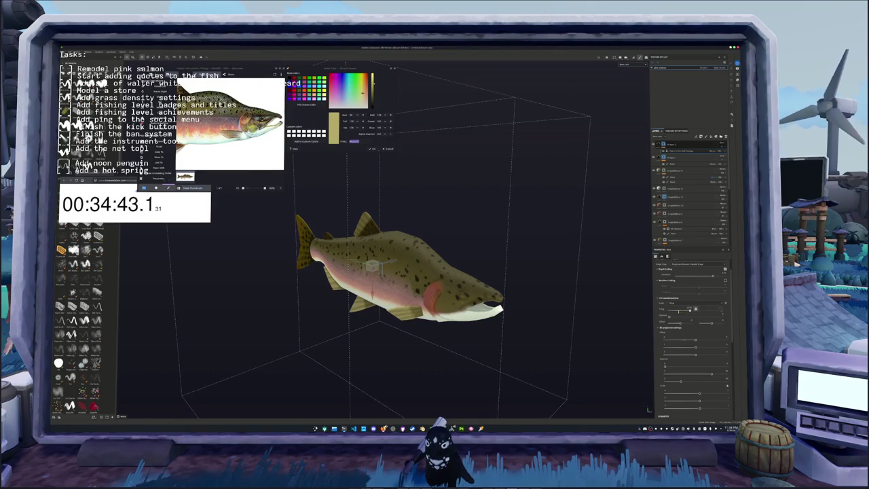
{"action": "left_click_drag", "start_coordinate": [690, 310], "coordinate": [670, 313]}
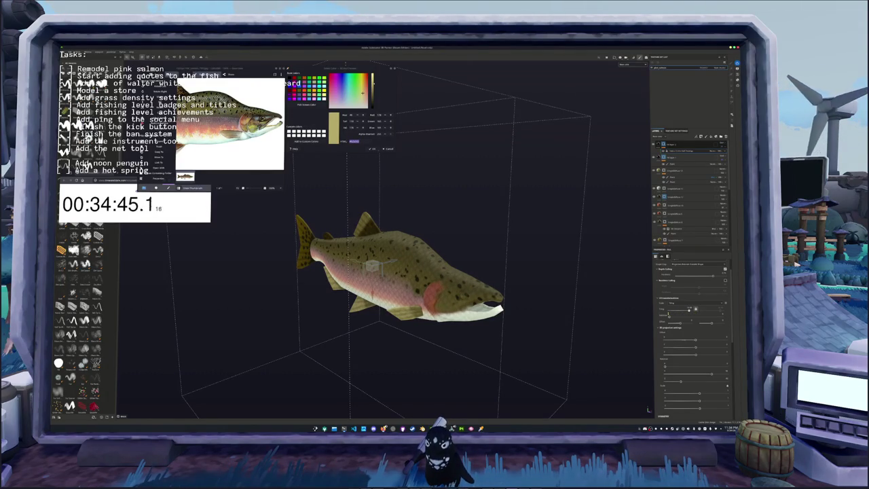
{"action": "right_click", "coordinate": [665, 144]}
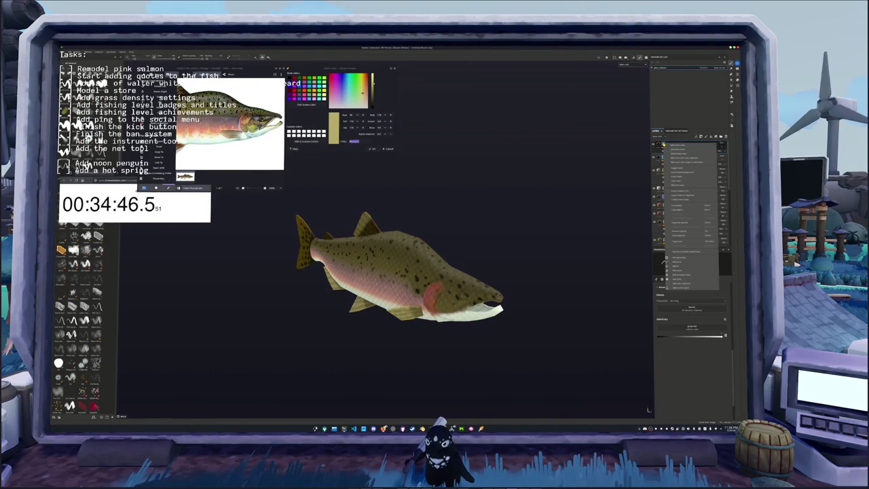
{"action": "left_click", "coordinate": [687, 261]}
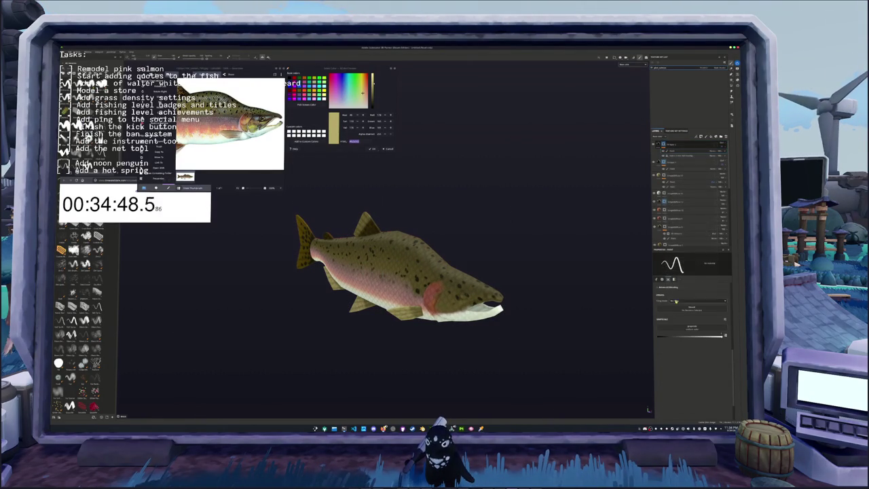
Switch the top layer to a new blend mode so a faint scale pattern appears.
{"action": "left_click", "coordinate": [709, 151]}
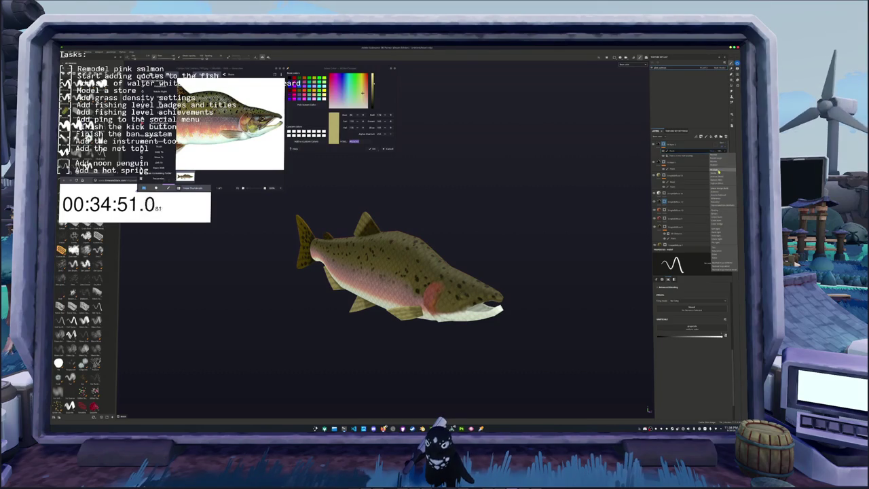
{"action": "left_click", "coordinate": [717, 171]}
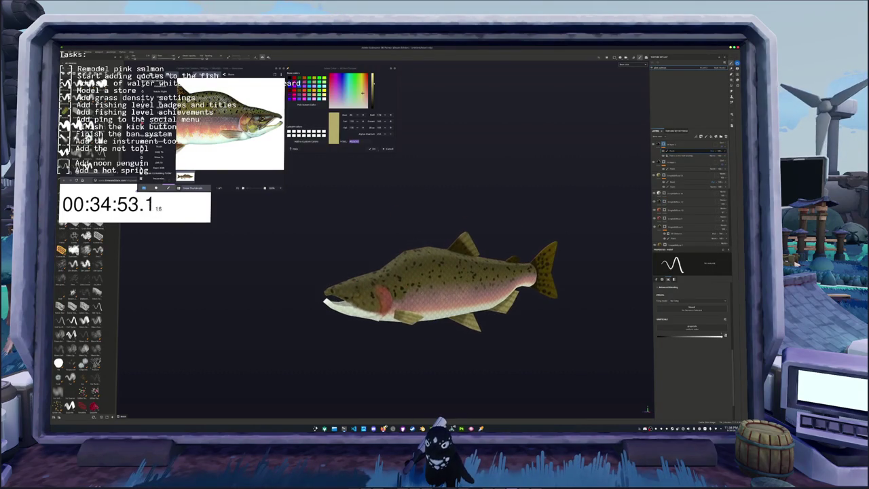
{"action": "left_click", "coordinate": [737, 80]}
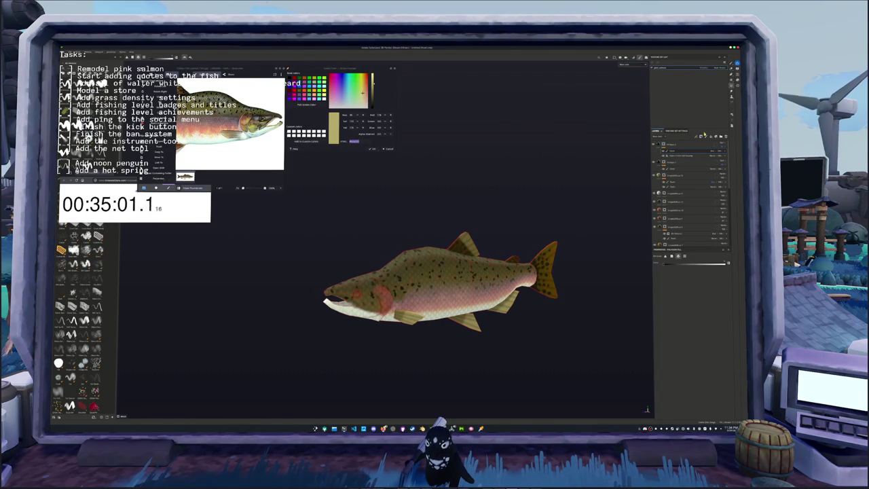
Return to the brush with a soft round alpha and inspect the flank and belly.
{"action": "key", "text": "1"}
{"action": "left_click_drag", "start_coordinate": [391, 256], "coordinate": [475, 272], "text": "alt"}
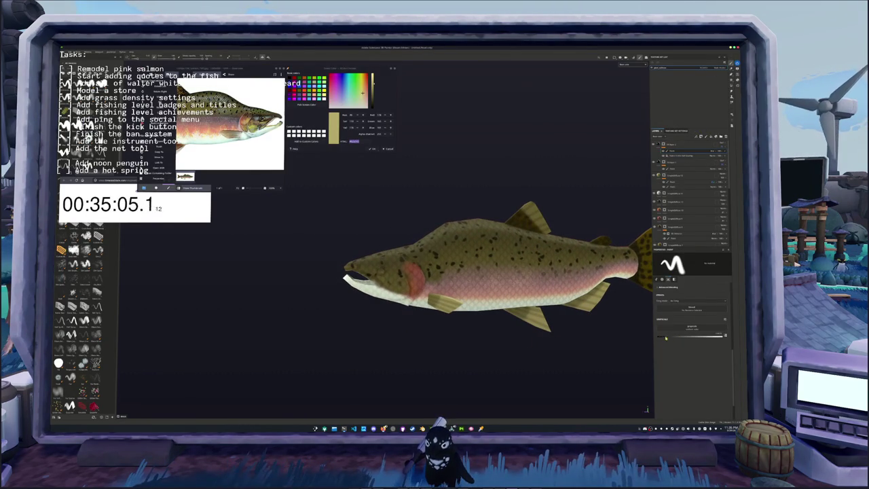
{"action": "key", "text": "2"}
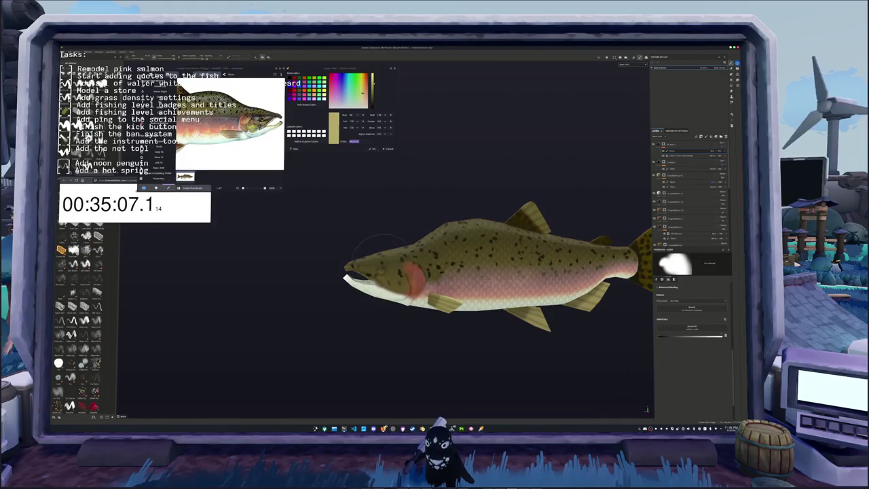
{"action": "key", "text": "c"}
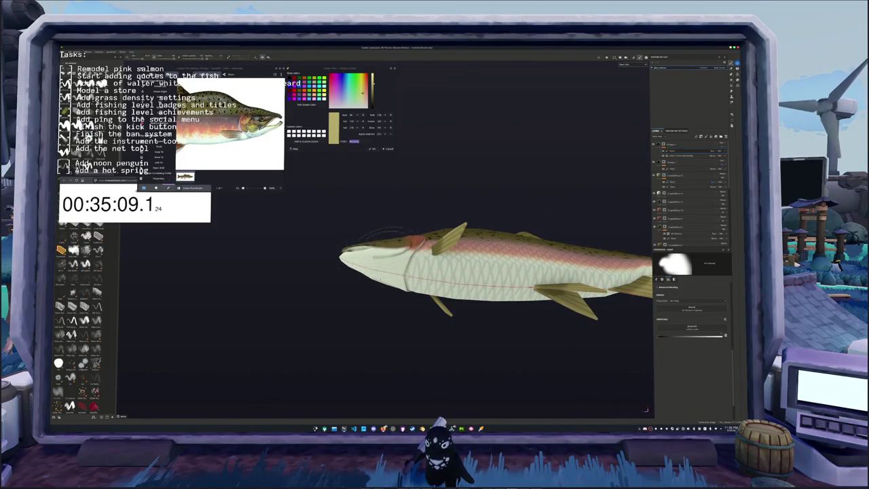
{"action": "key", "text": "c"}
{"action": "left_click_drag", "start_coordinate": [369, 204], "coordinate": [369, 183], "text": "alt"}
{"action": "left_click_drag", "start_coordinate": [388, 247], "coordinate": [319, 244], "text": "alt"}
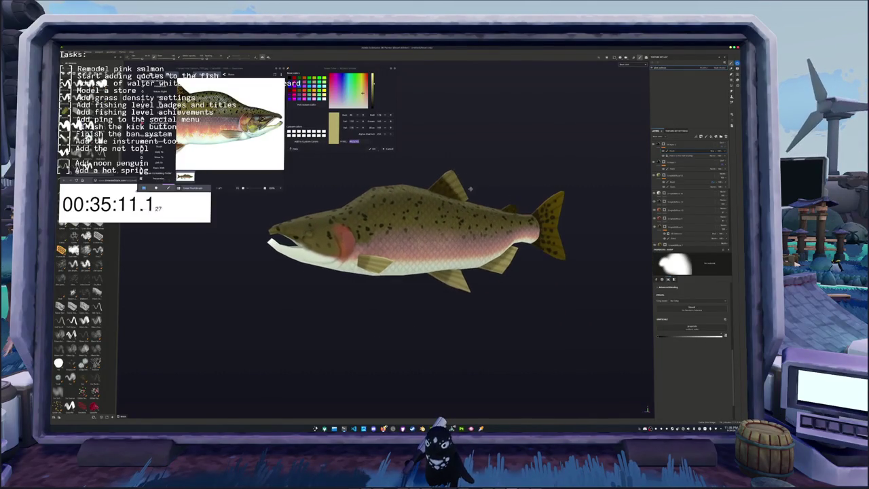
Add a Light generator to the top layer's mask with a new blend mode and higher Highlight Level.
{"action": "right_click", "coordinate": [672, 144]}
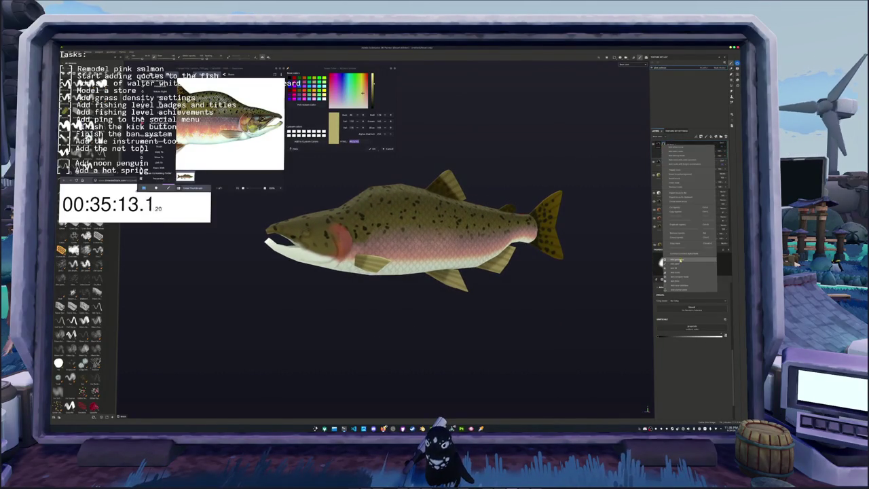
{"action": "left_click", "coordinate": [689, 257]}
{"action": "left_click", "coordinate": [685, 263]}
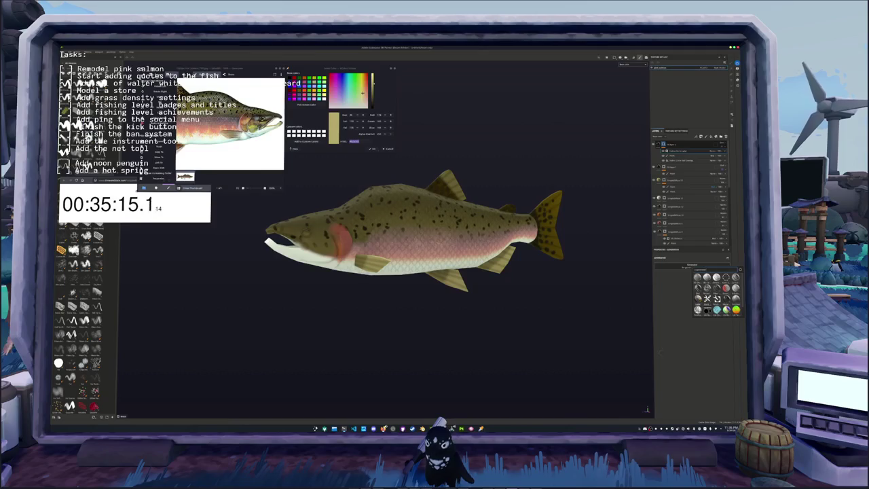
{"action": "left_click", "coordinate": [717, 299]}
{"action": "left_click", "coordinate": [715, 151]}
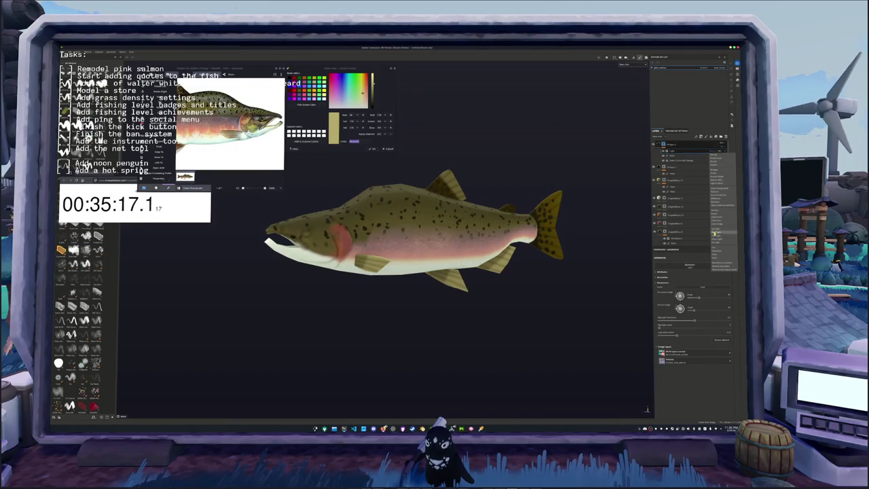
{"action": "left_click", "coordinate": [714, 171]}
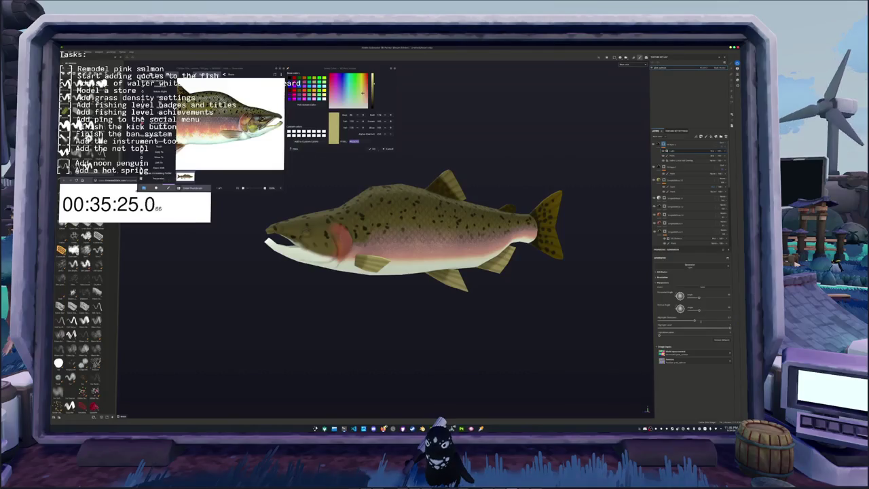
{"action": "left_click_drag", "start_coordinate": [694, 320], "coordinate": [689, 320]}
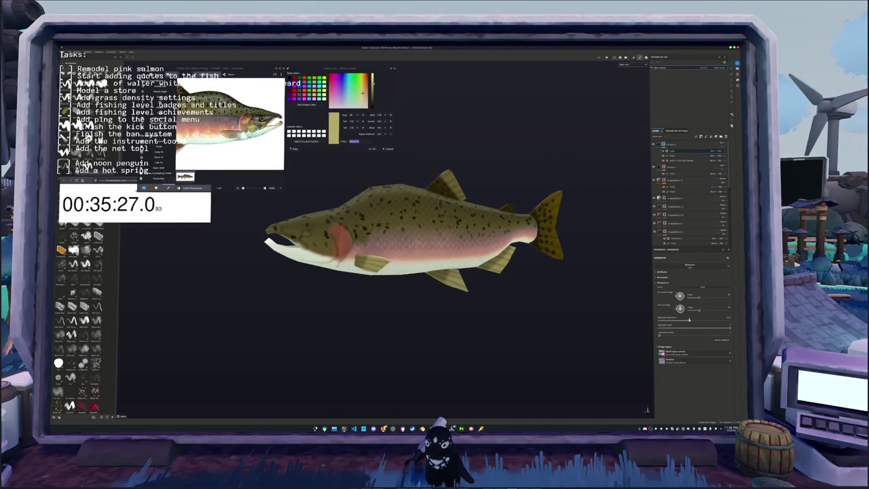
{"action": "left_click", "coordinate": [715, 328]}
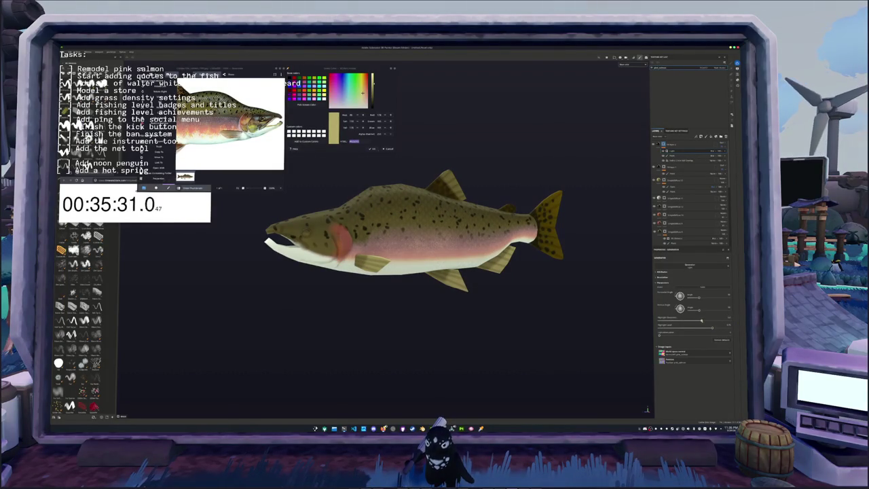
Add a filter layer at the top of the stack and set its blend mode.
{"action": "mouse_move", "coordinate": [604, 299]}
{"action": "left_mouse_down", "text": "alt"}
{"action": "mouse_move", "coordinate": [540, 272]}
{"action": "mouse_move", "coordinate": [553, 179]}
{"action": "mouse_move", "coordinate": [545, 229]}
{"action": "mouse_move", "coordinate": [577, 268]}
{"action": "left_mouse_up", "text": "alt"}
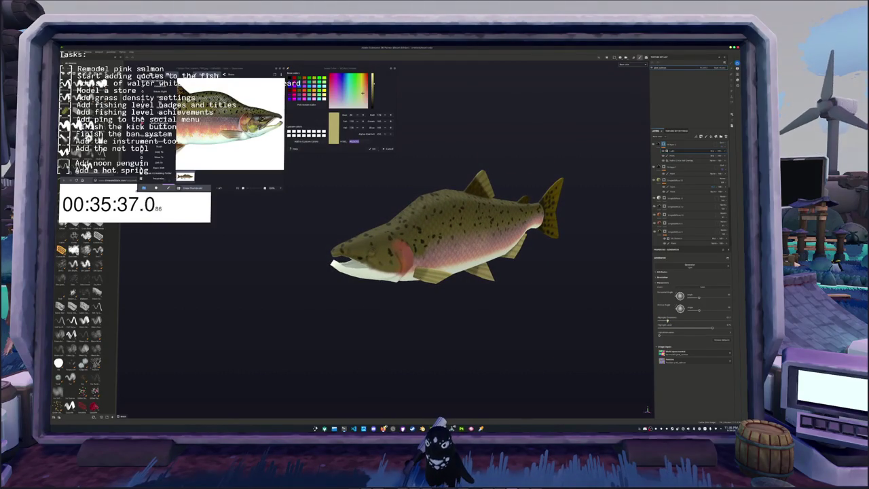
{"action": "mouse_move", "coordinate": [653, 325]}
{"action": "left_mouse_down", "text": "alt"}
{"action": "mouse_move", "coordinate": [612, 223]}
{"action": "mouse_move", "coordinate": [526, 217]}
{"action": "mouse_move", "coordinate": [552, 178]}
{"action": "left_mouse_up", "text": "alt"}
{"action": "left_click", "coordinate": [710, 138]}
{"action": "left_click", "coordinate": [721, 145]}
{"action": "left_click", "coordinate": [724, 151]}
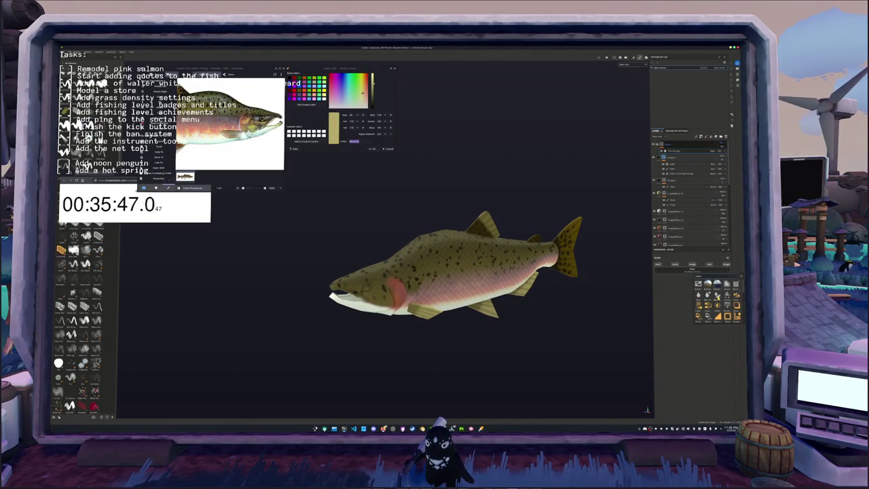
{"action": "left_click_drag", "start_coordinate": [553, 300], "coordinate": [564, 302], "text": "alt"}
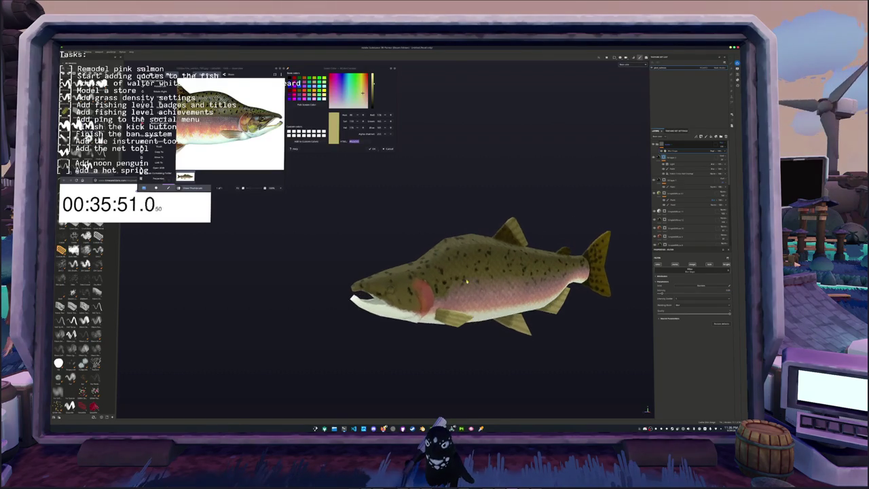
Add a new layer above the selected layer and open its base colour settings.
{"action": "scroll", "coordinate": [409, 289], "scroll_direction": "up", "scroll_amount": 2}
{"action": "scroll", "coordinate": [409, 288], "scroll_direction": "up", "scroll_amount": 2}
{"action": "scroll", "coordinate": [409, 288], "scroll_direction": "up", "scroll_amount": 3}
{"action": "scroll", "coordinate": [409, 289], "scroll_direction": "down", "scroll_amount": 5}
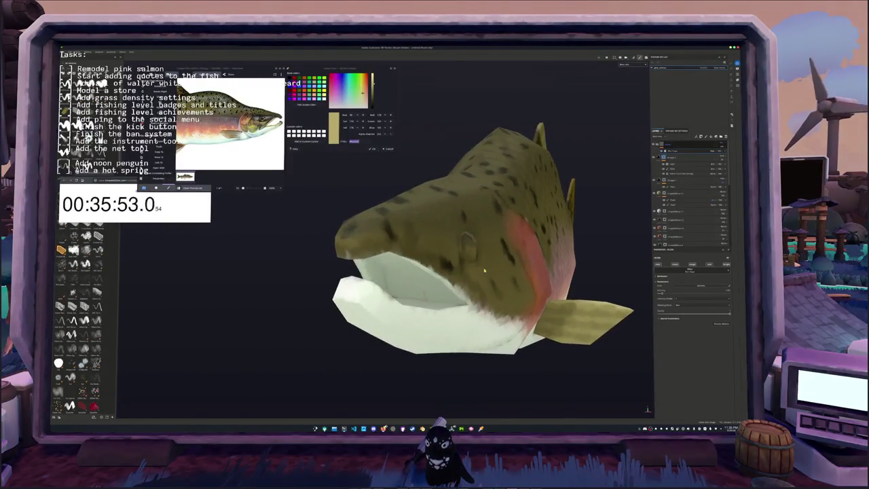
{"action": "left_click", "coordinate": [672, 211]}
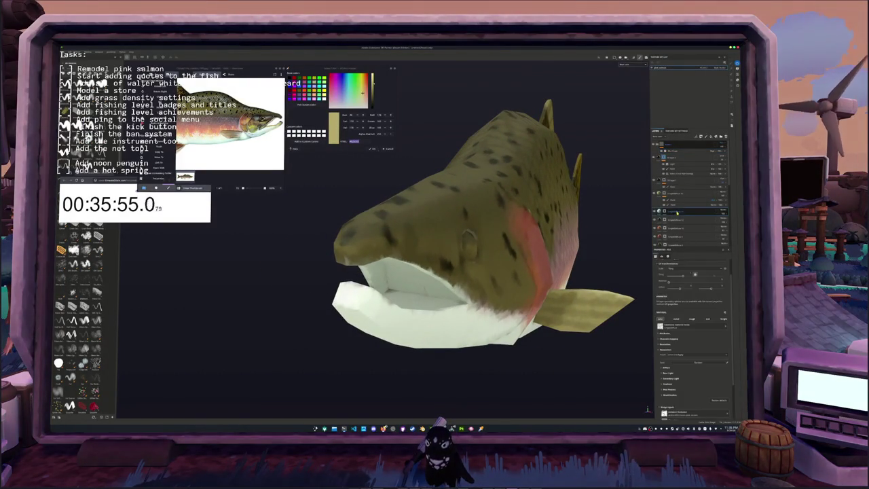
{"action": "right_click", "coordinate": [665, 211]}
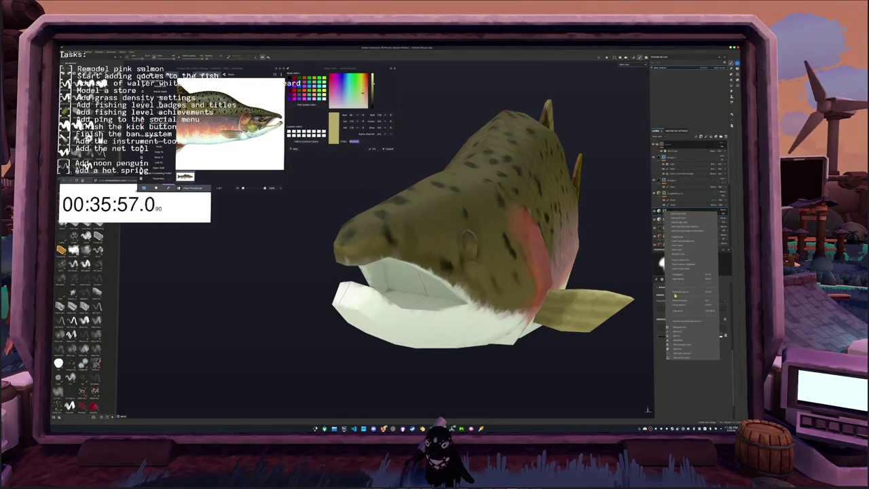
{"action": "left_click", "coordinate": [674, 250]}
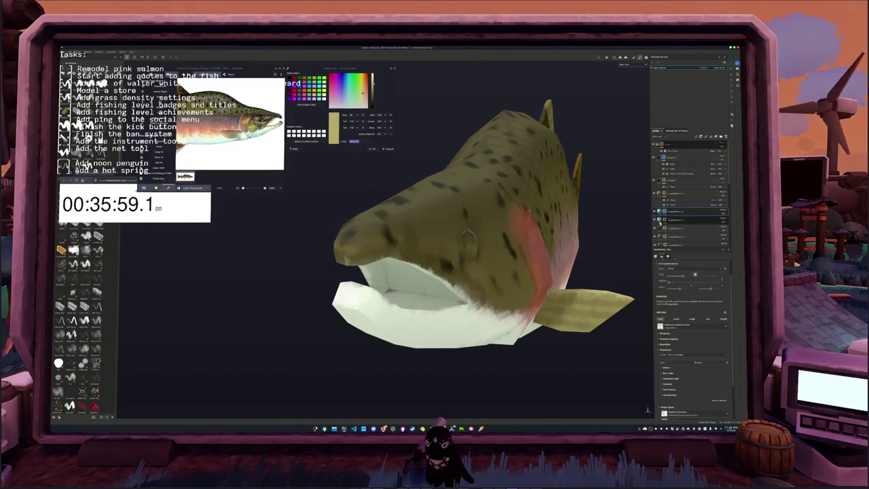
{"action": "left_click", "coordinate": [666, 367]}
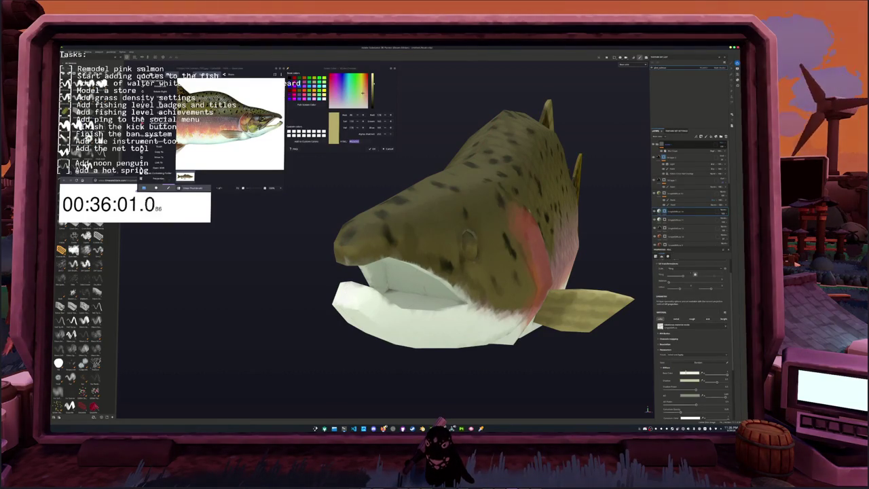
{"action": "left_click", "coordinate": [689, 373]}
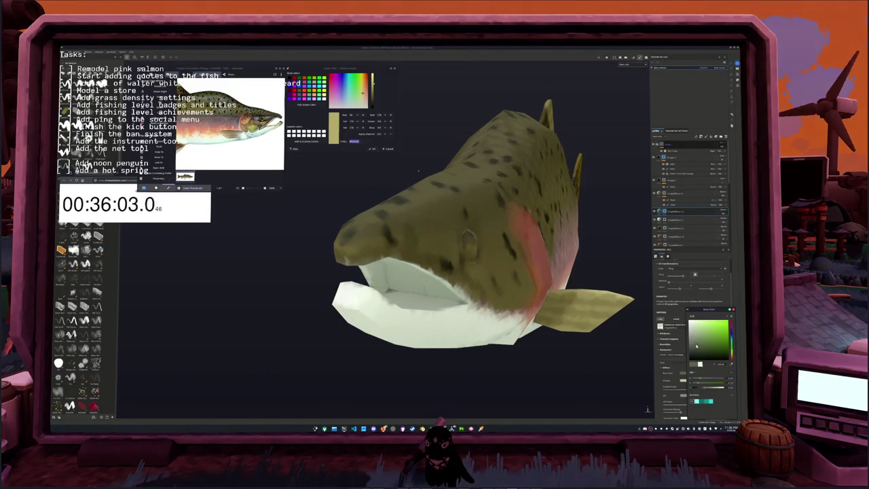
{"action": "left_click", "coordinate": [695, 273]}
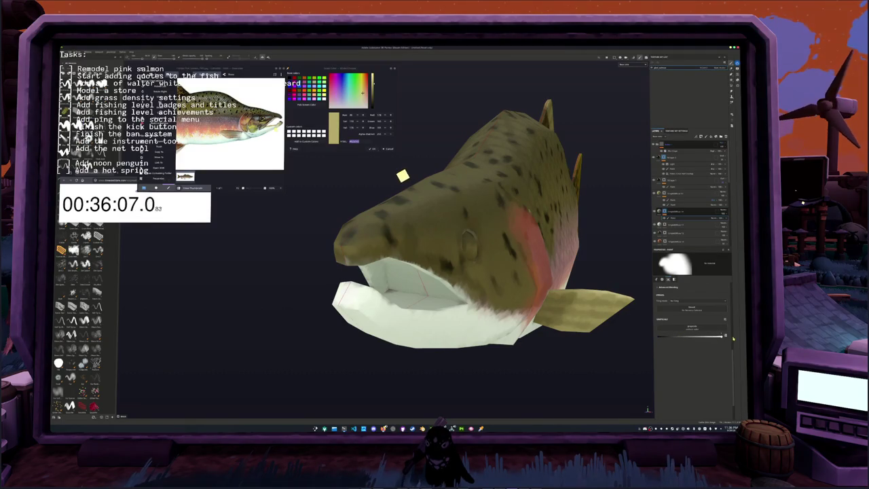
Change the inner mouth layer's Base Color to dark grey-green.
{"action": "left_click", "coordinate": [686, 218]}
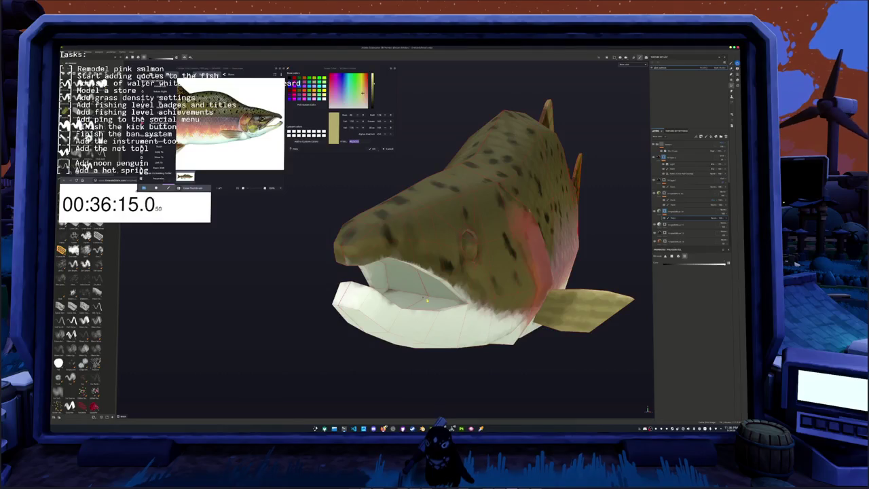
{"action": "mouse_move", "coordinate": [419, 305]}
{"action": "left_mouse_down", "text": "alt"}
{"action": "mouse_move", "coordinate": [383, 307]}
{"action": "mouse_move", "coordinate": [517, 287]}
{"action": "mouse_move", "coordinate": [547, 306]}
{"action": "left_mouse_up", "text": "alt"}
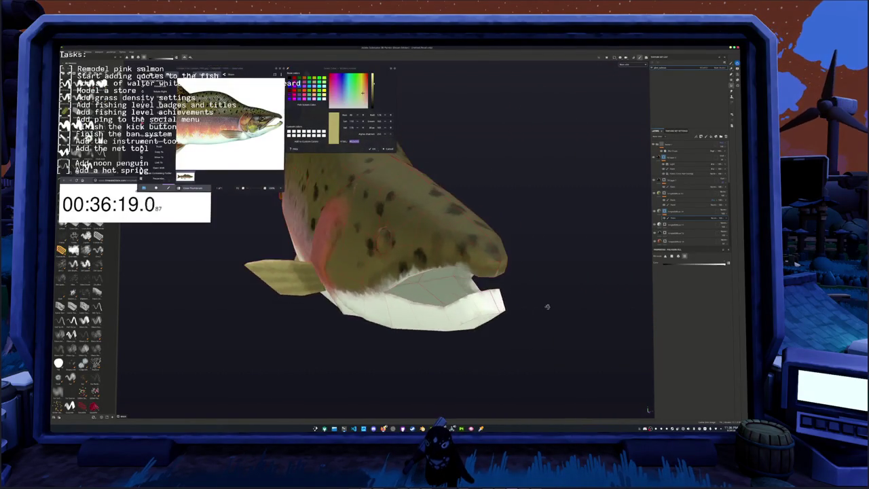
{"action": "left_click", "coordinate": [661, 212]}
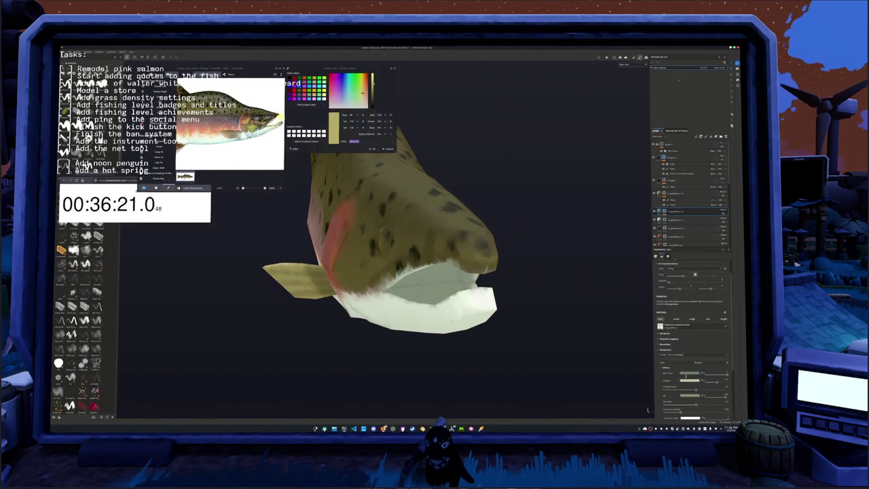
{"action": "left_click", "coordinate": [691, 381]}
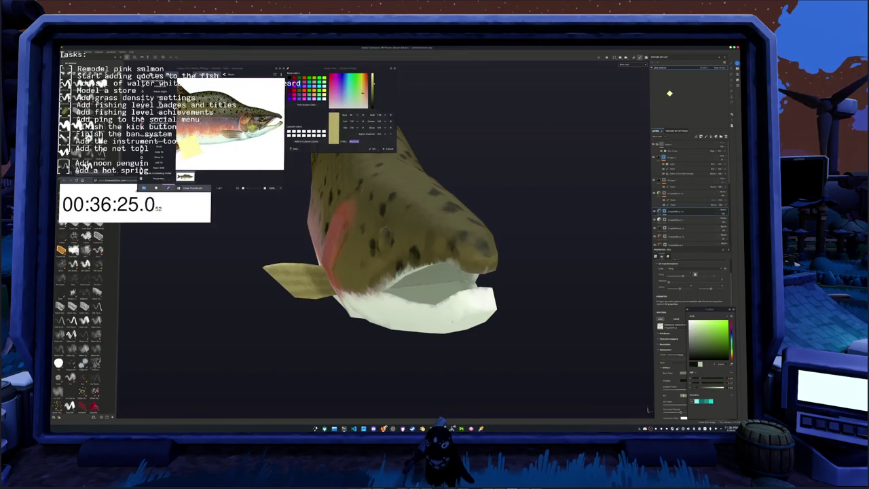
{"action": "left_click_drag", "start_coordinate": [700, 356], "coordinate": [698, 349]}
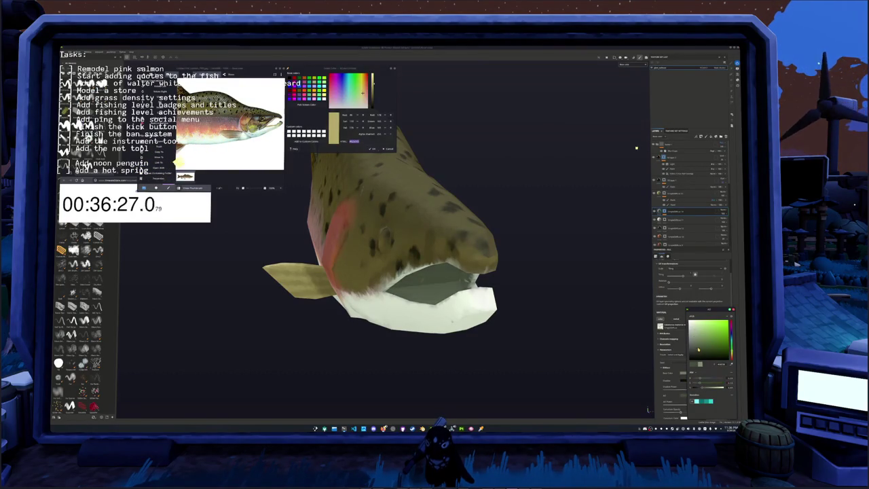
{"action": "mouse_move", "coordinate": [631, 168]}
{"action": "left_mouse_down", "text": "alt"}
{"action": "mouse_move", "coordinate": [553, 310]}
{"action": "mouse_move", "coordinate": [516, 319]}
{"action": "left_mouse_up", "text": "alt"}
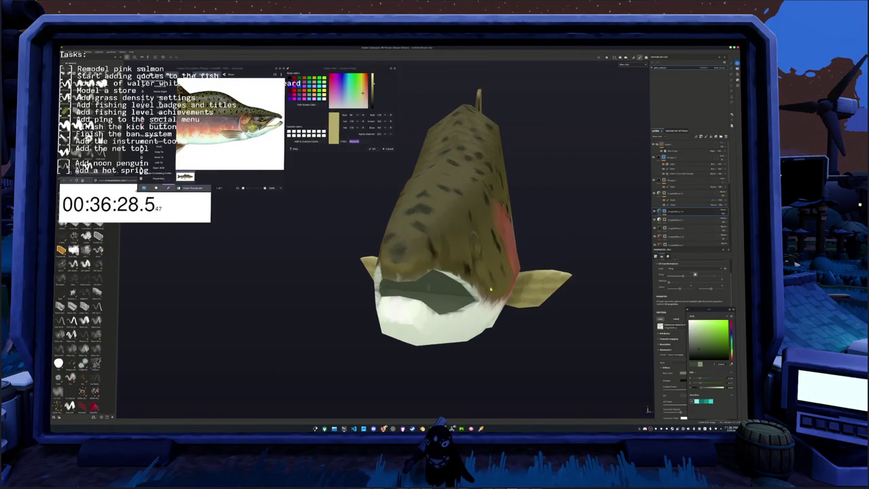
Add another layer at the top of the stack and apply a context-menu option to it.
{"action": "left_click", "coordinate": [664, 145]}
{"action": "right_click", "coordinate": [663, 146]}
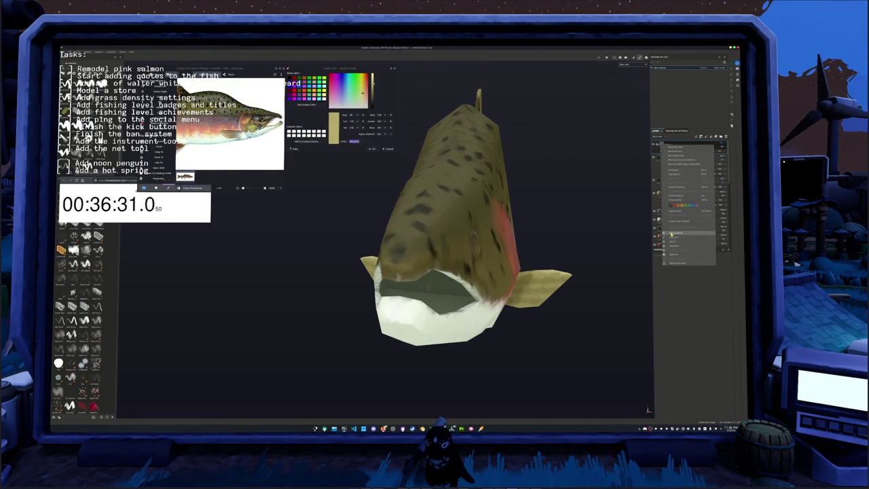
{"action": "left_click", "coordinate": [675, 241]}
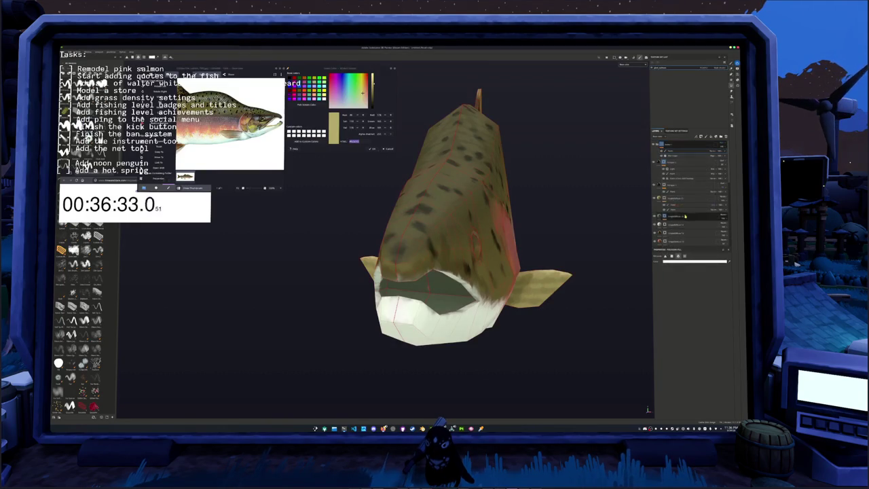
{"action": "left_click", "coordinate": [666, 144]}
{"action": "right_click", "coordinate": [666, 143]}
{"action": "left_click", "coordinate": [666, 144]}
{"action": "right_click", "coordinate": [666, 144]}
{"action": "left_click", "coordinate": [688, 263]}
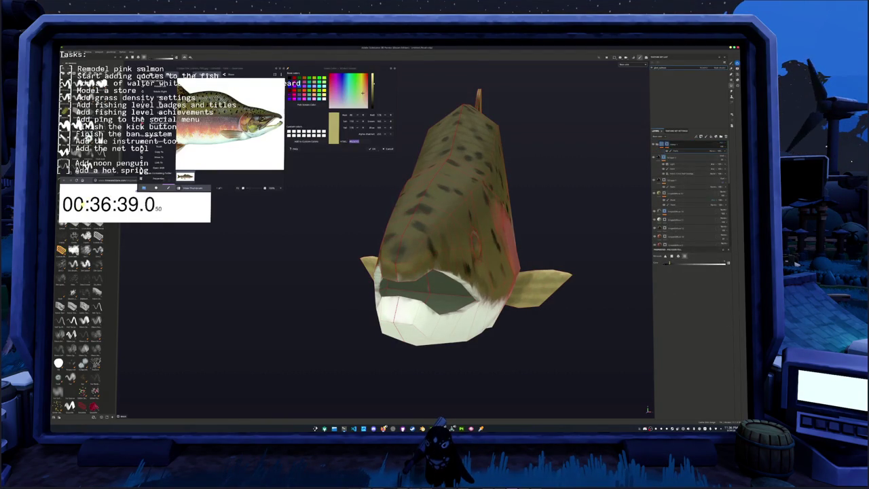
Switch to the brush, inspect the salmon's back, and add a new fill layer on top.
{"action": "key", "text": "1"}
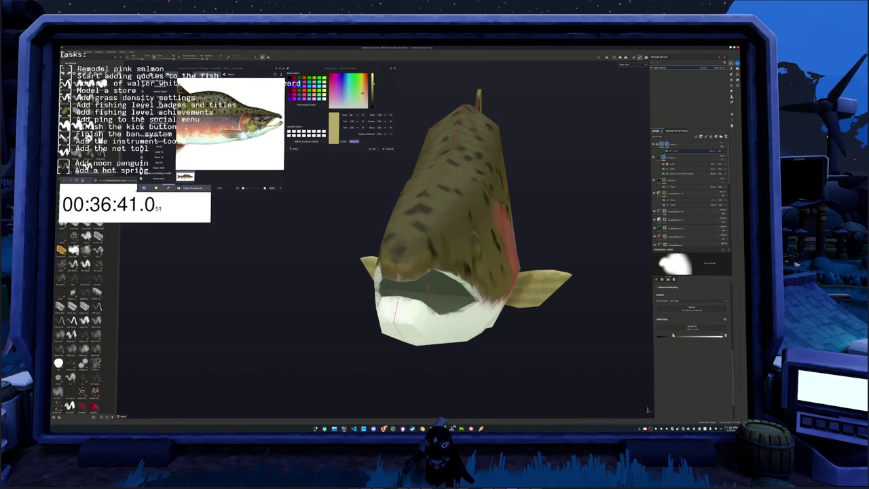
{"action": "left_click_drag", "start_coordinate": [526, 343], "coordinate": [432, 274], "text": "alt"}
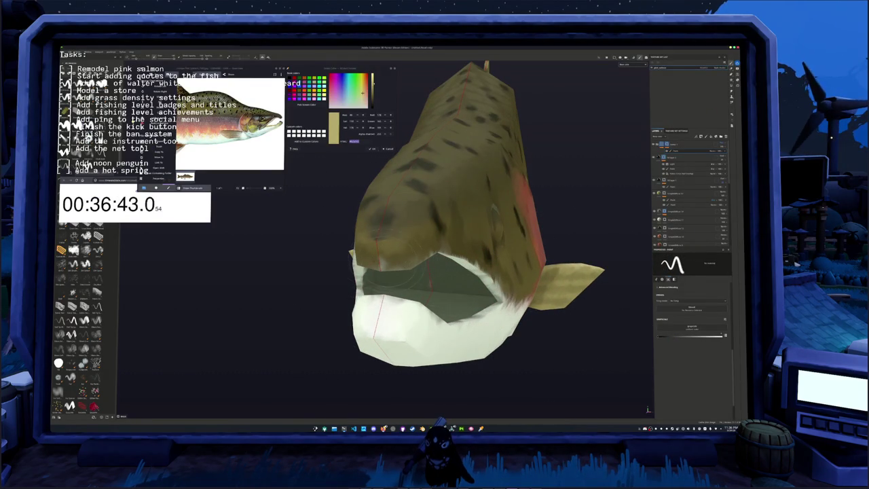
{"action": "left_click_drag", "start_coordinate": [441, 102], "coordinate": [448, 102], "text": "alt"}
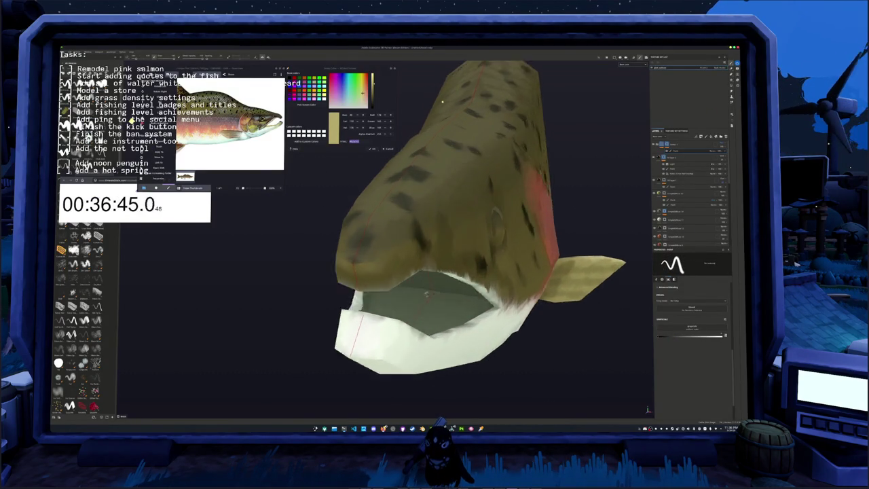
{"action": "right_click_drag", "start_coordinate": [449, 102], "coordinate": [455, 104], "text": "alt"}
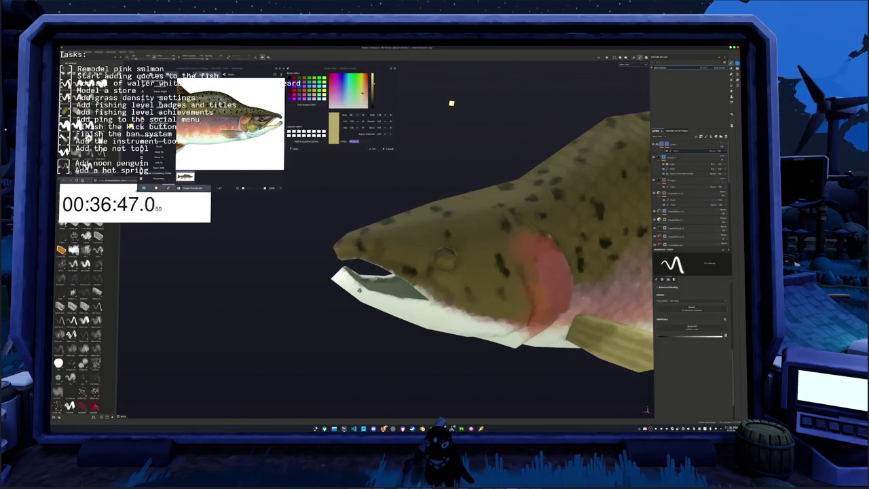
{"action": "mouse_move", "coordinate": [462, 107]}
{"action": "left_mouse_down", "text": "alt"}
{"action": "mouse_move", "coordinate": [501, 109]}
{"action": "mouse_move", "coordinate": [525, 91]}
{"action": "mouse_move", "coordinate": [398, 113]}
{"action": "left_mouse_up", "text": "alt"}
{"action": "mouse_move", "coordinate": [398, 112]}
{"action": "right_mouse_down", "text": "alt"}
{"action": "mouse_move", "coordinate": [401, 123]}
{"action": "mouse_move", "coordinate": [156, 126]}
{"action": "right_mouse_up", "text": "alt"}
{"action": "left_click_drag", "start_coordinate": [415, 270], "coordinate": [385, 157], "text": "alt"}
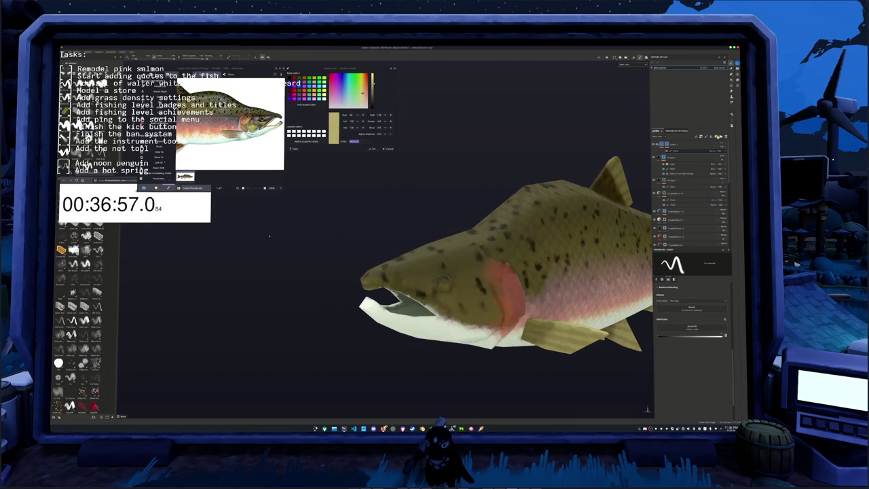
{"action": "left_click", "coordinate": [708, 136]}
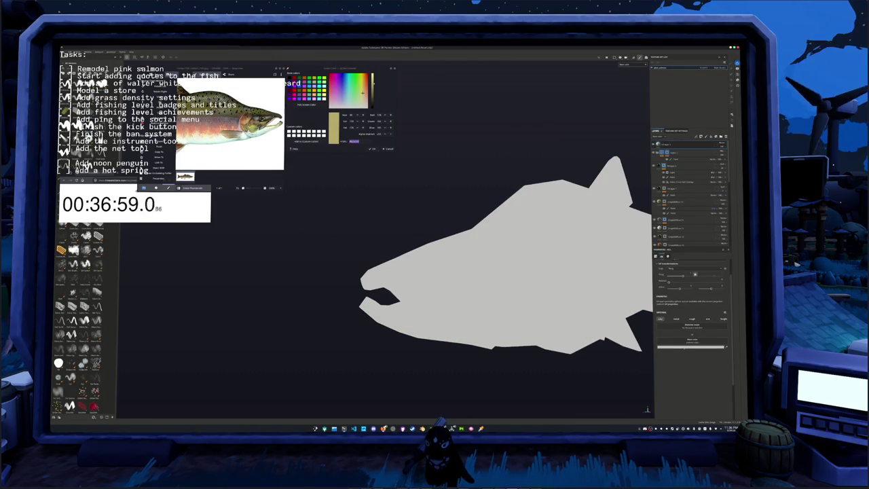
Set the new fill layer to black and hide it behind a black mask.
{"action": "left_click", "coordinate": [696, 344]}
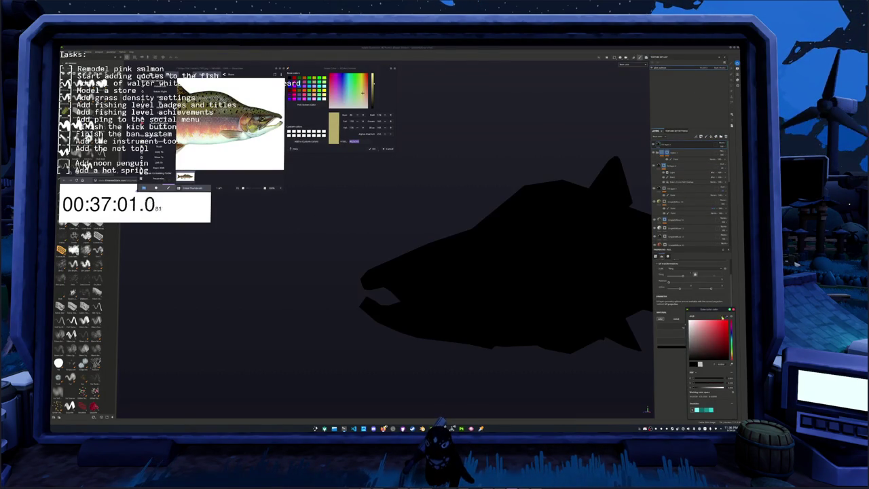
{"action": "left_click", "coordinate": [681, 149]}
{"action": "right_click", "coordinate": [681, 154]}
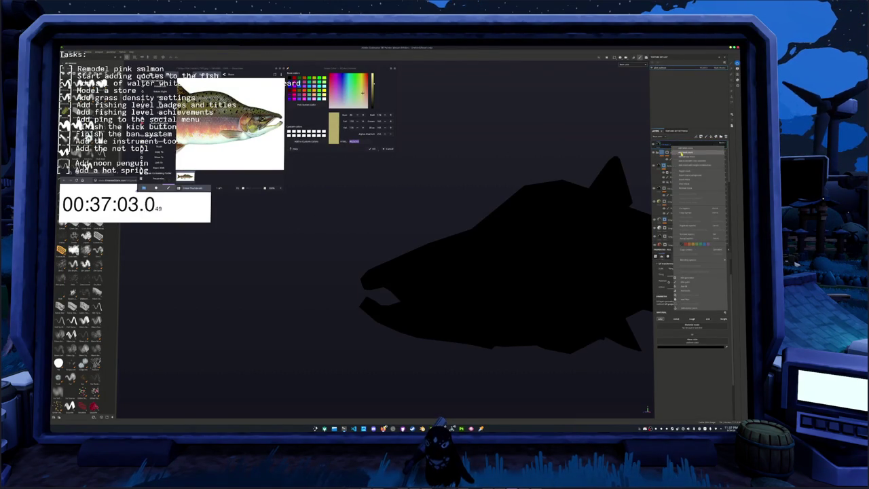
{"action": "left_click", "coordinate": [680, 155]}
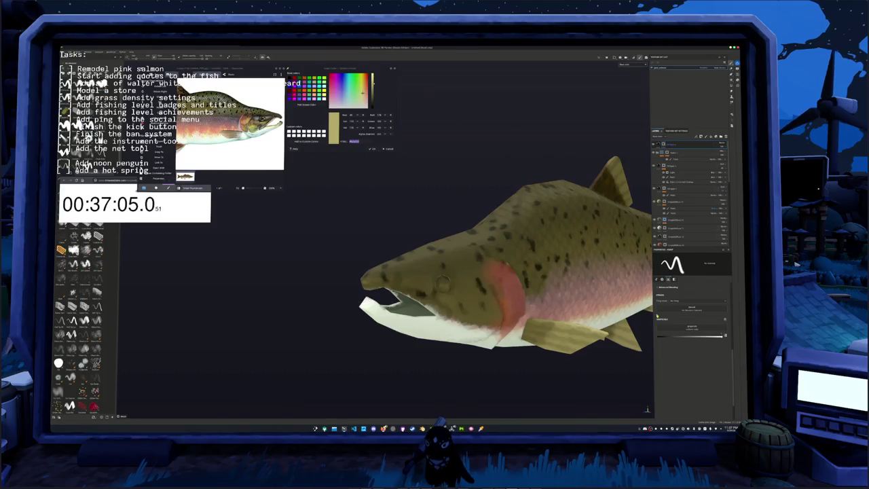
{"action": "scroll", "coordinate": [475, 271], "scroll_direction": "up", "scroll_amount": 2}
{"action": "scroll", "coordinate": [476, 272], "scroll_direction": "up", "scroll_amount": 3}
{"action": "scroll", "coordinate": [423, 288], "scroll_direction": "up", "scroll_amount": 1}
{"action": "scroll", "coordinate": [424, 285], "scroll_direction": "up", "scroll_amount": 2}
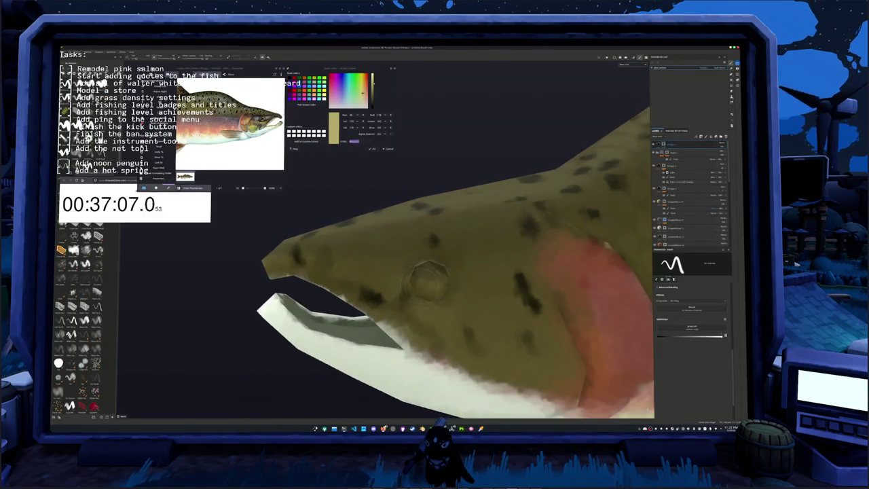
{"action": "scroll", "coordinate": [428, 283], "scroll_direction": "up", "scroll_amount": 2}
Paint the salmon's eye as a solid black circle with a small brush.
{"action": "key", "text": "["}
{"action": "key", "text": "["}
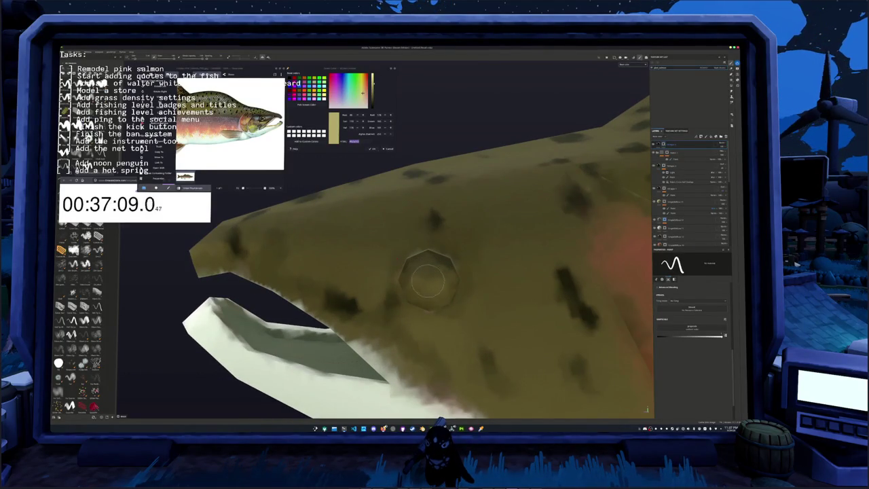
{"action": "right_click", "coordinate": [426, 279]}
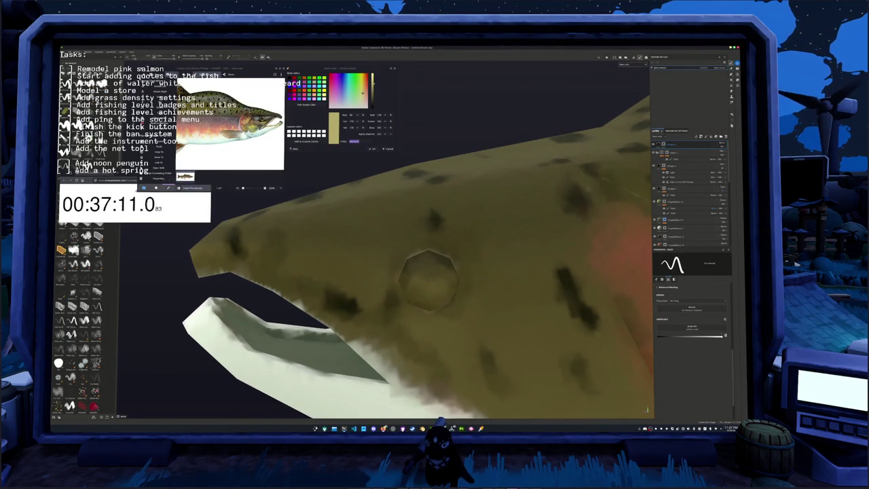
{"action": "left_click", "coordinate": [426, 279]}
{"action": "scroll", "coordinate": [427, 280], "scroll_direction": "down", "scroll_amount": 2}
{"action": "scroll", "coordinate": [427, 280], "scroll_direction": "down", "scroll_amount": 2}
{"action": "left_click_drag", "start_coordinate": [675, 144], "coordinate": [675, 153]}
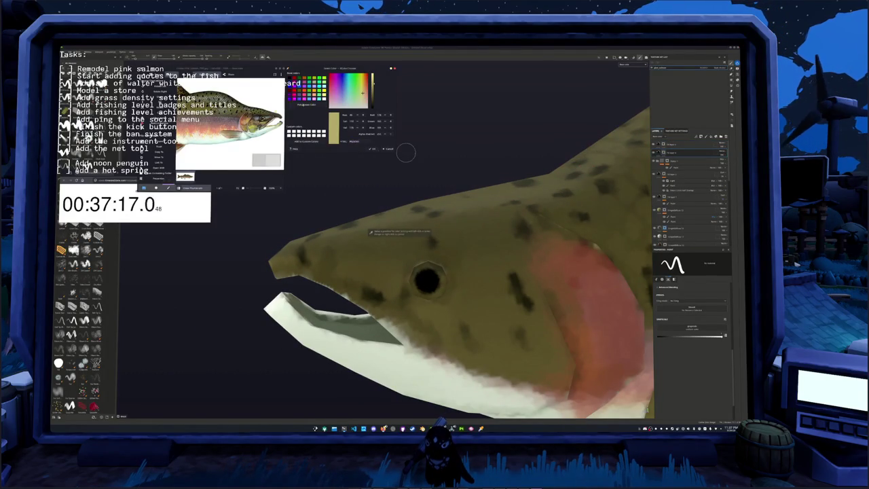
{"action": "left_click", "coordinate": [367, 232]}
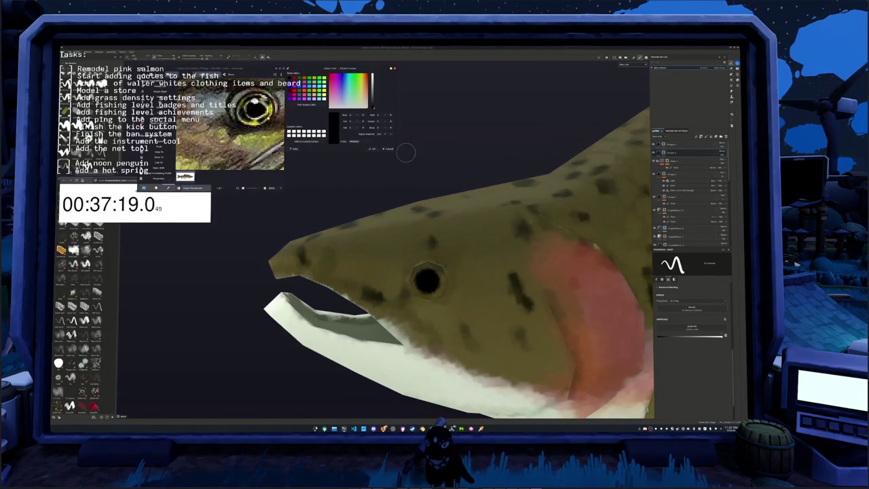
Set the eye fill layer's base colour to bright yellow, undoing a stray brush stroke.
{"action": "left_click", "coordinate": [353, 128]}
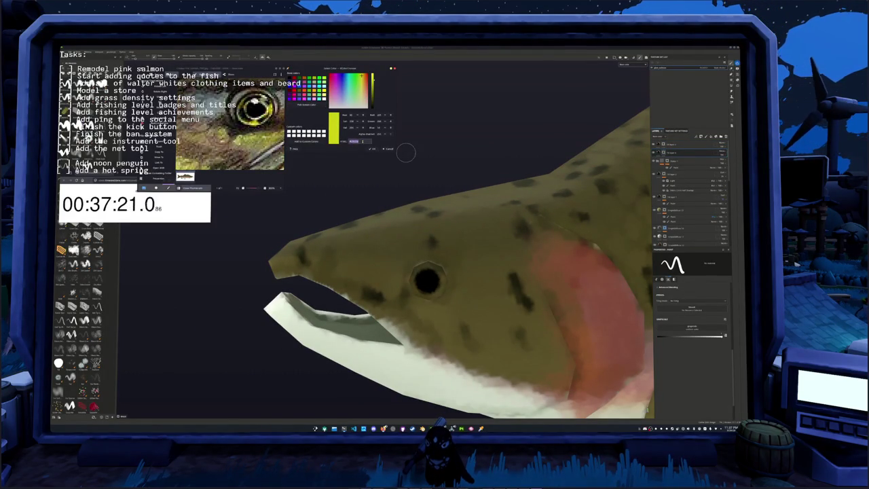
{"action": "left_click", "coordinate": [669, 153]}
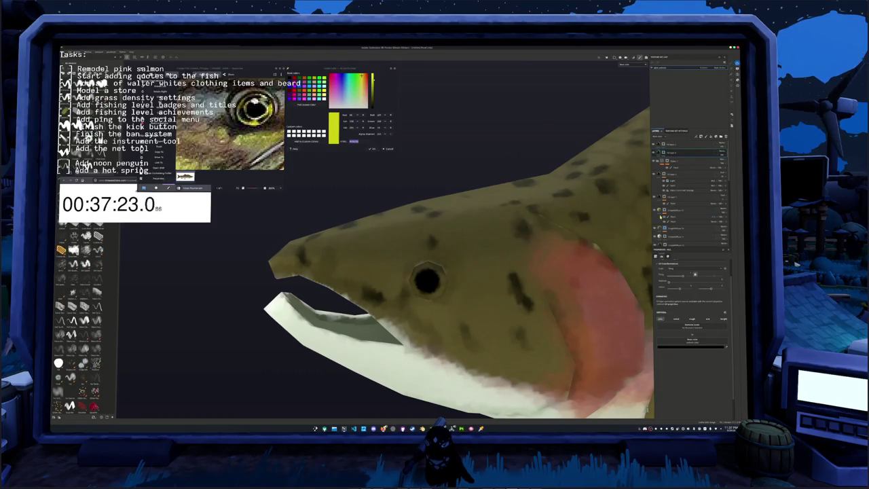
{"action": "left_click", "coordinate": [692, 345]}
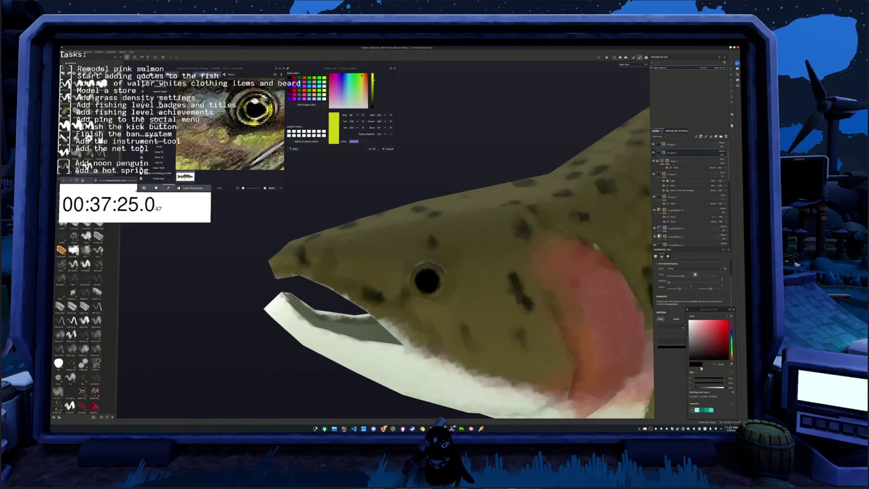
{"action": "left_click", "coordinate": [731, 359]}
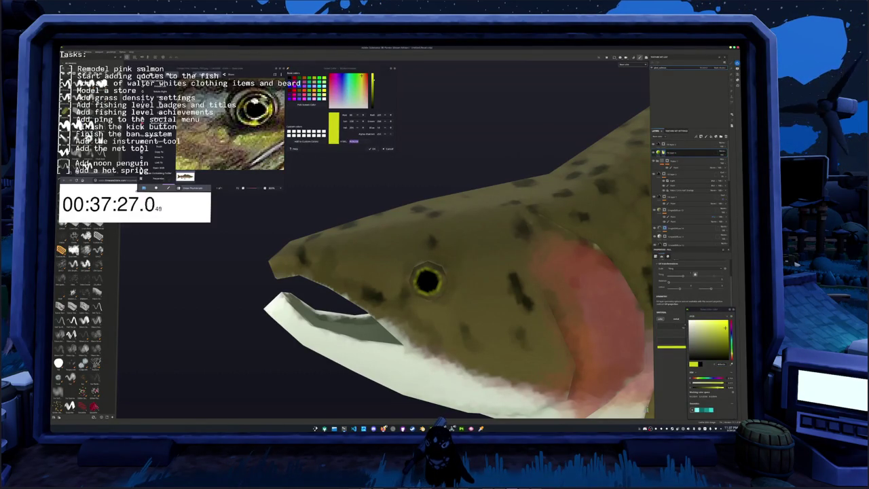
{"action": "scroll", "coordinate": [432, 265], "scroll_direction": "up", "scroll_amount": 2}
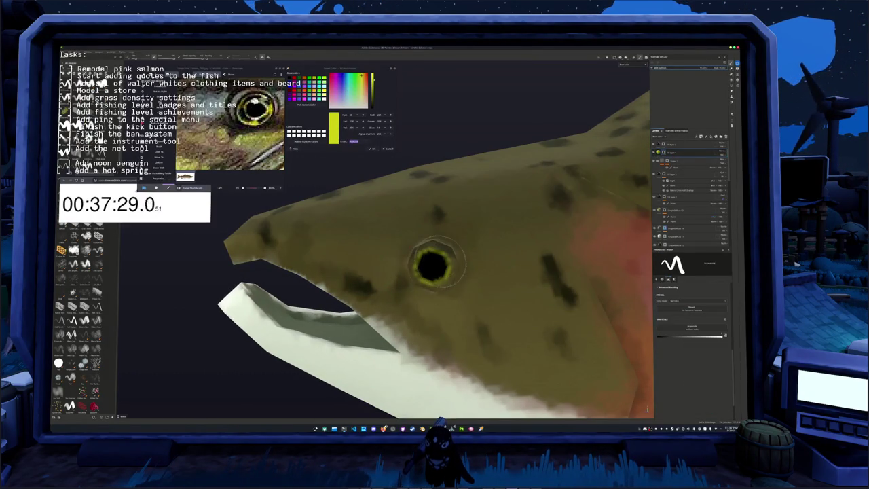
{"action": "left_click", "coordinate": [432, 265]}
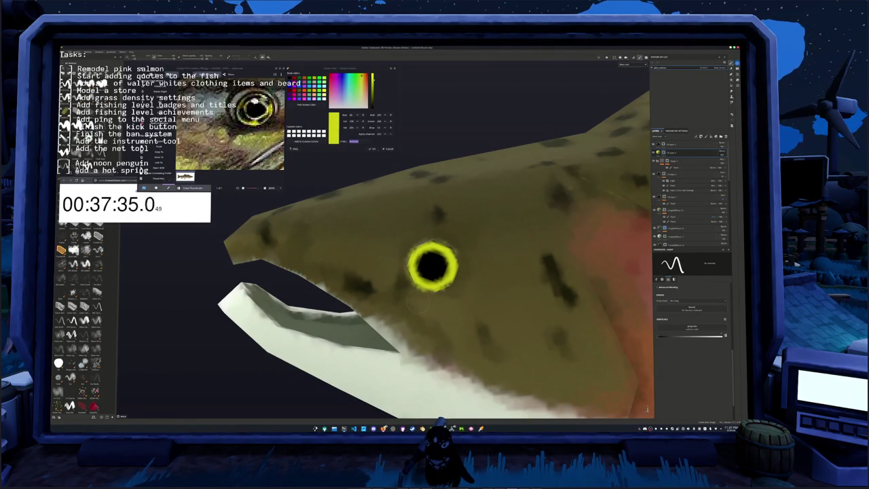
{"action": "key", "text": "ctrl+z"}
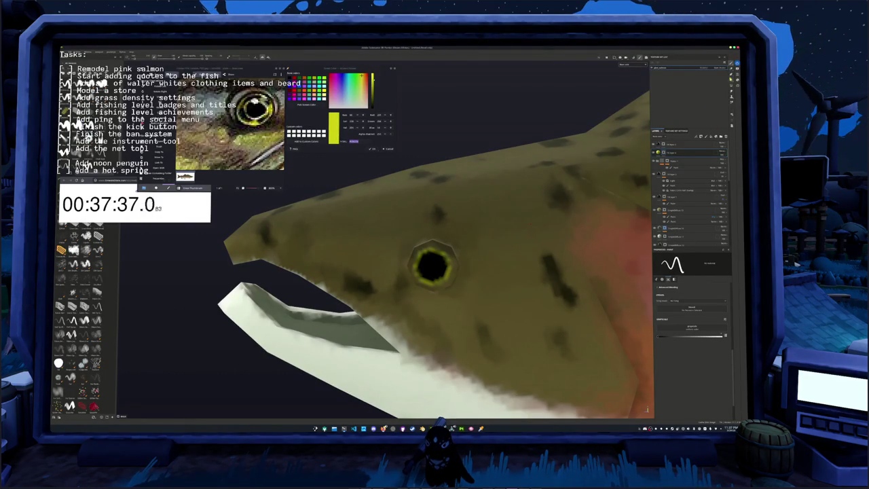
Fill the ring of polygons around the eye using Polygon Fill.
{"action": "left_click", "coordinate": [732, 80]}
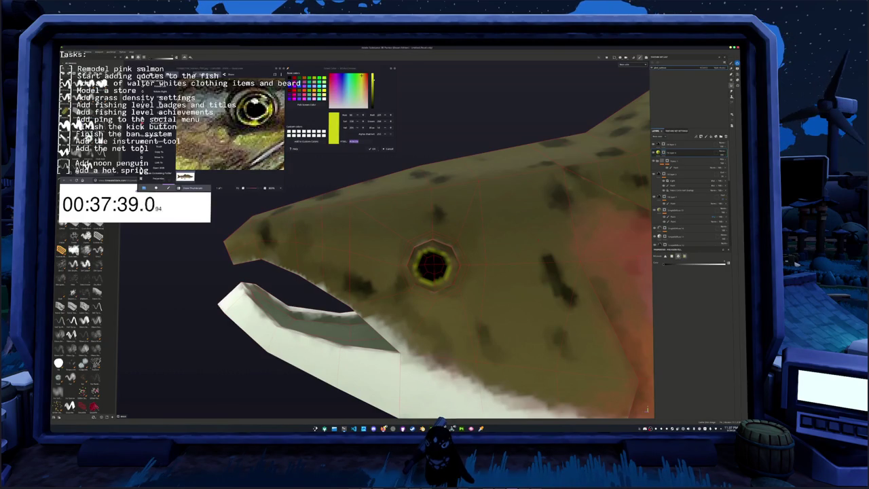
{"action": "left_click", "coordinate": [454, 272]}
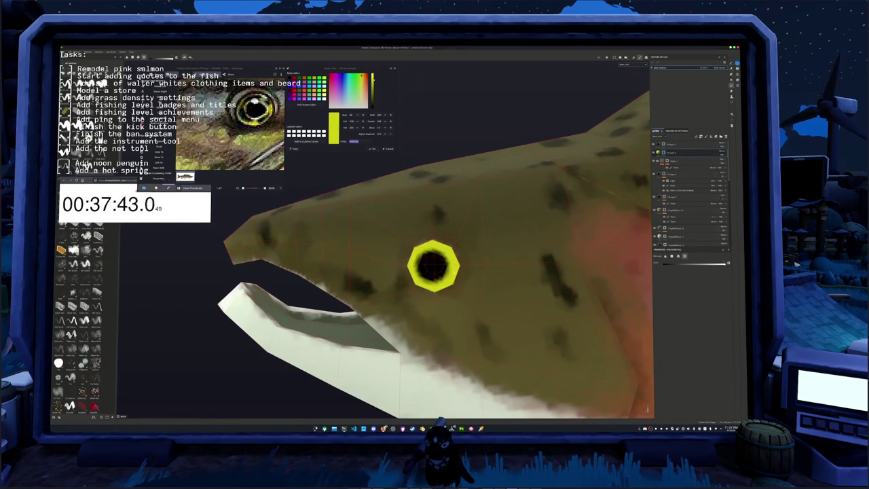
{"action": "left_click_drag", "start_coordinate": [454, 272], "coordinate": [637, 185], "text": "alt"}
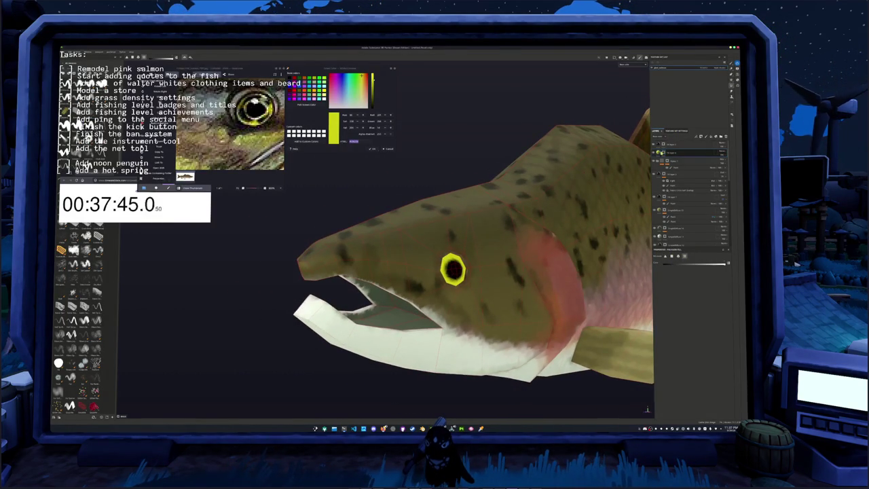
Darken the eye-ring fill colour to a muted olive yellow.
{"action": "left_click", "coordinate": [665, 152]}
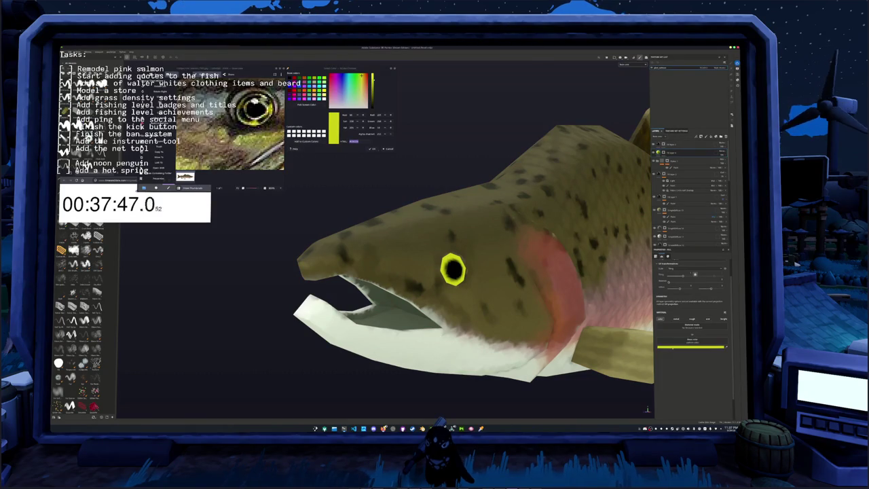
{"action": "left_click", "coordinate": [690, 347]}
{"action": "left_click_drag", "start_coordinate": [725, 331], "coordinate": [727, 341]}
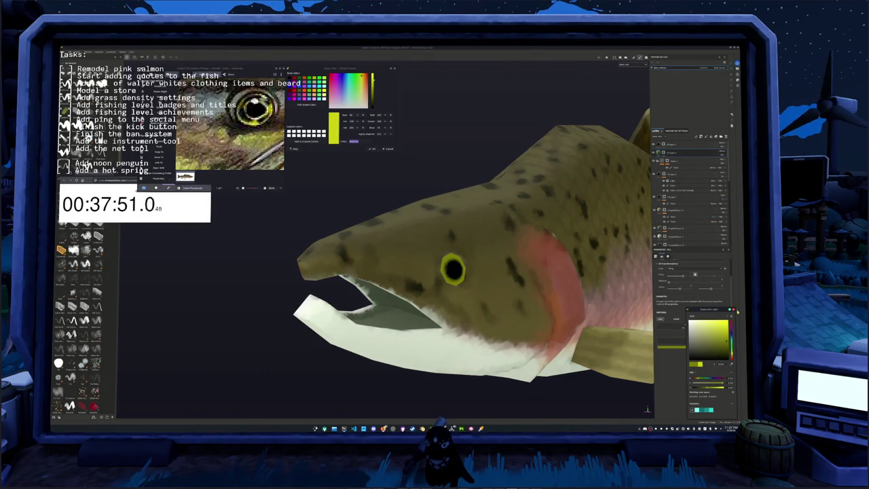
{"action": "scroll", "coordinate": [384, 314], "scroll_direction": "down", "scroll_amount": 5}
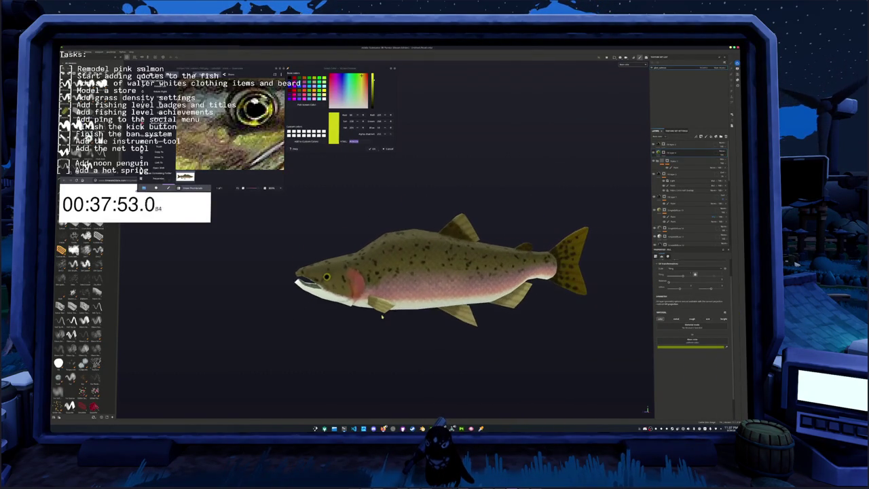
Bring up the Save Project dialog with Ctrl+S and move it aside.
{"action": "key", "text": "ctrl+s"}
{"action": "key", "text": "Return"}
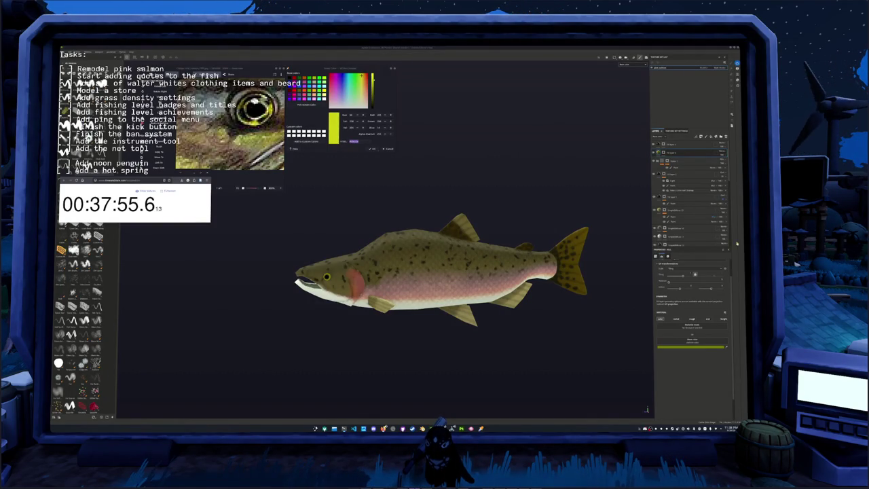
{"action": "mouse_move", "coordinate": [560, 324]}
{"action": "left_mouse_down", "text": "alt"}
{"action": "mouse_move", "coordinate": [567, 315]}
{"action": "mouse_move", "coordinate": [544, 324]}
{"action": "left_mouse_up", "text": "alt"}
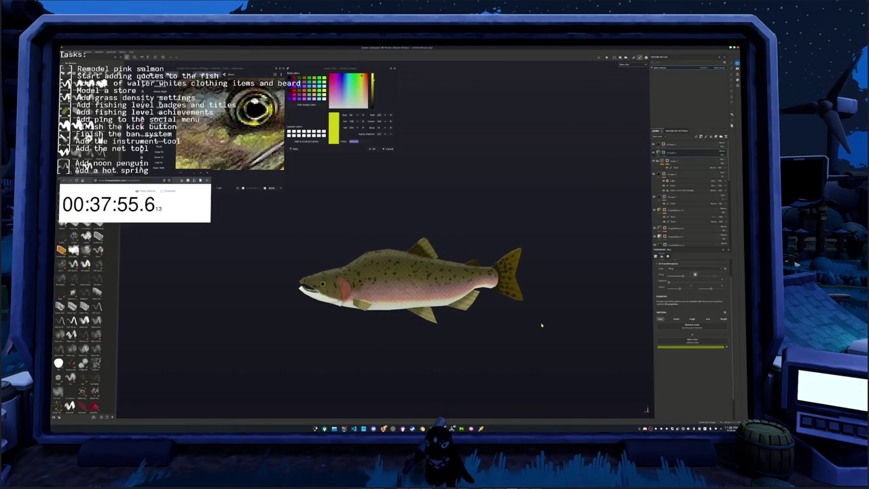
{"action": "key", "text": "ctrl+s"}
{"action": "left_click_drag", "start_coordinate": [413, 190], "coordinate": [512, 206]}
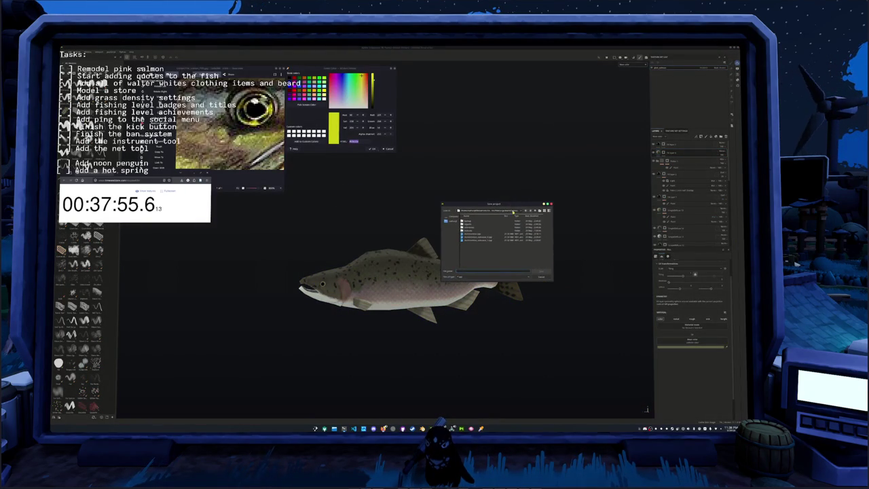
Browse down to the game's model folder and save the salmon project there.
{"action": "left_click", "coordinate": [534, 211]}
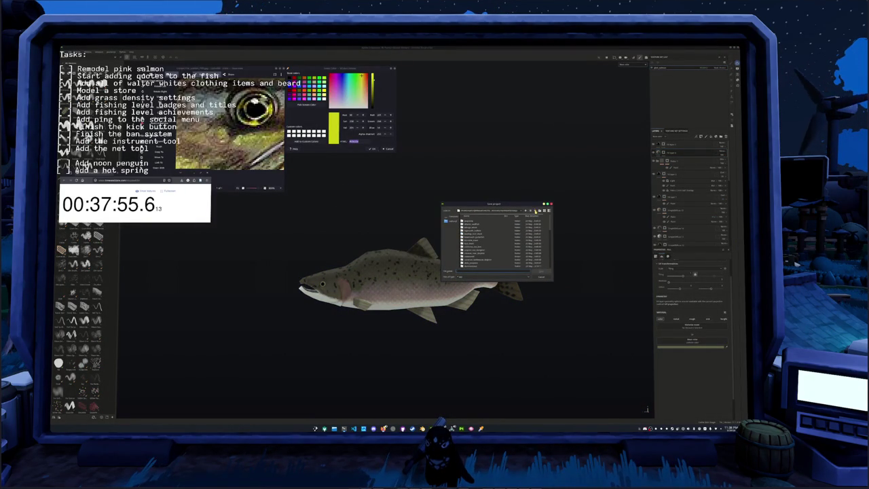
{"action": "double_click", "coordinate": [478, 231]}
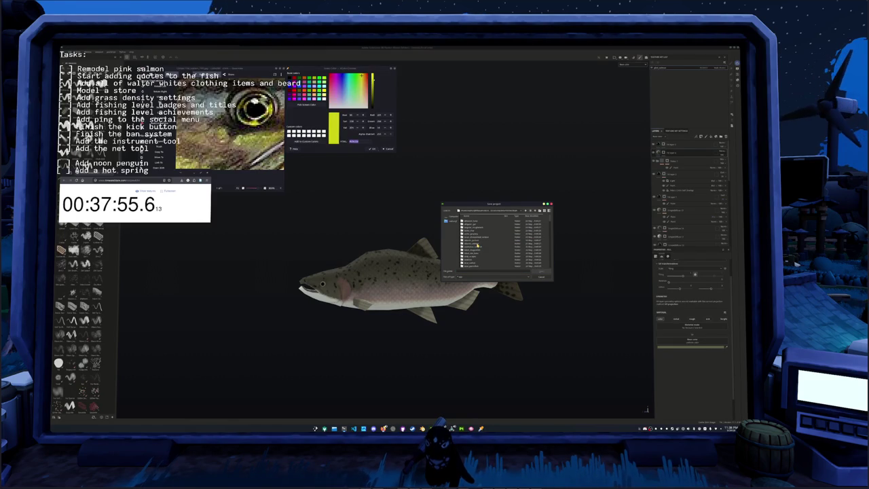
{"action": "double_click", "coordinate": [478, 245]}
{"action": "scroll", "coordinate": [477, 246], "scroll_direction": "down", "scroll_amount": 3}
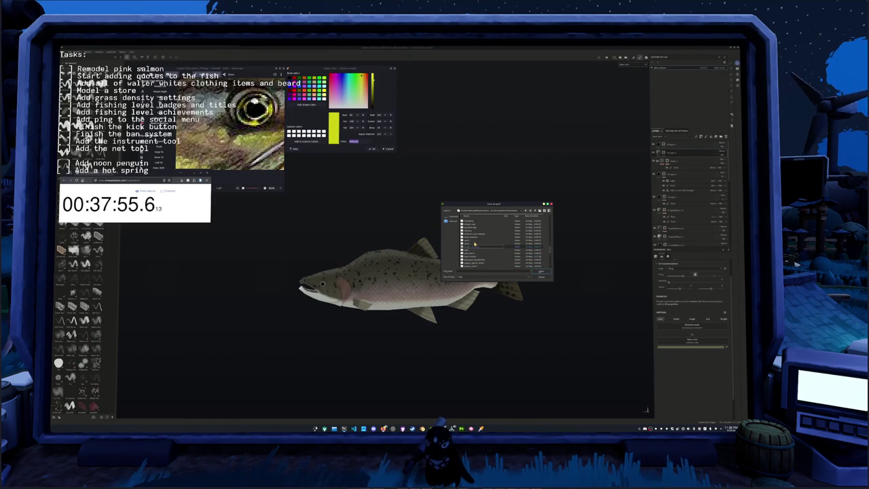
{"action": "double_click", "coordinate": [473, 258]}
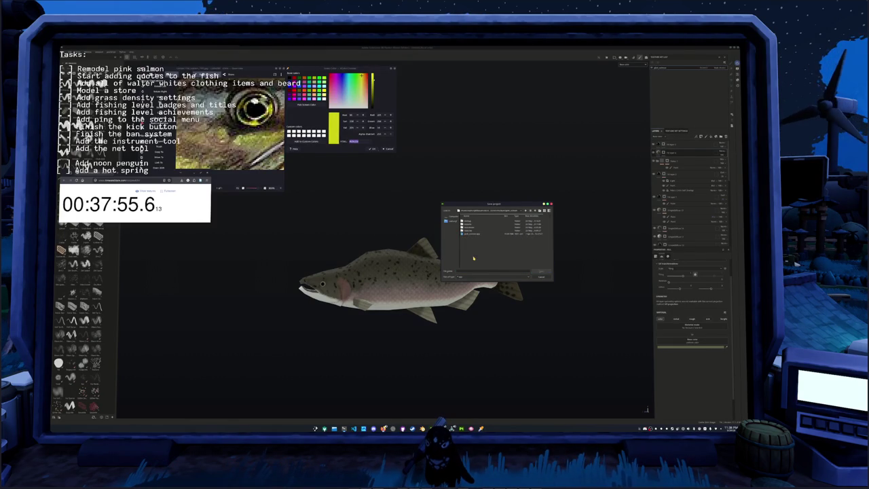
{"action": "double_click", "coordinate": [471, 233]}
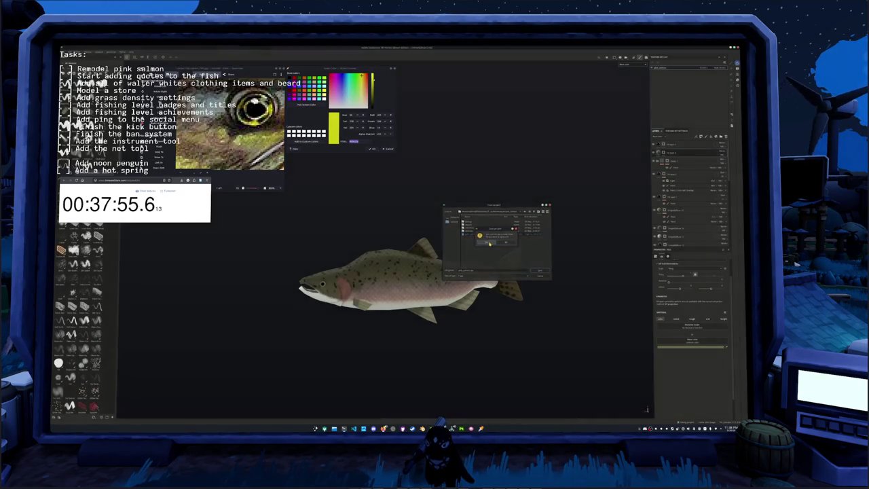
Orbit and zoom the salmon to review the finished texture.
{"action": "left_click_drag", "start_coordinate": [488, 328], "coordinate": [527, 346], "text": "alt"}
{"action": "scroll", "coordinate": [501, 349], "scroll_direction": "up", "scroll_amount": 1}
{"action": "scroll", "coordinate": [408, 326], "scroll_direction": "up", "scroll_amount": 2}
{"action": "scroll", "coordinate": [284, 301], "scroll_direction": "up", "scroll_amount": 2}
{"action": "left_click_drag", "start_coordinate": [285, 303], "coordinate": [302, 260], "text": "alt"}
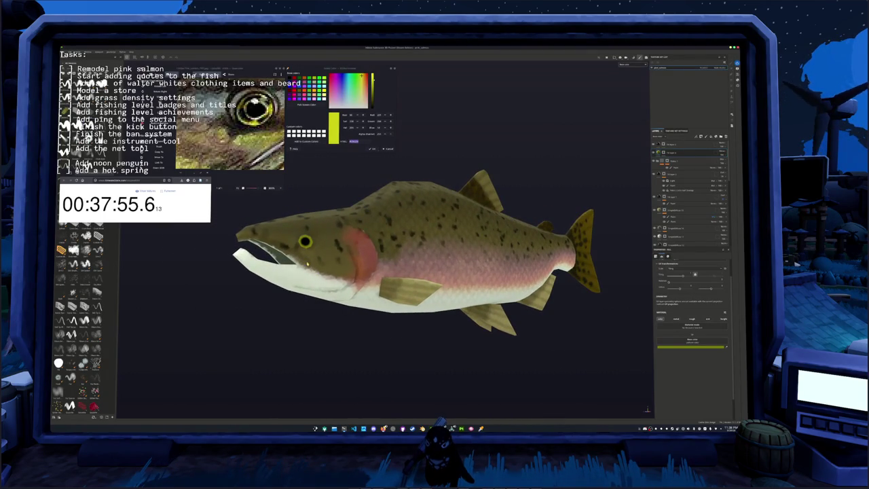
In Blender, add an Image Texture node and load the salmon texture image.
{"action": "key", "text": "alt+Tab"}
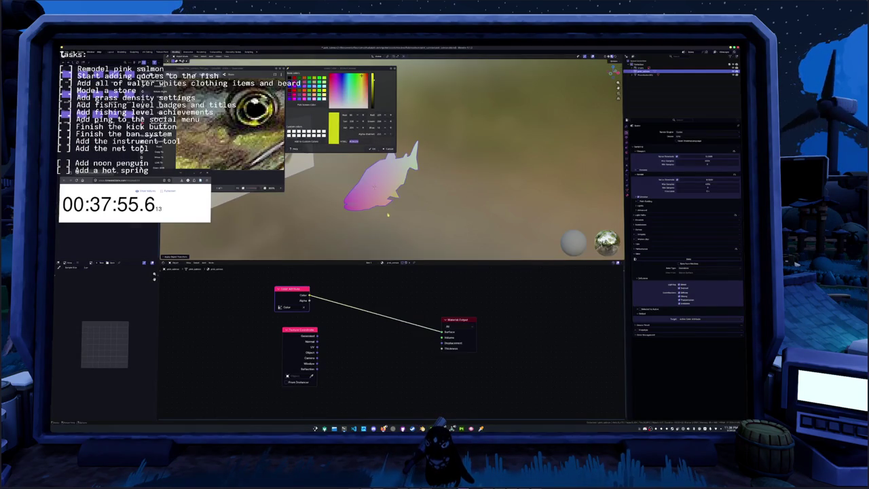
{"action": "left_click_drag", "start_coordinate": [391, 215], "coordinate": [375, 287], "text": "alt"}
{"action": "key", "text": "ctrl+t"}
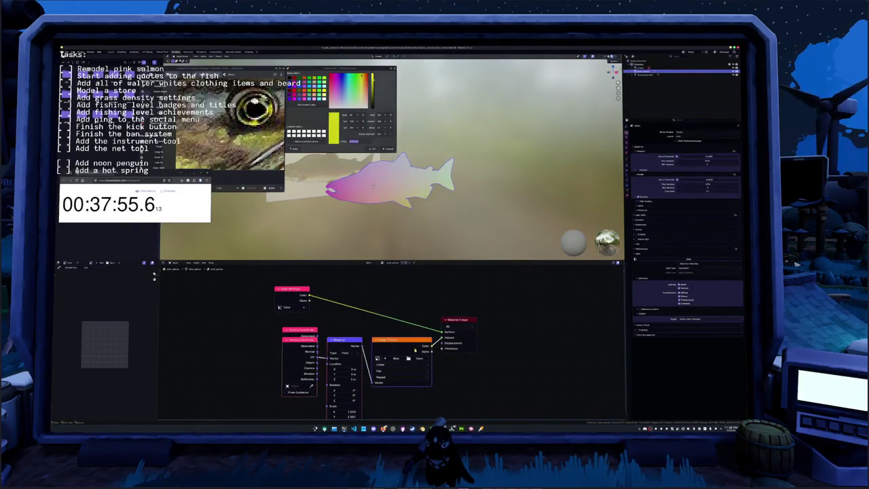
{"action": "left_click", "coordinate": [418, 359]}
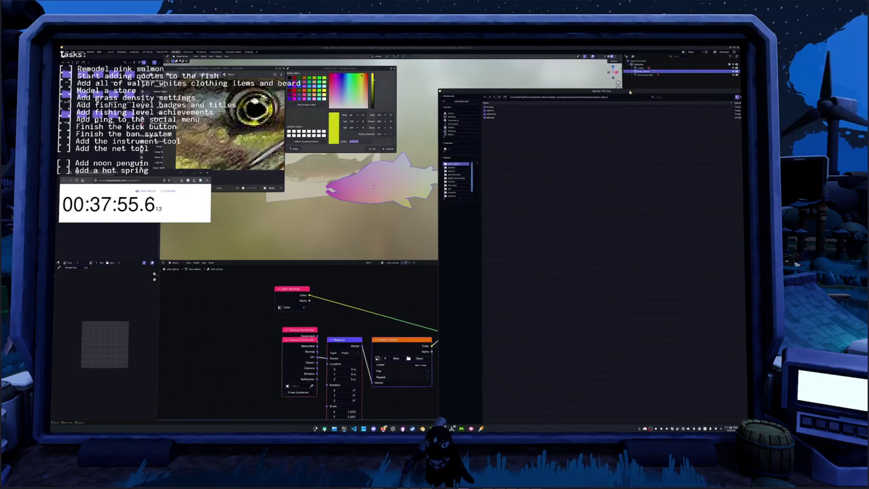
{"action": "double_click", "coordinate": [497, 108]}
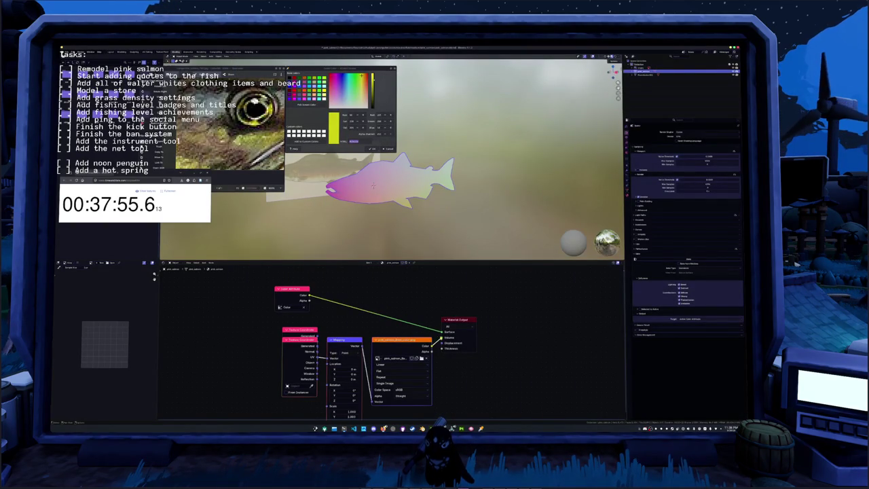
Connect the image colour to the material output and delete the duplicate Texture Coordinate node.
{"action": "left_click_drag", "start_coordinate": [425, 345], "coordinate": [441, 331]}
{"action": "key", "text": "Delete"}
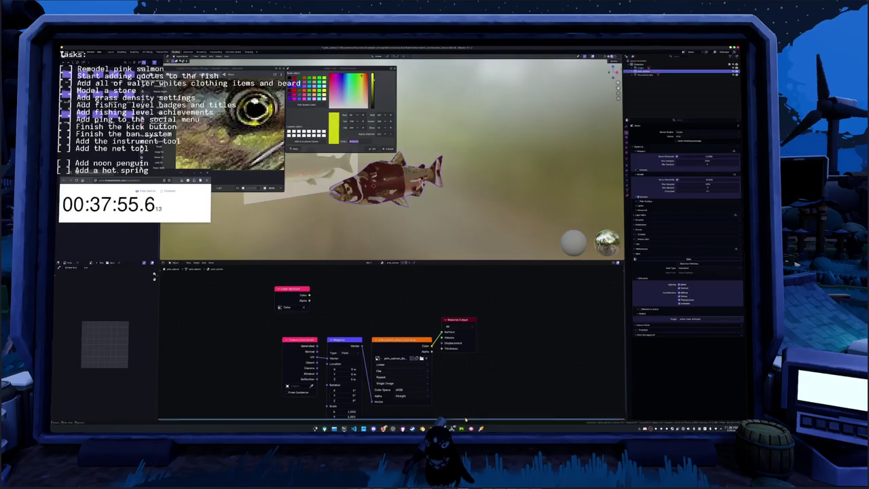
{"action": "key", "text": "ctrl+shift+e"}
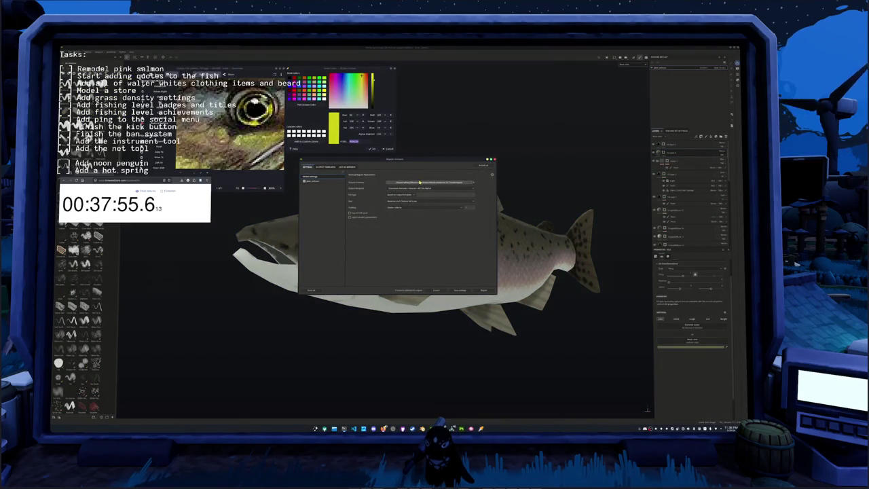
Export the salmon's texture maps to the chosen output folder, then return to Blender.
{"action": "left_click", "coordinate": [435, 182]}
{"action": "left_click", "coordinate": [410, 214]}
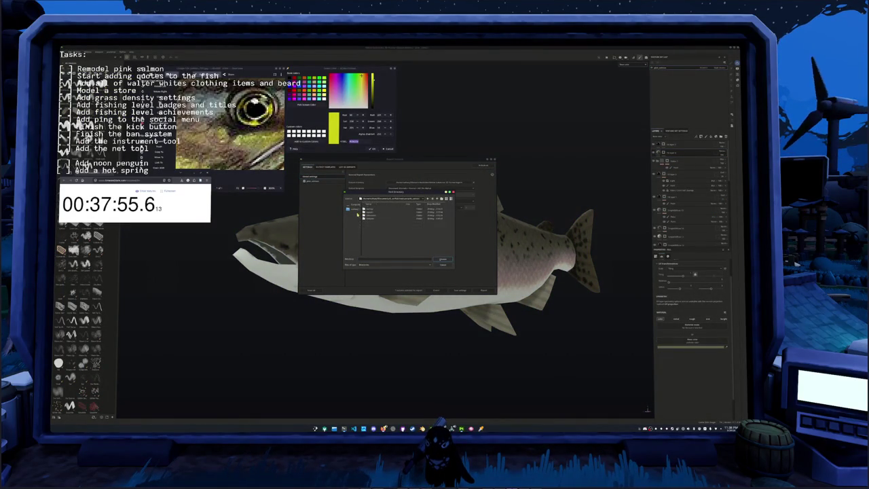
{"action": "left_click", "coordinate": [442, 259]}
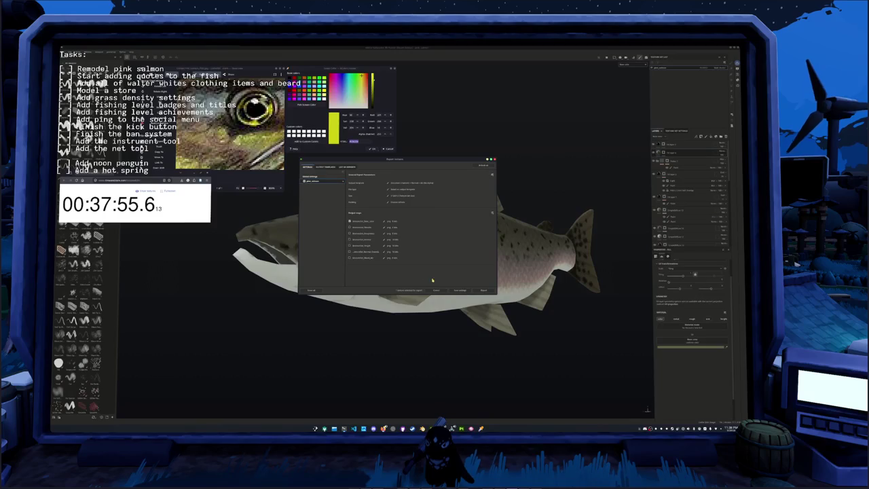
{"action": "left_click", "coordinate": [482, 290]}
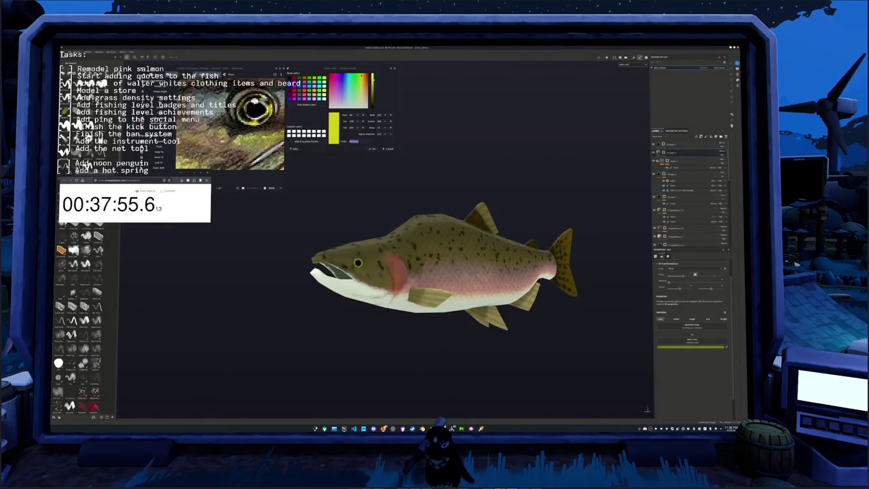
{"action": "key", "text": "alt+Tab"}
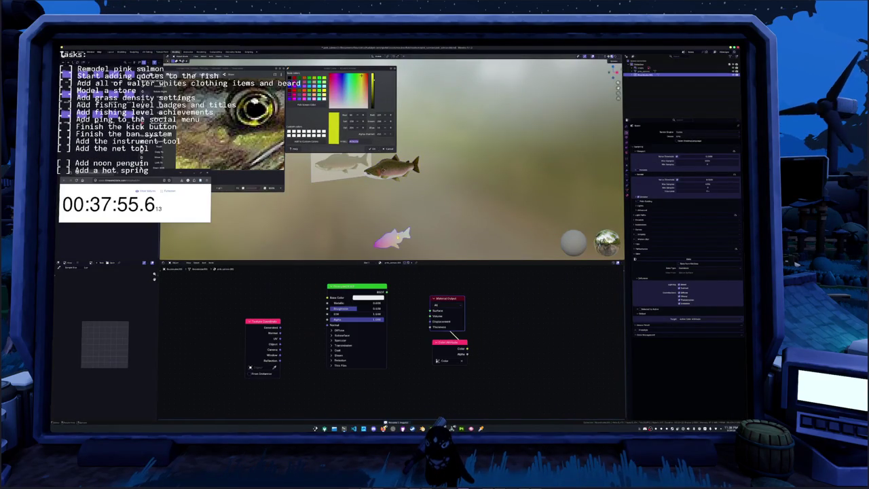
Remove the pink fish's Color Attribute node and connect Principled BSDF to the Material Output.
{"action": "left_click_drag", "start_coordinate": [392, 238], "coordinate": [419, 209]}
{"action": "scroll", "coordinate": [418, 209], "scroll_direction": "up", "scroll_amount": 3}
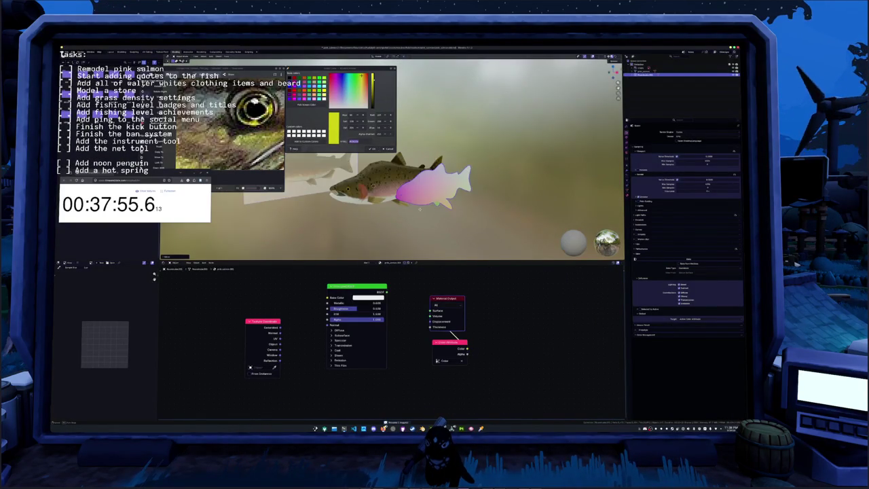
{"action": "scroll", "coordinate": [419, 210], "scroll_direction": "down", "scroll_amount": 2}
{"action": "scroll", "coordinate": [419, 209], "scroll_direction": "up", "scroll_amount": 3}
{"action": "scroll", "coordinate": [419, 209], "scroll_direction": "up", "scroll_amount": 2}
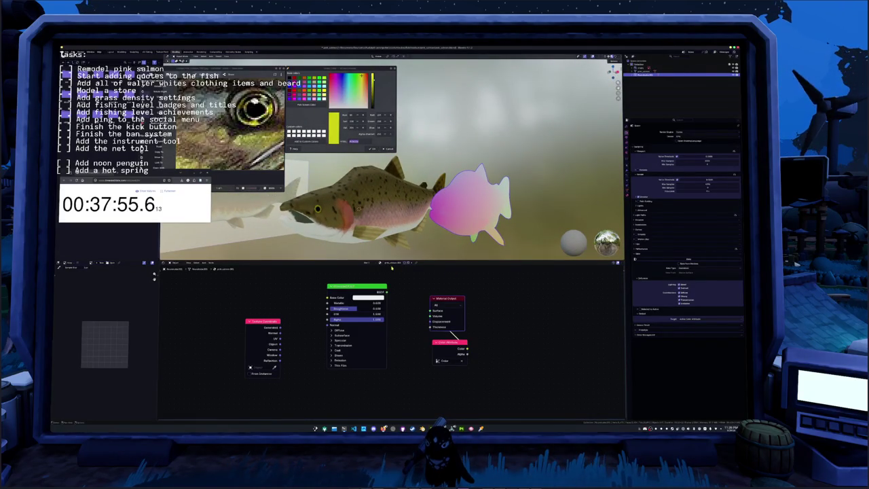
{"action": "key", "text": "x"}
{"action": "key", "text": "ctrl+z"}
{"action": "left_click", "coordinate": [448, 342]}
{"action": "key", "text": "x"}
{"action": "mouse_move", "coordinate": [446, 299]}
{"action": "left_mouse_down"}
{"action": "mouse_move", "coordinate": [431, 298]}
{"action": "mouse_move", "coordinate": [478, 298]}
{"action": "mouse_move", "coordinate": [387, 292]}
{"action": "left_mouse_up"}
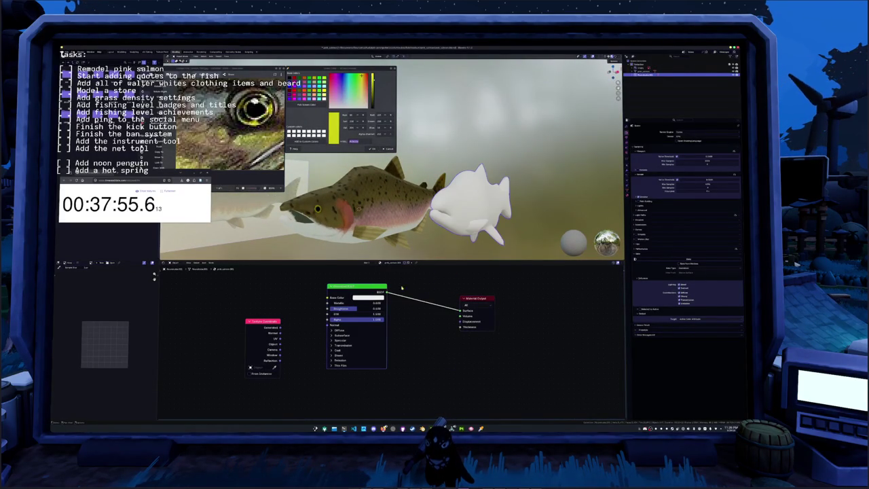
Select both the white fish and the textured salmon and enter Edit Mode.
{"action": "middle_click_drag", "start_coordinate": [446, 245], "coordinate": [429, 249]}
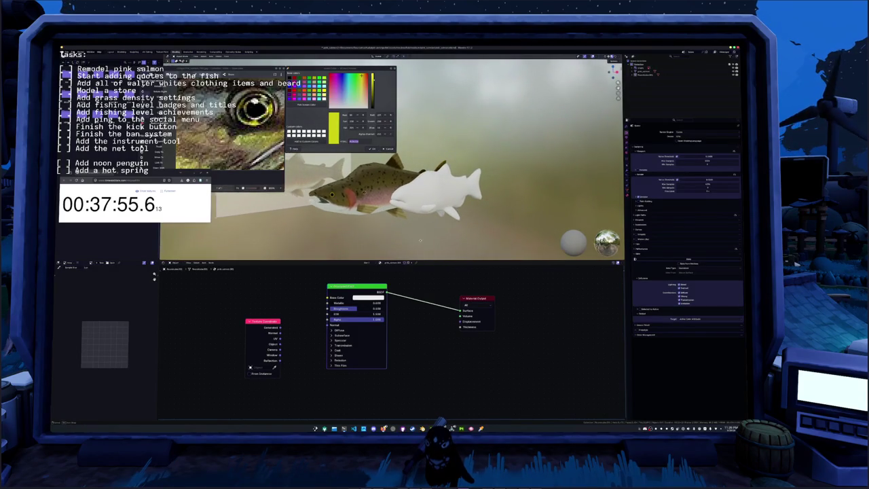
{"action": "left_click", "coordinate": [423, 199]}
{"action": "key", "text": "Tab"}
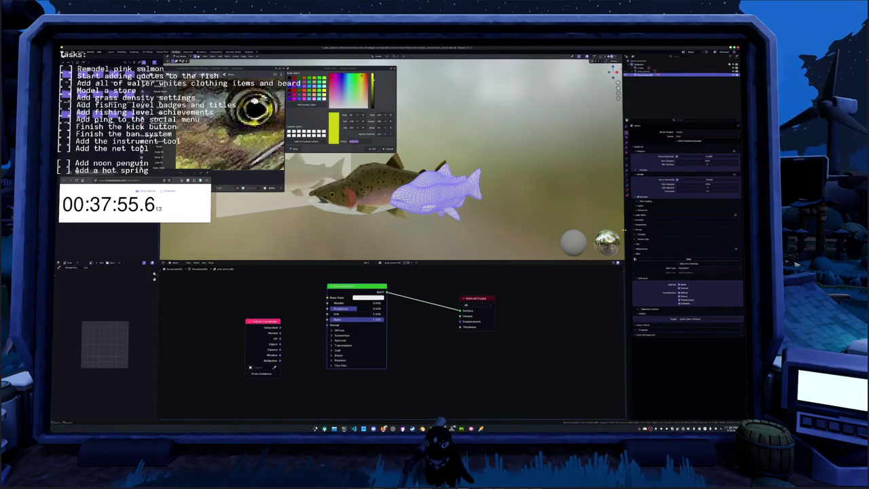
{"action": "key", "text": "Tab"}
{"action": "left_click", "coordinate": [346, 194], "text": "shift"}
{"action": "key", "text": "Tab"}
{"action": "middle_click_drag", "start_coordinate": [407, 204], "coordinate": [441, 207]}
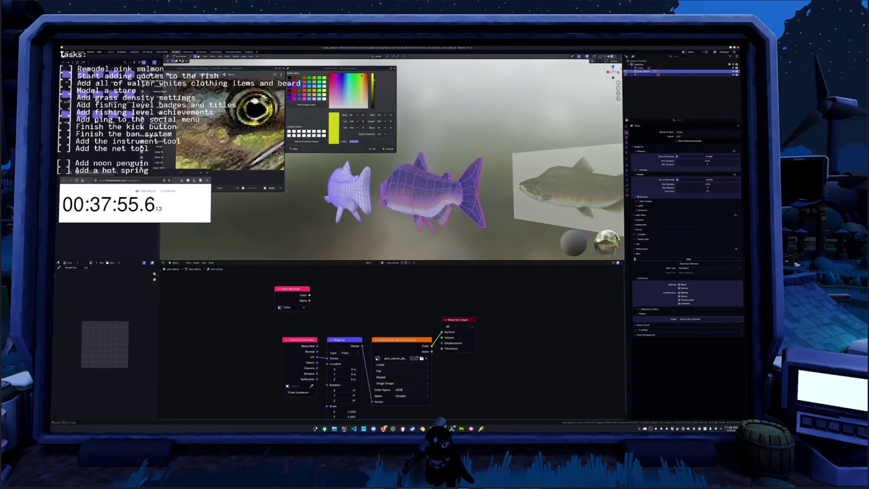
Select the white fish and orbit around it from front and side.
{"action": "mouse_move", "coordinate": [497, 235]}
{"action": "middle_mouse_down"}
{"action": "mouse_move", "coordinate": [473, 257]}
{"action": "mouse_move", "coordinate": [477, 237]}
{"action": "middle_mouse_up"}
{"action": "scroll", "coordinate": [478, 239], "scroll_direction": "up", "scroll_amount": 2}
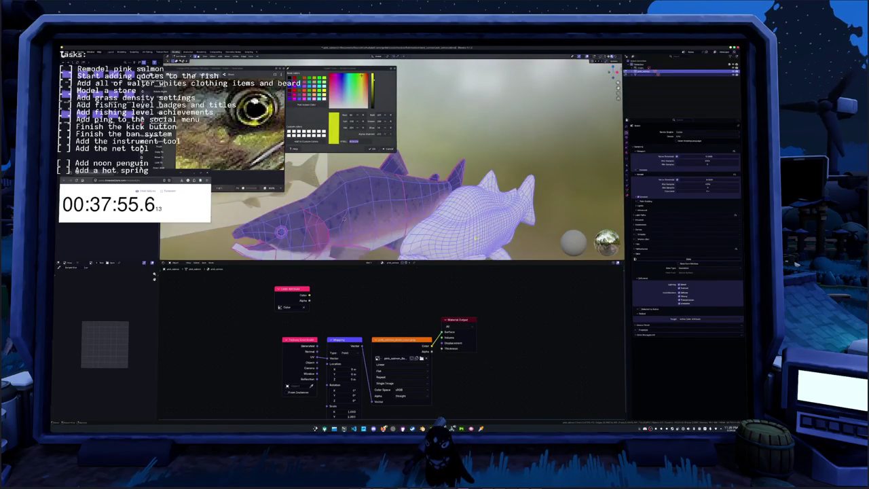
{"action": "scroll", "coordinate": [455, 231], "scroll_direction": "up", "scroll_amount": 2}
{"action": "scroll", "coordinate": [421, 217], "scroll_direction": "up", "scroll_amount": 2}
{"action": "scroll", "coordinate": [388, 205], "scroll_direction": "up", "scroll_amount": 2}
{"action": "left_click", "coordinate": [388, 205]}
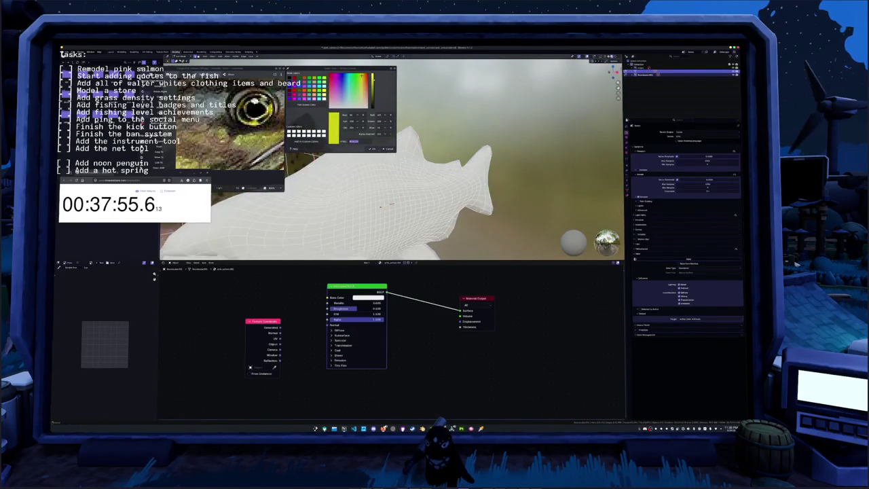
{"action": "scroll", "coordinate": [421, 197], "scroll_direction": "down", "scroll_amount": 3}
{"action": "middle_click_drag", "start_coordinate": [493, 164], "coordinate": [457, 189]}
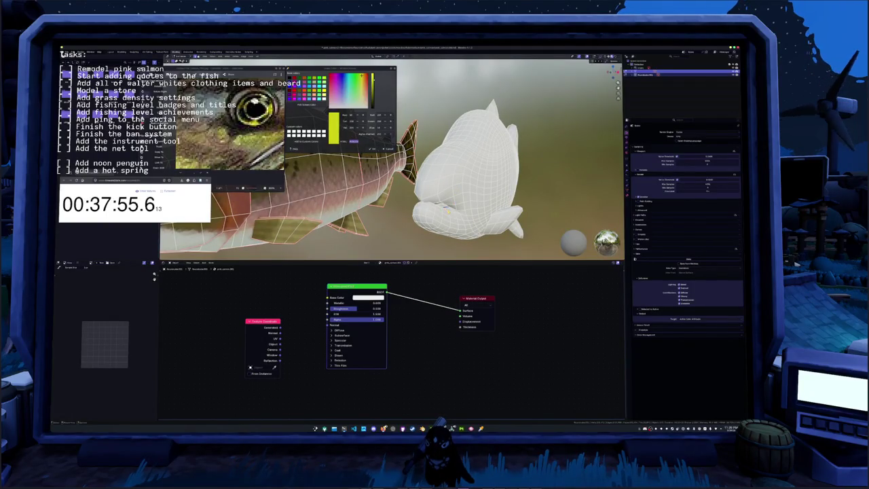
{"action": "mouse_move", "coordinate": [446, 207]}
{"action": "middle_mouse_down"}
{"action": "mouse_move", "coordinate": [437, 225]}
{"action": "mouse_move", "coordinate": [408, 218]}
{"action": "middle_mouse_up"}
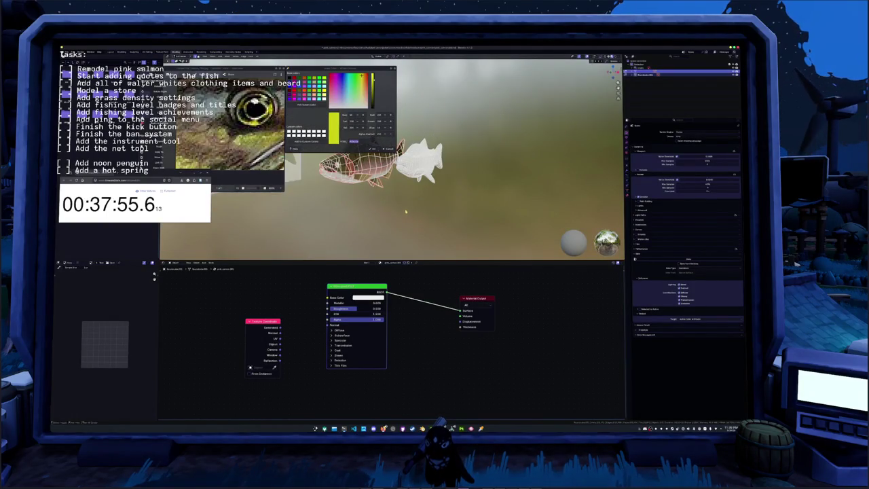
Close the colour picker and image viewer, then rotate and move the white fish over the salmon.
{"action": "key", "text": "Escape"}
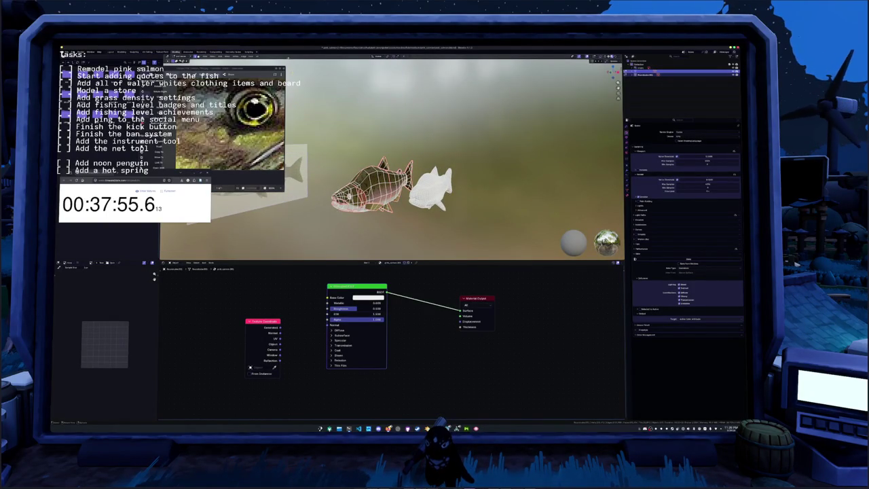
{"action": "key", "text": "Escape"}
{"action": "middle_click_drag", "start_coordinate": [410, 229], "coordinate": [410, 229]}
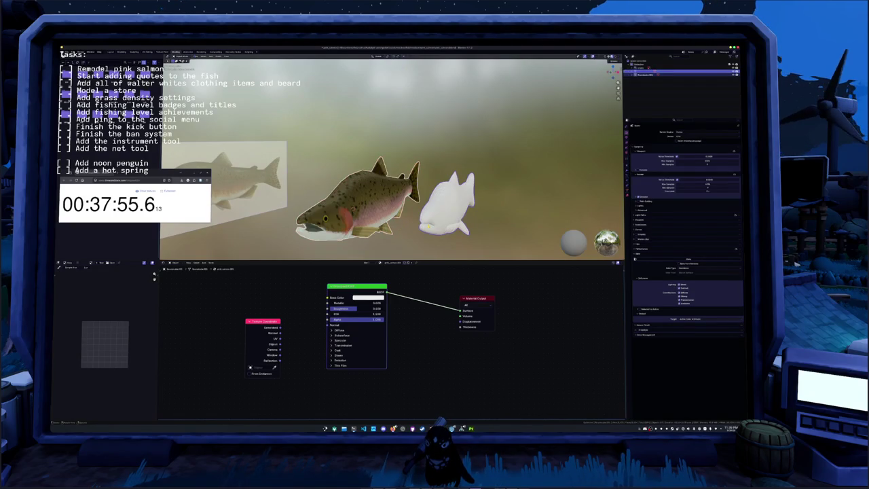
{"action": "left_click", "coordinate": [416, 227]}
{"action": "key", "text": "r"}
{"action": "key", "text": "g"}
{"action": "left_click", "coordinate": [377, 241]}
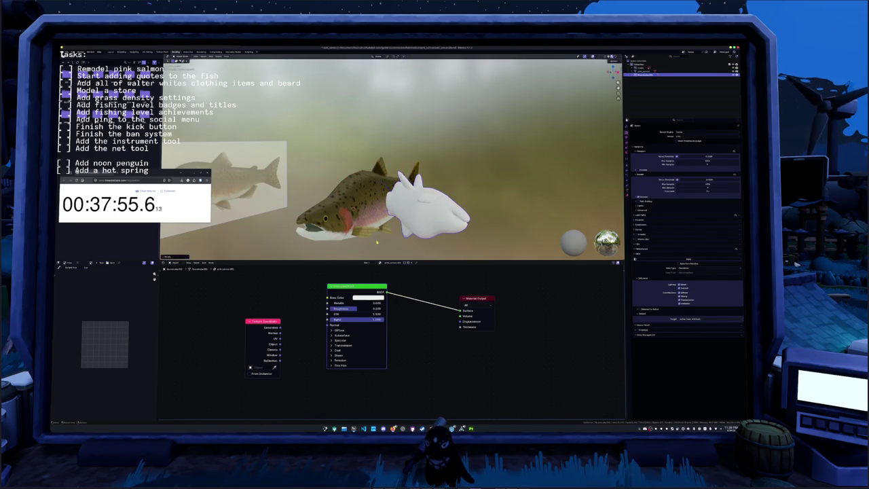
Raise the white fish mesh along the Z axis beside the salmon.
{"action": "key", "text": "Tab"}
{"action": "key", "text": "g"}
{"action": "key", "text": "z"}
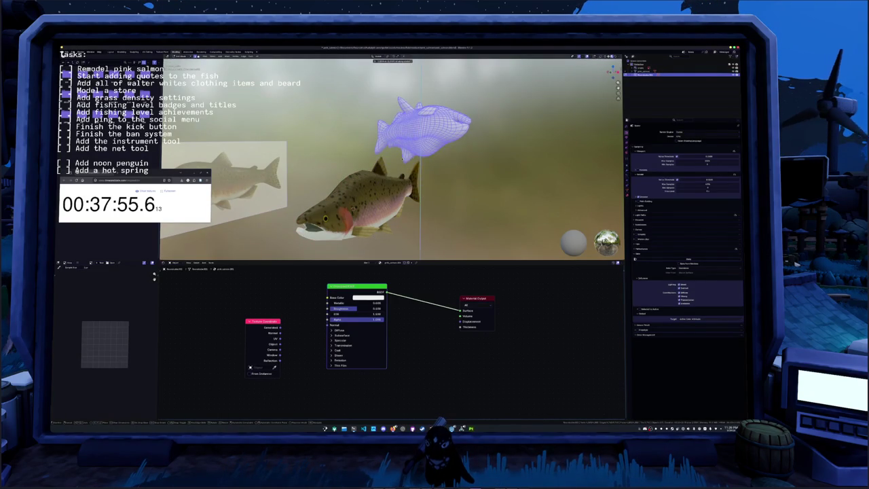
{"action": "key", "text": "Return"}
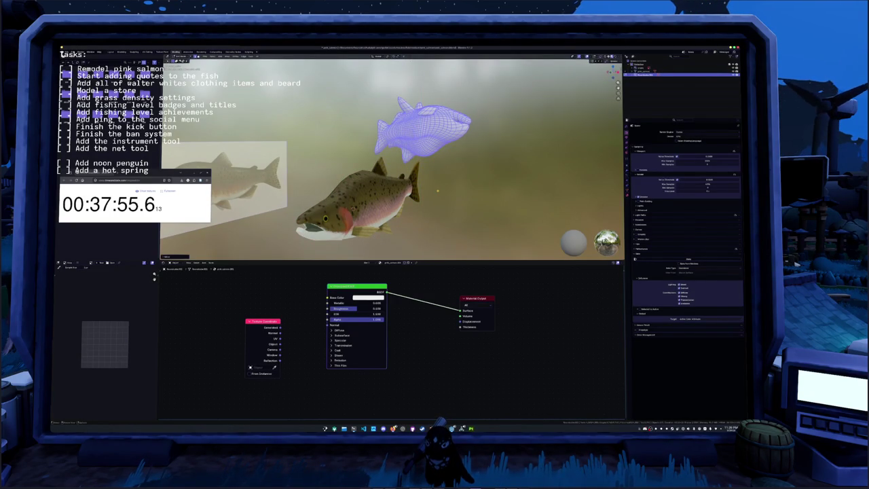
{"action": "key", "text": "ctrl+z"}
{"action": "key", "text": "g"}
{"action": "key", "text": "z"}
{"action": "key", "text": "Return"}
{"action": "key", "text": "Tab"}
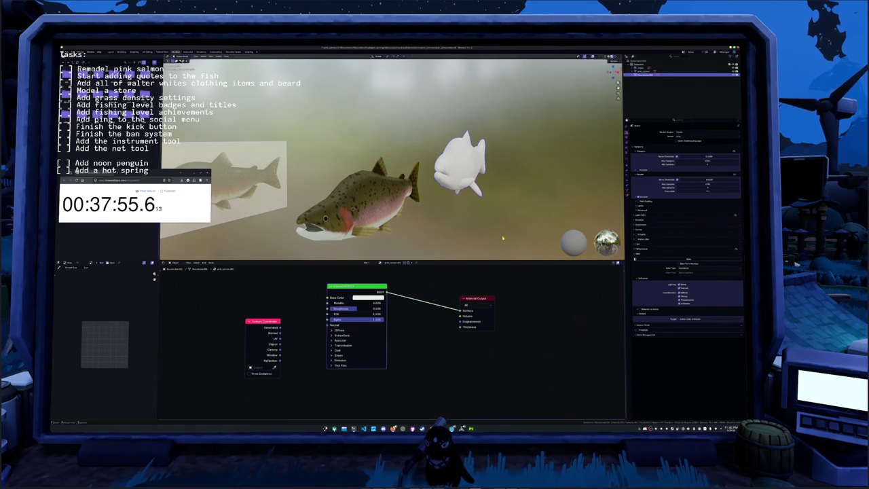
Check the salmon in Edit Mode, then delete the white fish and reselect the salmon.
{"action": "left_click", "coordinate": [371, 213]}
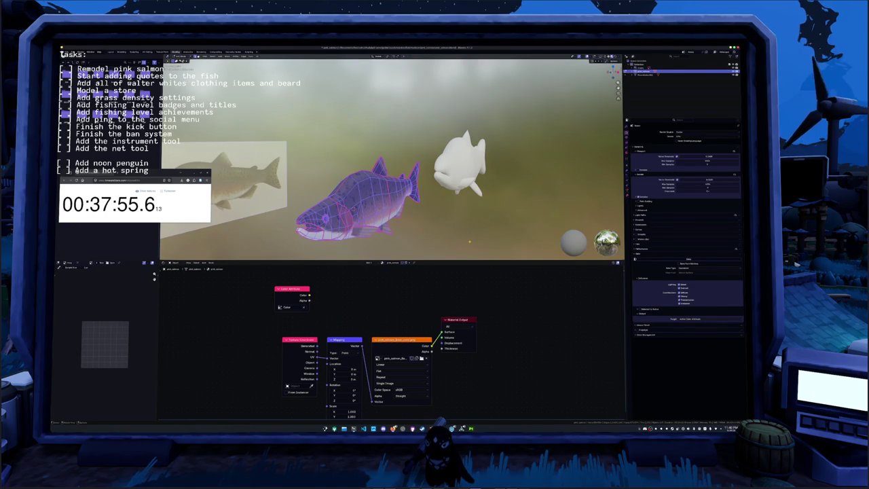
{"action": "key", "text": "Tab"}
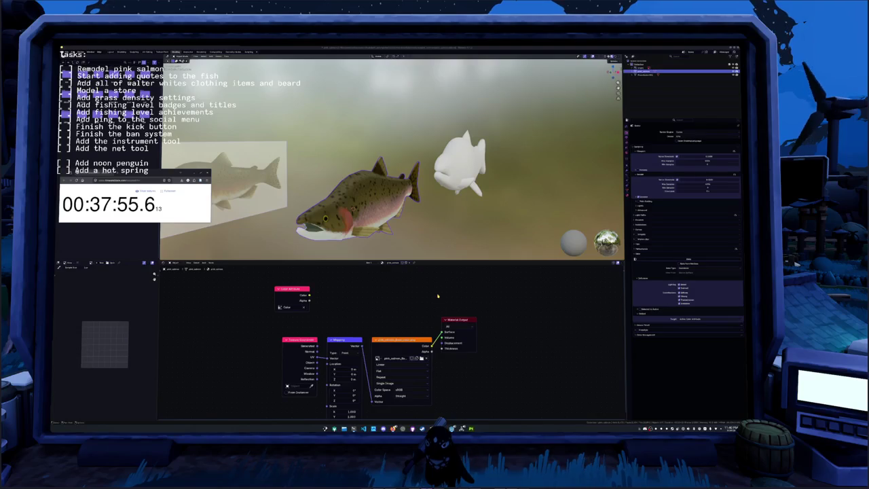
{"action": "key", "text": "Tab"}
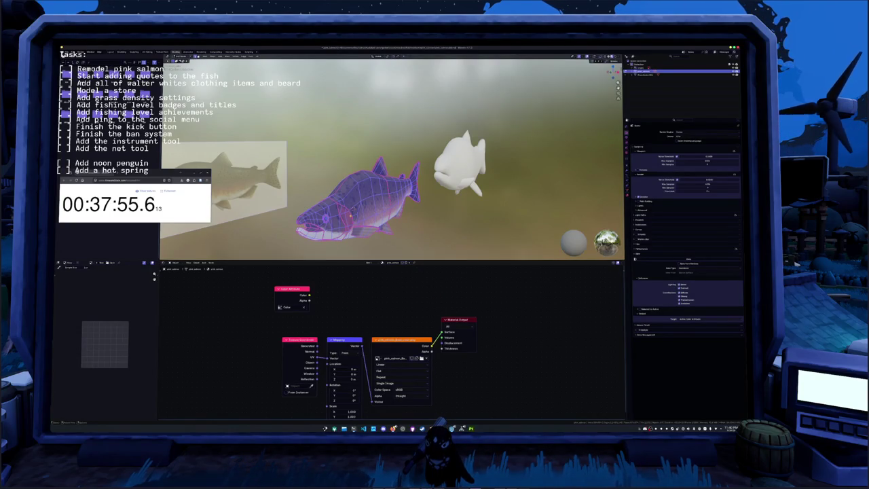
{"action": "key", "text": "Tab"}
{"action": "key", "text": "alt+a"}
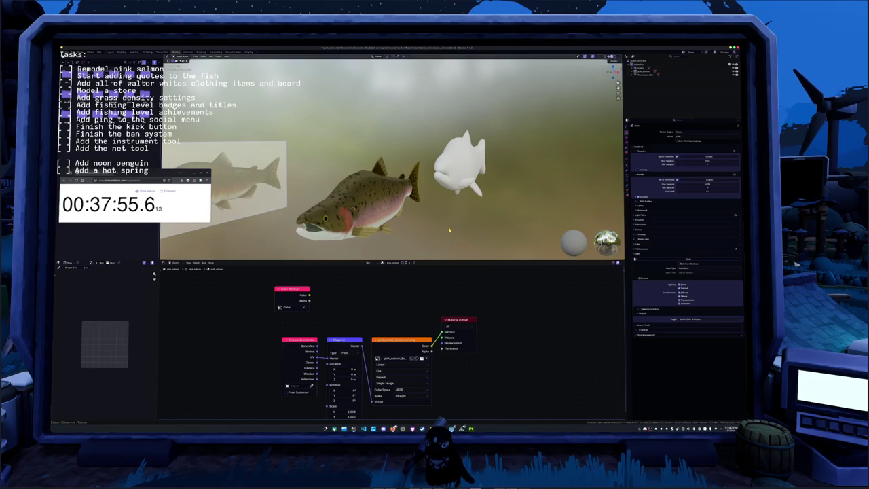
{"action": "left_click", "coordinate": [459, 182]}
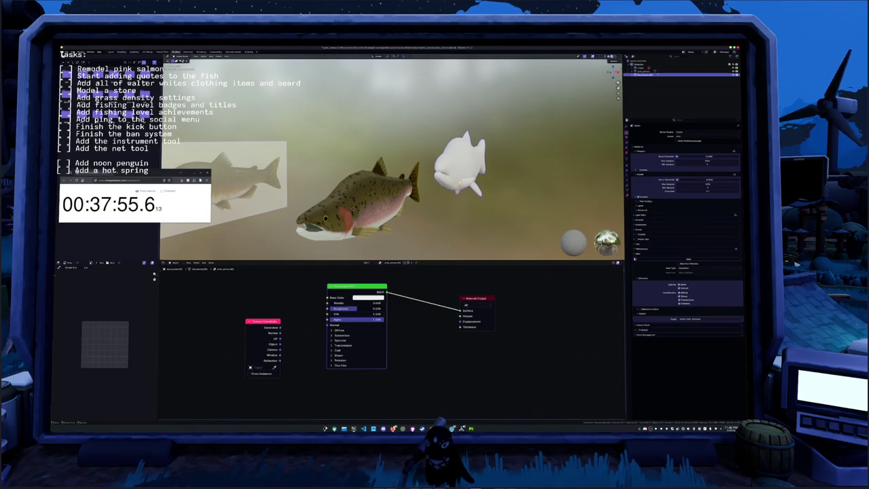
{"action": "key", "text": "Delete"}
{"action": "left_click", "coordinate": [648, 70]}
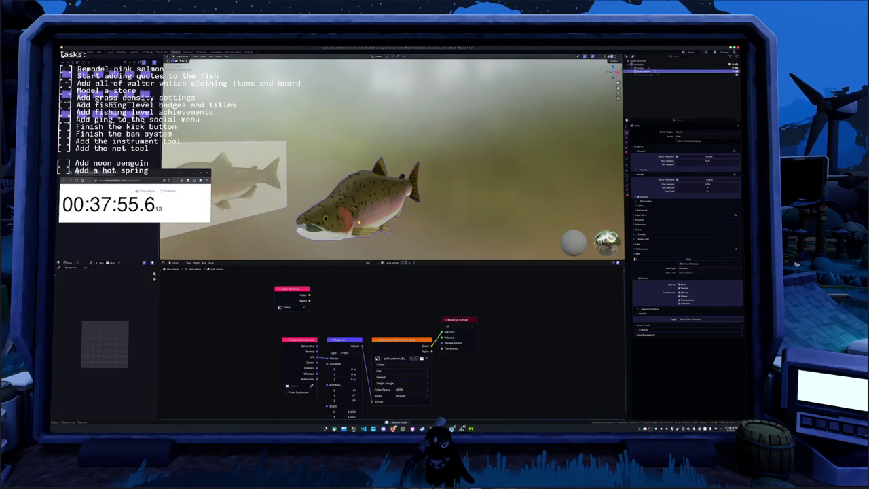
Inspect the salmon in front orthographic view and through the scene camera.
{"action": "key", "text": "KP_1"}
{"action": "key", "text": "Tab"}
{"action": "scroll", "coordinate": [342, 158], "scroll_direction": "up", "scroll_amount": 2}
{"action": "scroll", "coordinate": [342, 158], "scroll_direction": "up", "scroll_amount": 3}
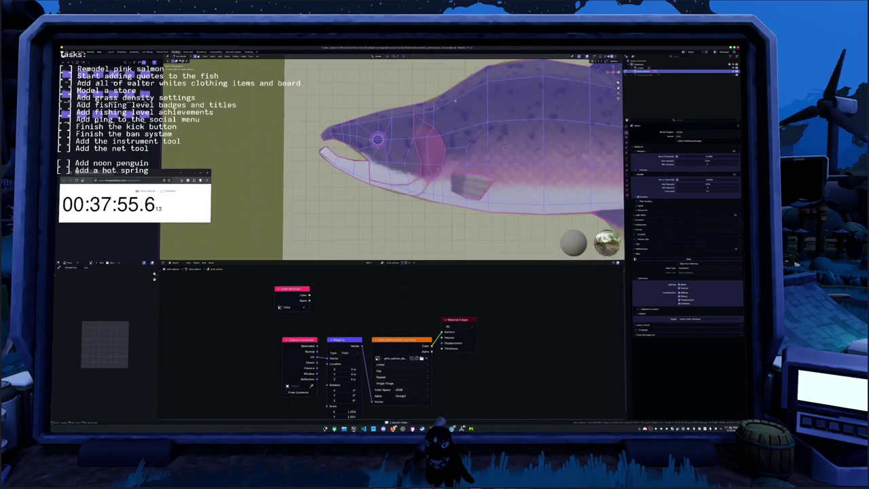
{"action": "scroll", "coordinate": [342, 158], "scroll_direction": "up", "scroll_amount": 2}
{"action": "scroll", "coordinate": [342, 158], "scroll_direction": "up", "scroll_amount": 2}
{"action": "middle_click_drag", "start_coordinate": [342, 158], "coordinate": [372, 160], "text": "shift"}
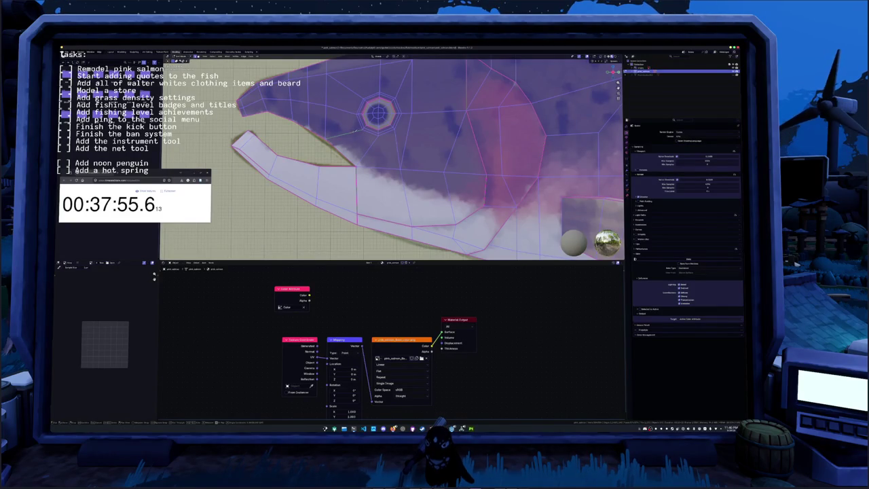
{"action": "key", "text": "Tab"}
{"action": "key", "text": "KP_0"}
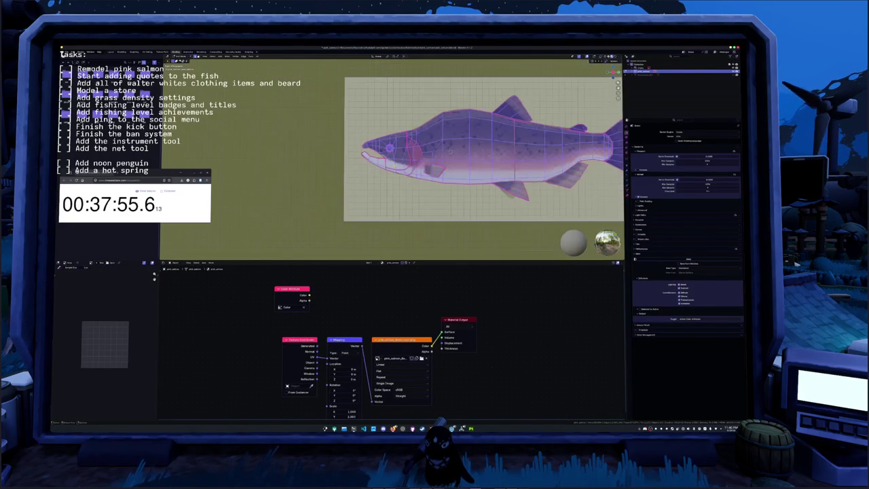
{"action": "middle_click_drag", "start_coordinate": [392, 163], "coordinate": [435, 170]}
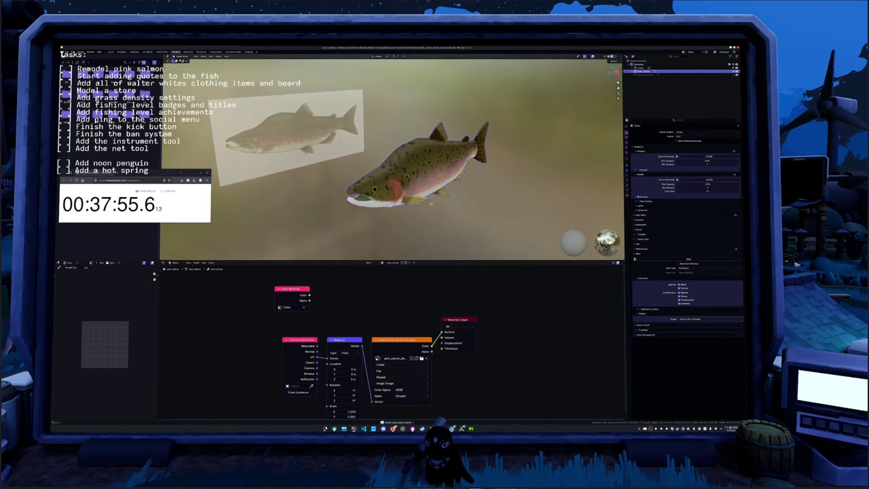
{"action": "middle_click_drag", "start_coordinate": [430, 205], "coordinate": [413, 190]}
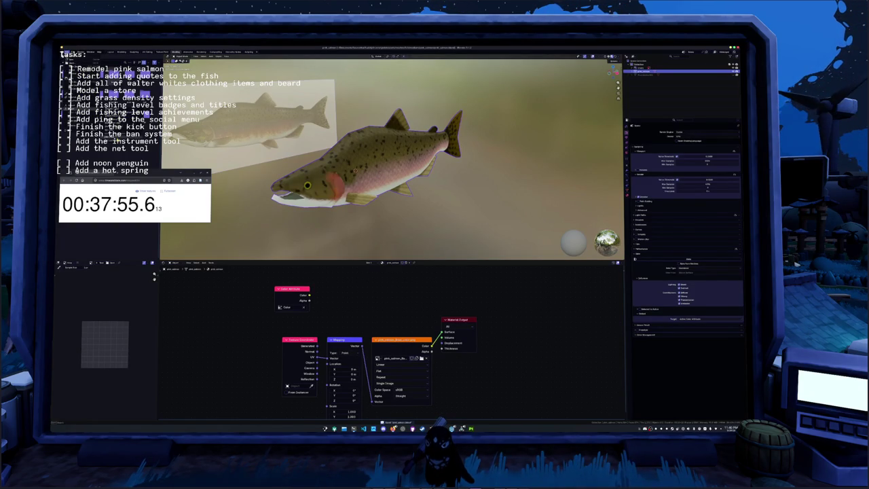
Export the salmon as FBX, save pink_salmon.blend, and minimise Blender.
{"action": "key", "text": "ctrl+shift+e"}
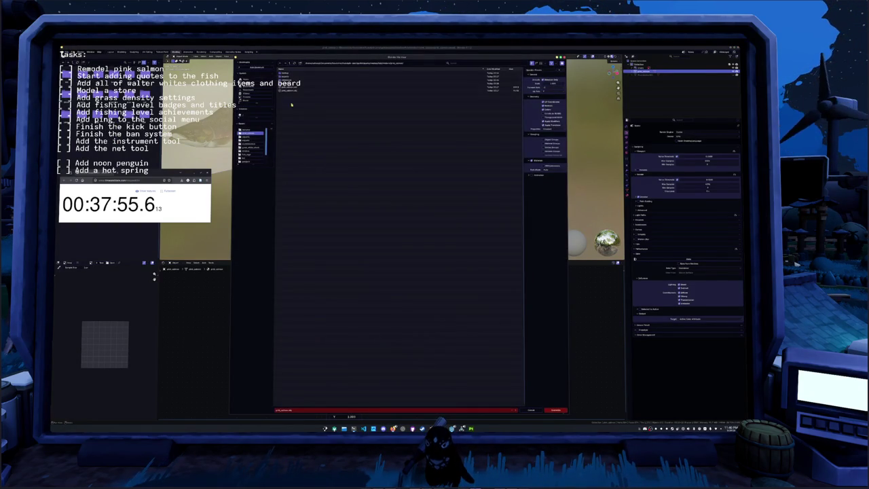
{"action": "left_click", "coordinate": [557, 410]}
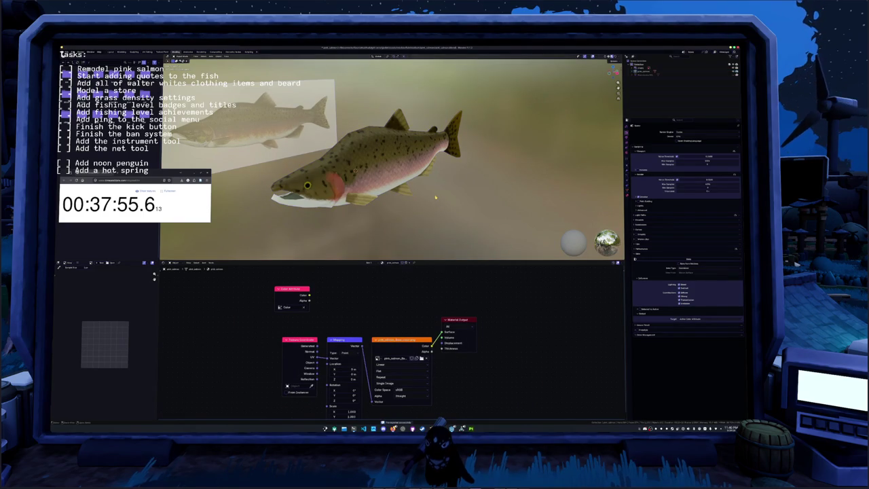
{"action": "key", "text": "ctrl+s"}
{"action": "left_click", "coordinate": [730, 49]}
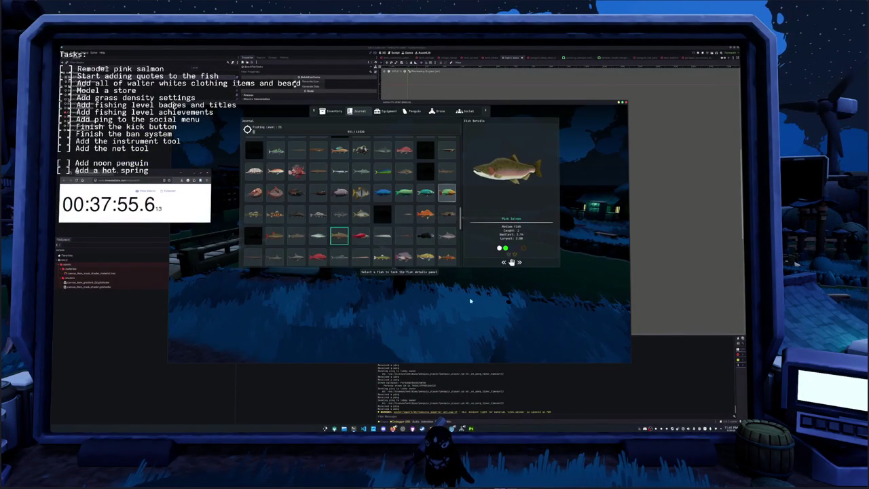
Compare the Pink, Sockeye, Chinook and Atlantic Salmon journal models, then bring OBS Studio forward.
{"action": "mouse_move", "coordinate": [483, 173]}
{"action": "left_mouse_down"}
{"action": "mouse_move", "coordinate": [470, 192]}
{"action": "mouse_move", "coordinate": [521, 192]}
{"action": "left_mouse_up"}
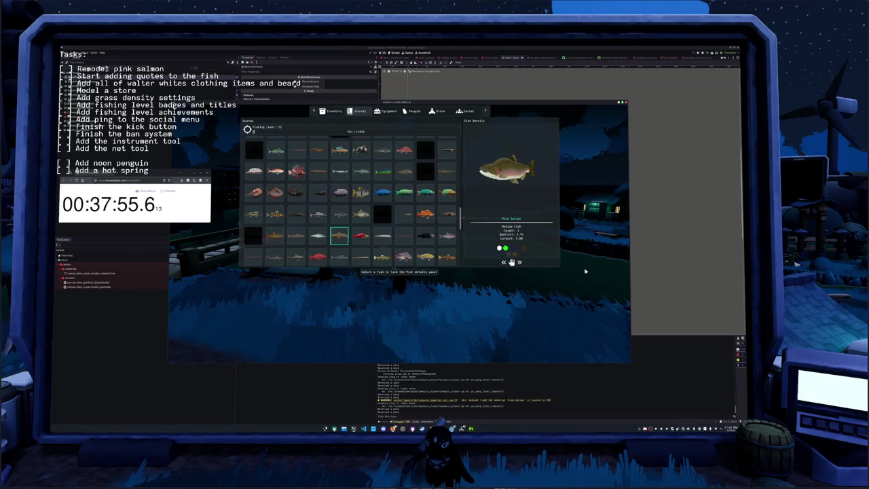
{"action": "mouse_move", "coordinate": [360, 236]}
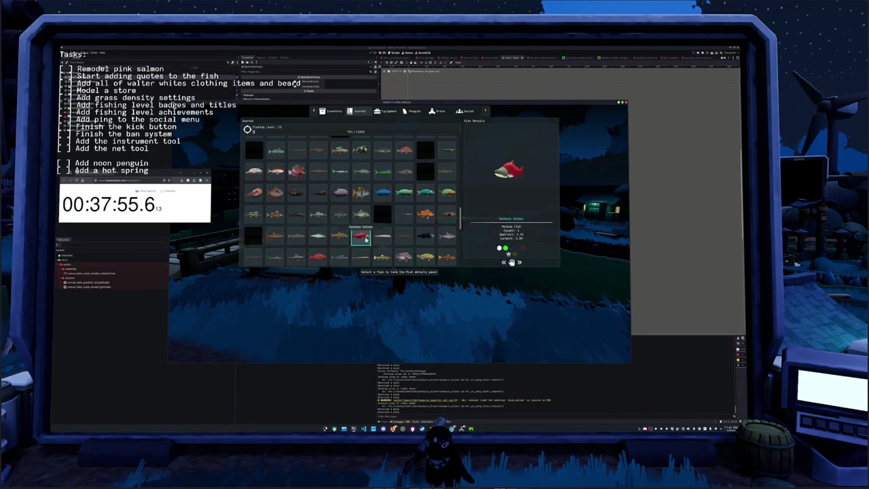
{"action": "left_click", "coordinate": [340, 235]}
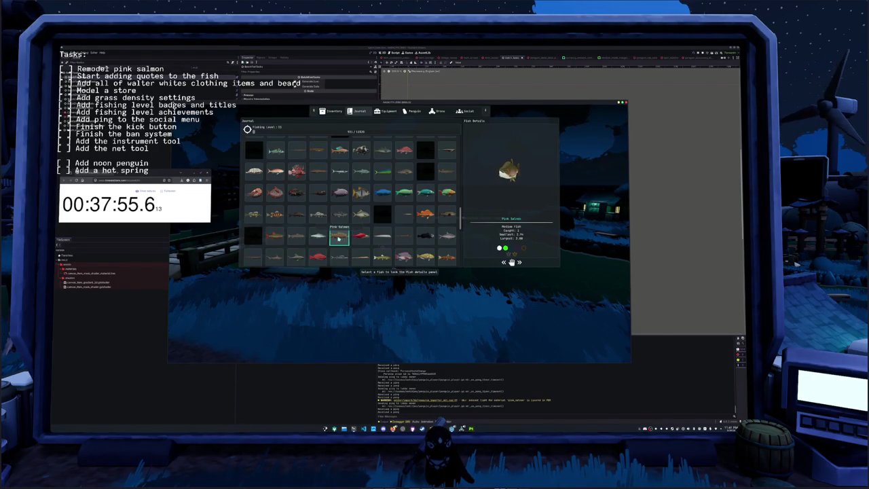
{"action": "left_click", "coordinate": [362, 236]}
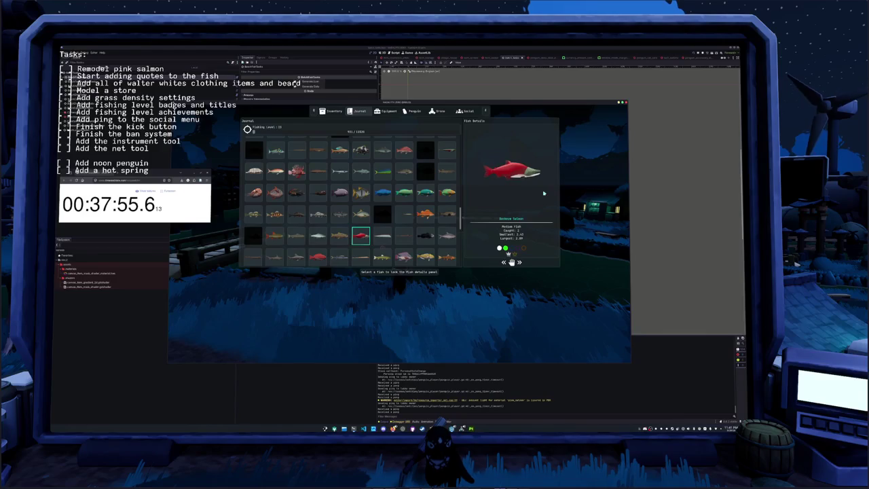
{"action": "left_click", "coordinate": [339, 235]}
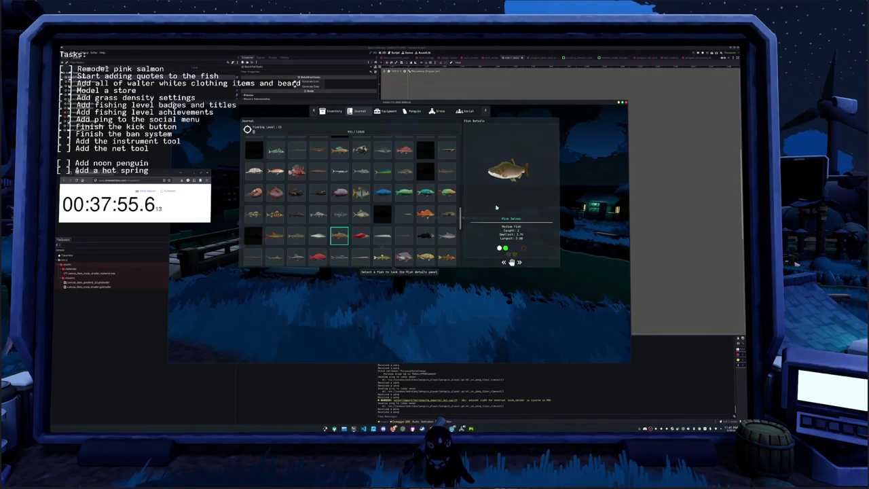
{"action": "left_click", "coordinate": [326, 239]}
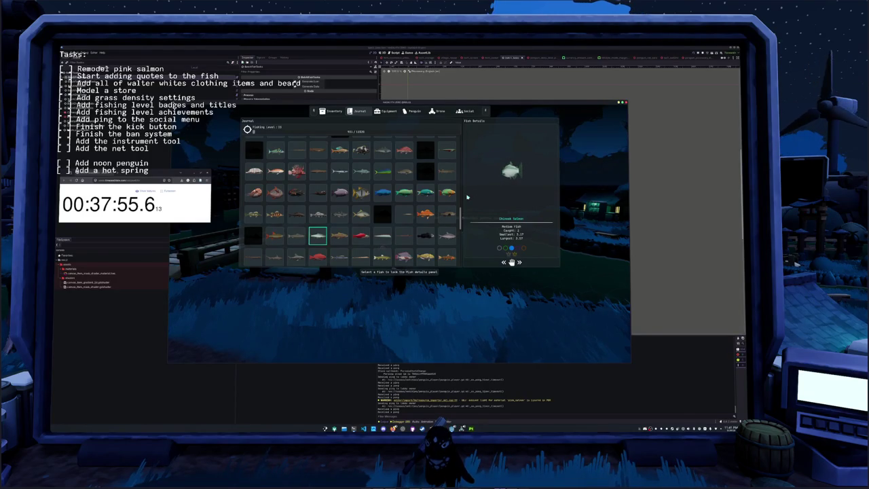
{"action": "left_click", "coordinate": [300, 241]}
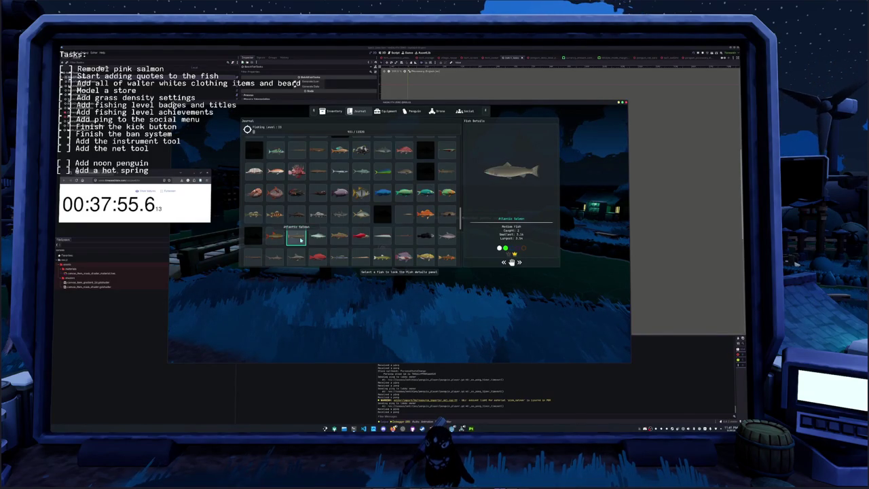
{"action": "left_click", "coordinate": [317, 237]}
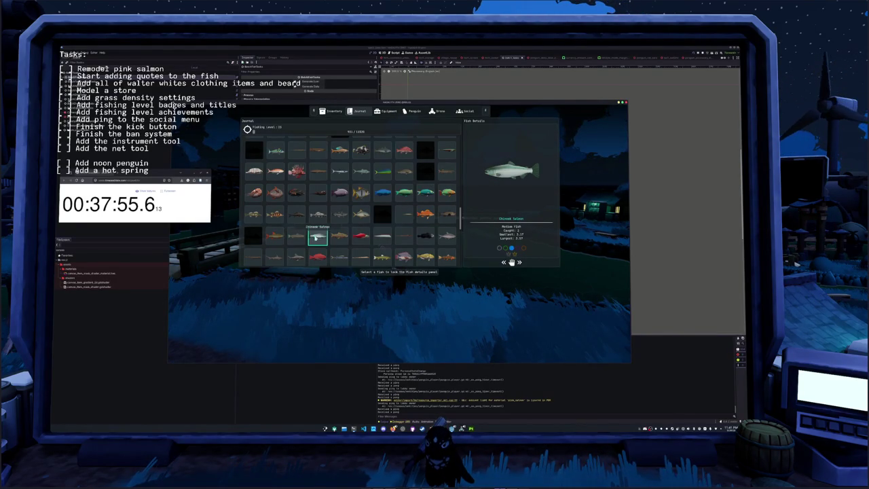
{"action": "key", "text": "alt+Tab"}
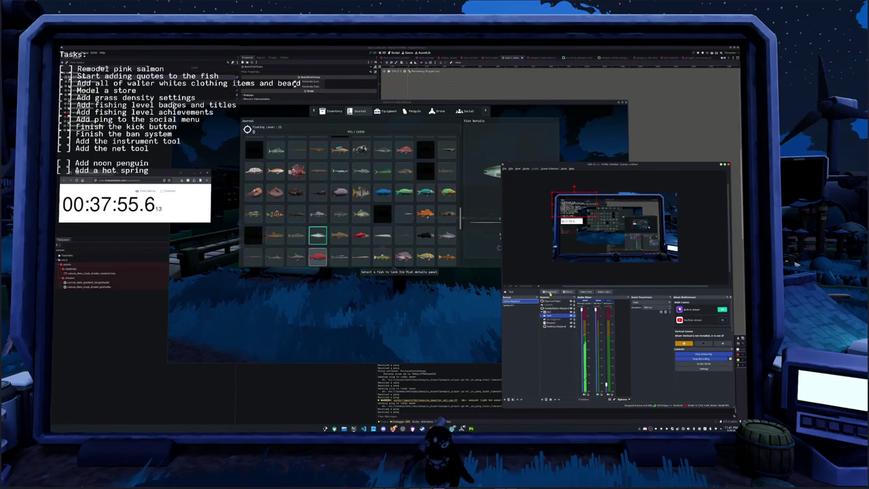
Change the first task from 'Remodel pink salmon' to 'Remodel clownfish' and return to the game.
{"action": "left_click", "coordinate": [555, 293]}
{"action": "left_click", "coordinate": [585, 309]}
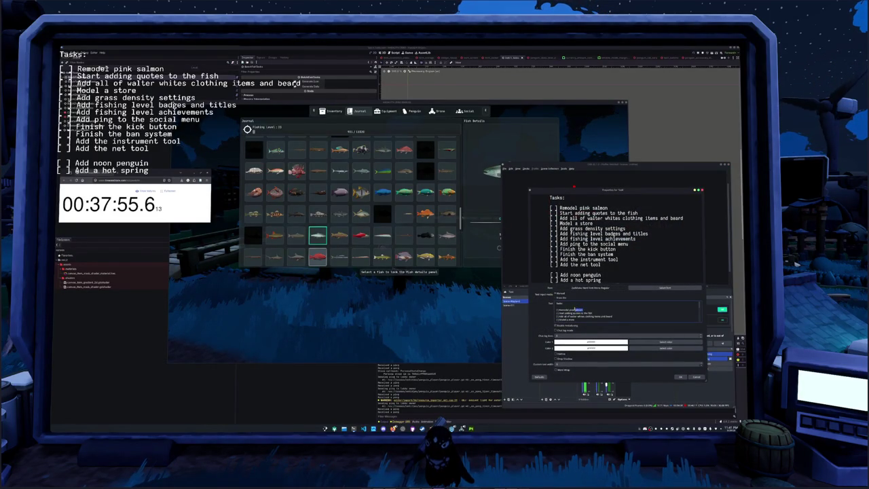
{"action": "key", "text": "BackSpace"}
{"action": "type", "text": "clownfish"}
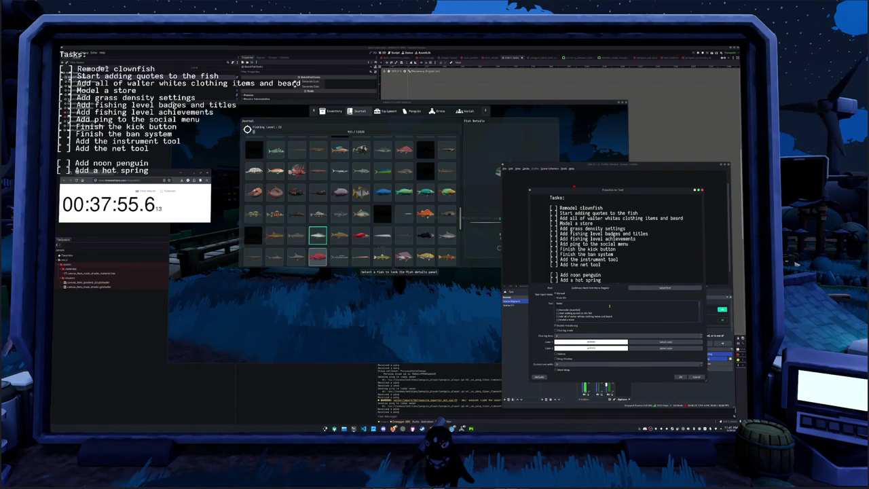
{"action": "left_click", "coordinate": [680, 377]}
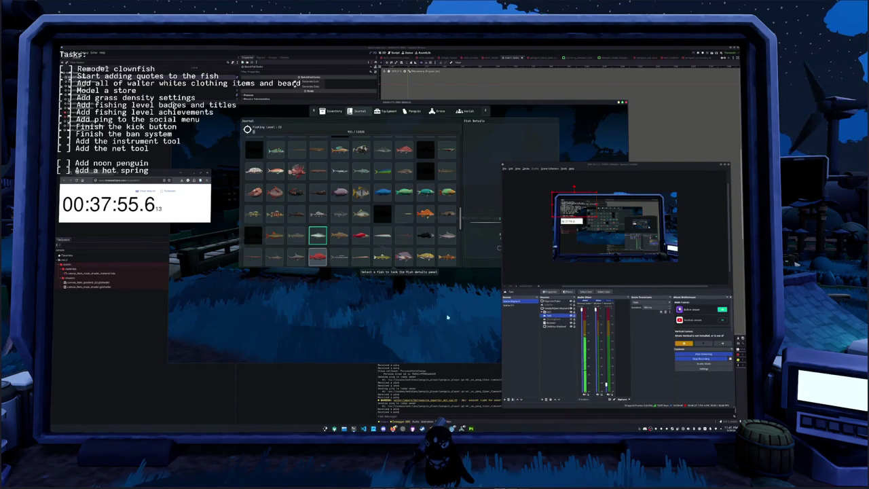
{"action": "left_click", "coordinate": [448, 317]}
Browse the journal grid, viewing Clown Fish, Kelp Perch, Walleye and Moon Snail details.
{"action": "scroll", "coordinate": [317, 210], "scroll_direction": "up", "scroll_amount": 2}
{"action": "scroll", "coordinate": [312, 211], "scroll_direction": "up", "scroll_amount": 2}
{"action": "scroll", "coordinate": [292, 207], "scroll_direction": "up", "scroll_amount": 2}
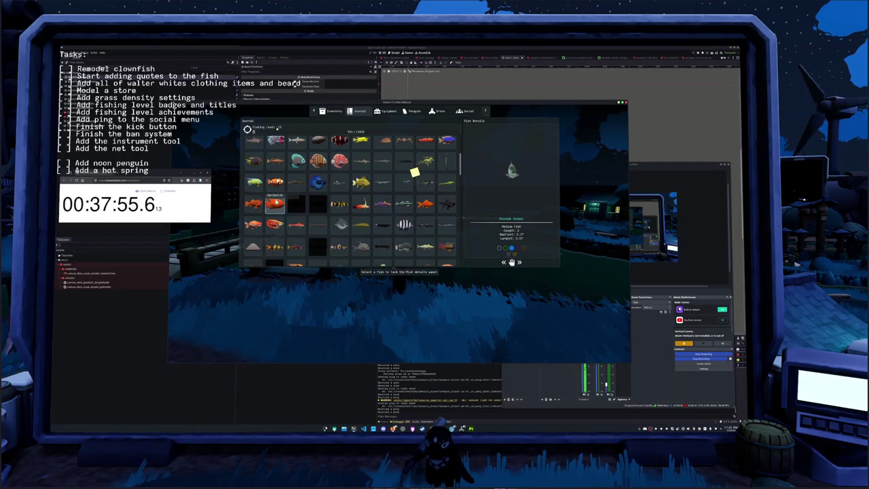
{"action": "left_click", "coordinate": [275, 182]}
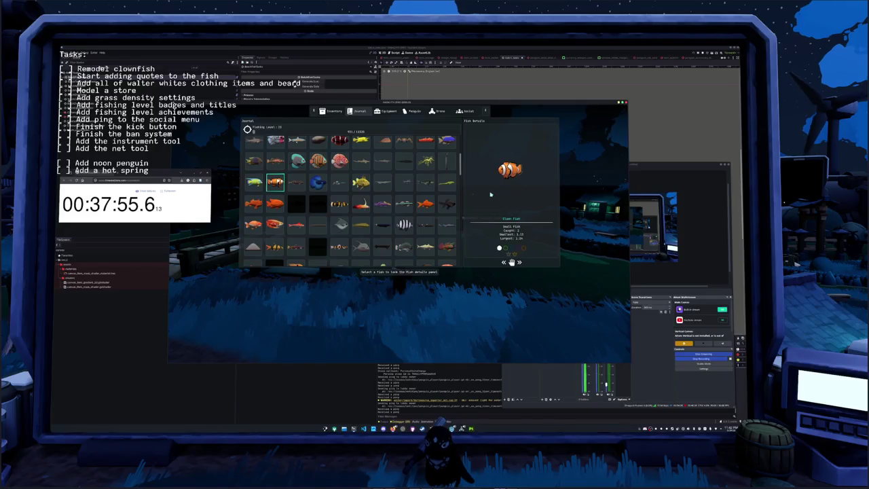
{"action": "key", "text": "Escape"}
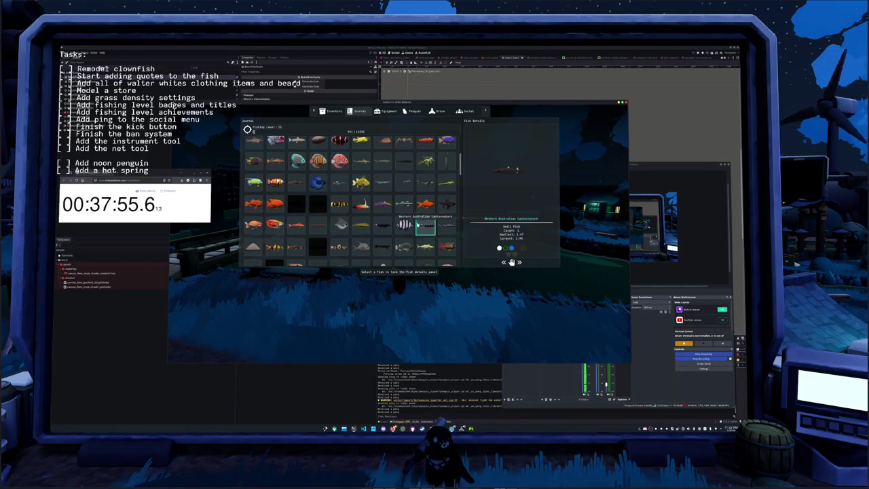
{"action": "scroll", "coordinate": [406, 212], "scroll_direction": "down", "scroll_amount": 1}
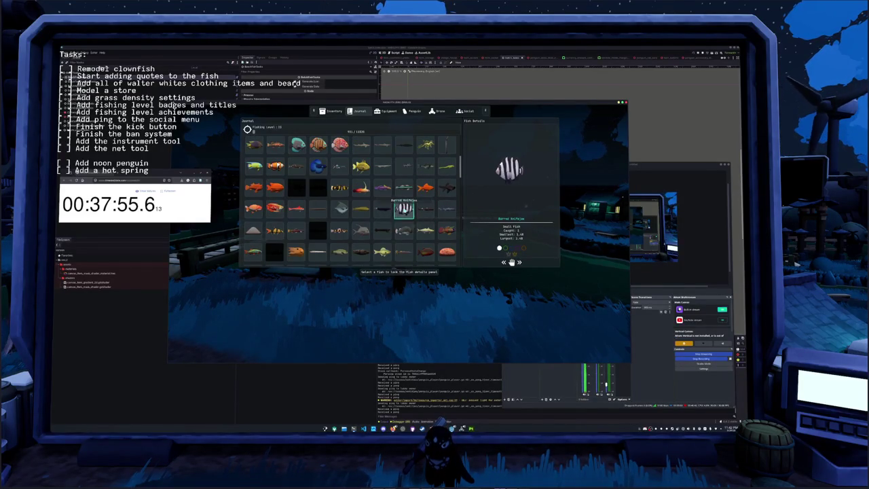
{"action": "scroll", "coordinate": [384, 216], "scroll_direction": "down", "scroll_amount": 1}
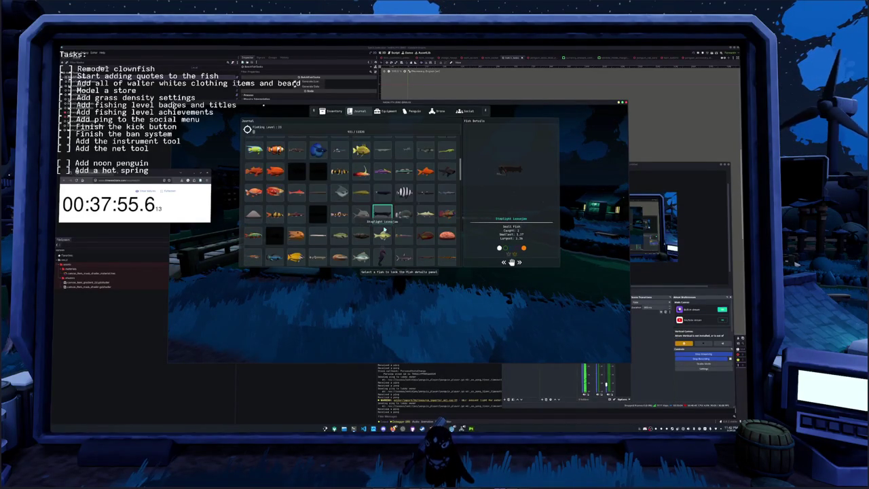
{"action": "left_click", "coordinate": [383, 235]}
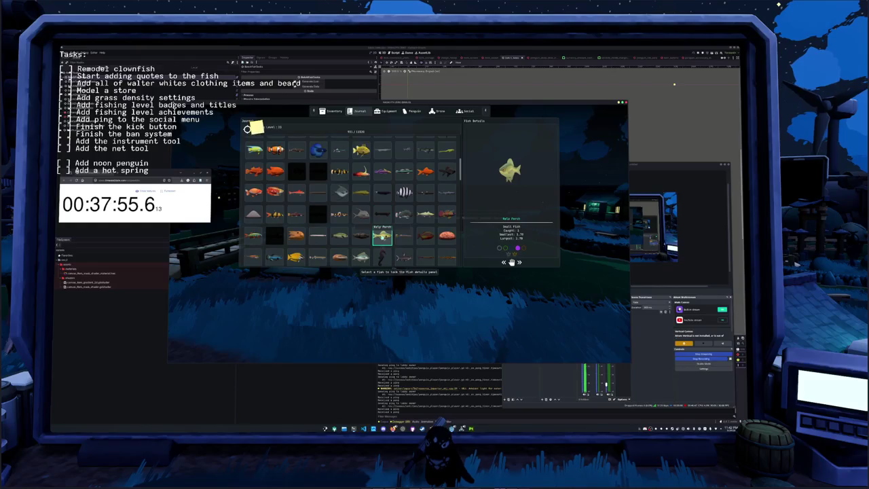
{"action": "scroll", "coordinate": [384, 238], "scroll_direction": "down", "scroll_amount": 1}
{"action": "scroll", "coordinate": [383, 238], "scroll_direction": "down", "scroll_amount": 1}
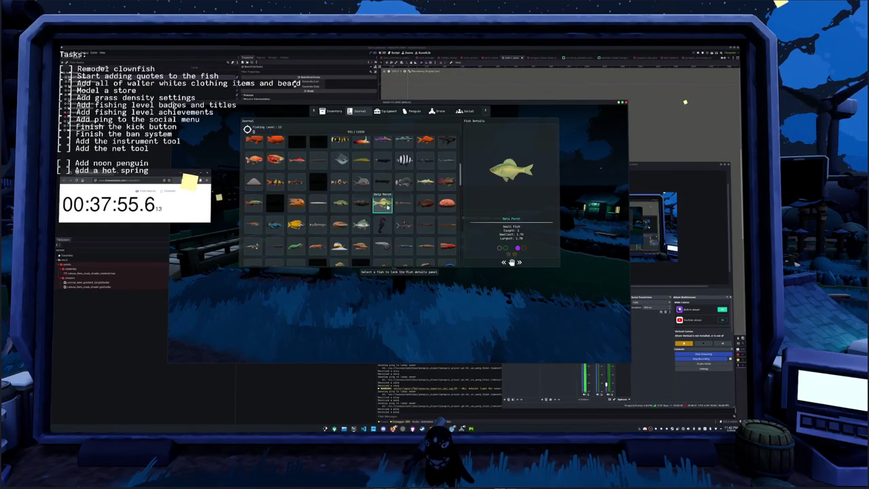
{"action": "left_click", "coordinate": [341, 203]}
{"action": "left_click", "coordinate": [340, 224]}
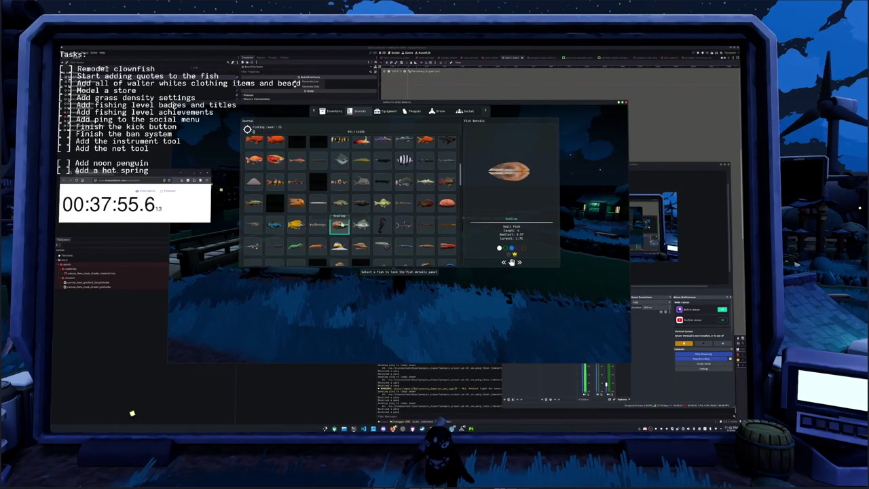
View Moon Snail, Zebra Tang, Neon Tetra, Moon Wrasse and Clown Triggerfish details.
{"action": "scroll", "coordinate": [339, 226], "scroll_direction": "down", "scroll_amount": 1}
{"action": "left_click", "coordinate": [339, 231]}
{"action": "scroll", "coordinate": [340, 230], "scroll_direction": "down", "scroll_amount": 2}
{"action": "left_click", "coordinate": [339, 225]}
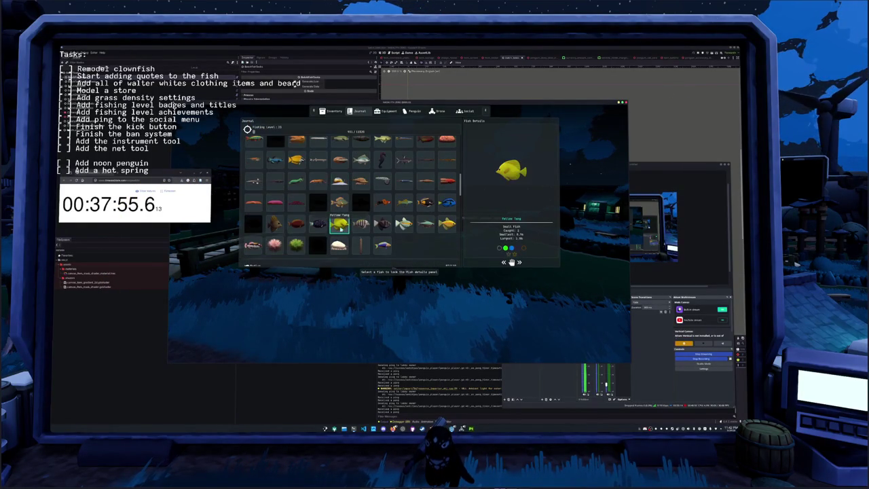
{"action": "left_click", "coordinate": [361, 225]}
{"action": "left_click", "coordinate": [403, 224]}
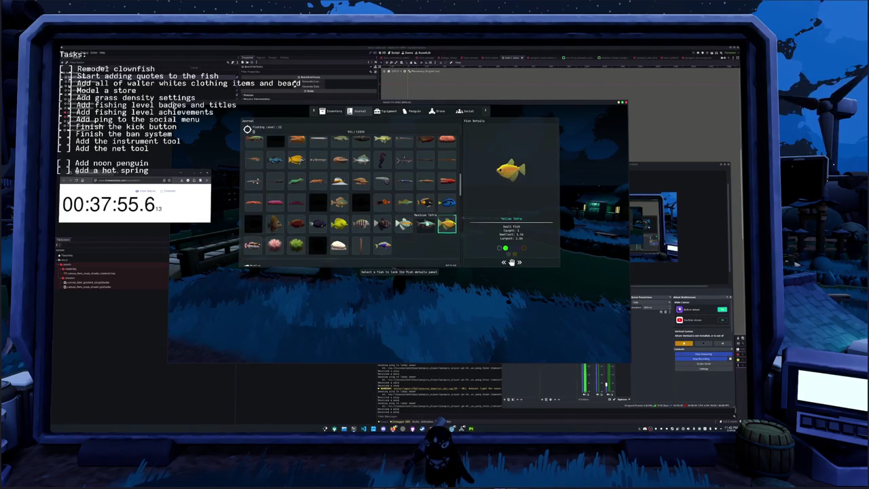
{"action": "left_click", "coordinate": [382, 248]}
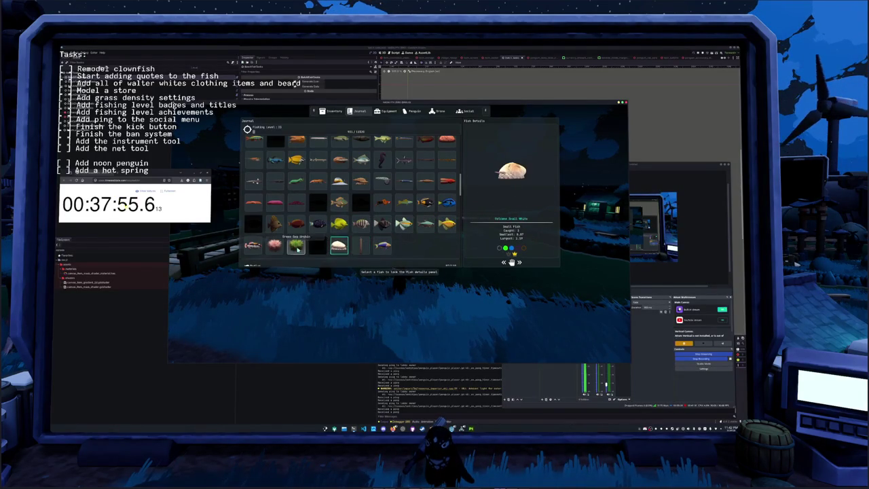
{"action": "left_click", "coordinate": [263, 246]}
Check the red squid, Giant Squid and Bigfin Squid details, then close the journal.
{"action": "scroll", "coordinate": [343, 223], "scroll_direction": "down", "scroll_amount": 2}
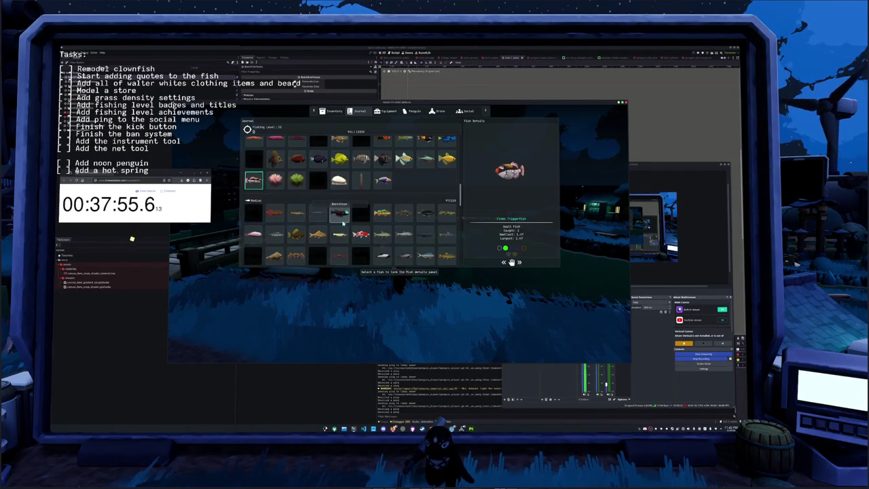
{"action": "scroll", "coordinate": [343, 223], "scroll_direction": "down", "scroll_amount": 5}
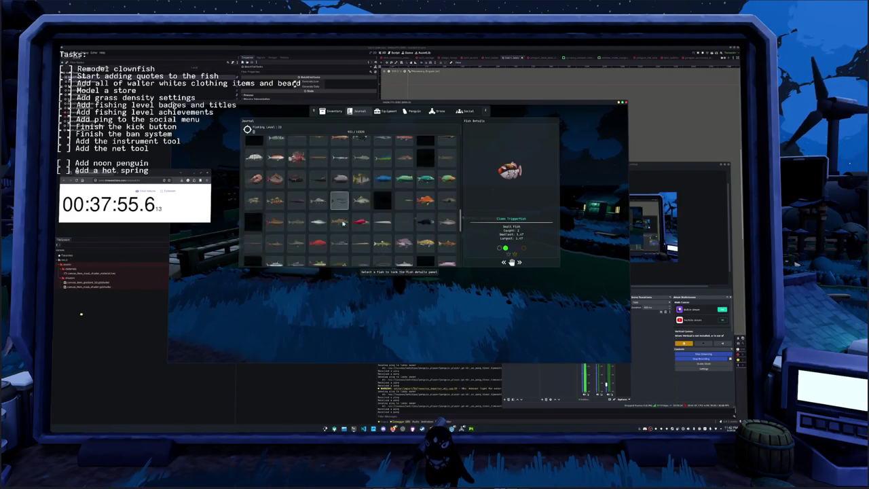
{"action": "scroll", "coordinate": [343, 224], "scroll_direction": "down", "scroll_amount": 4}
{"action": "left_click", "coordinate": [350, 253]}
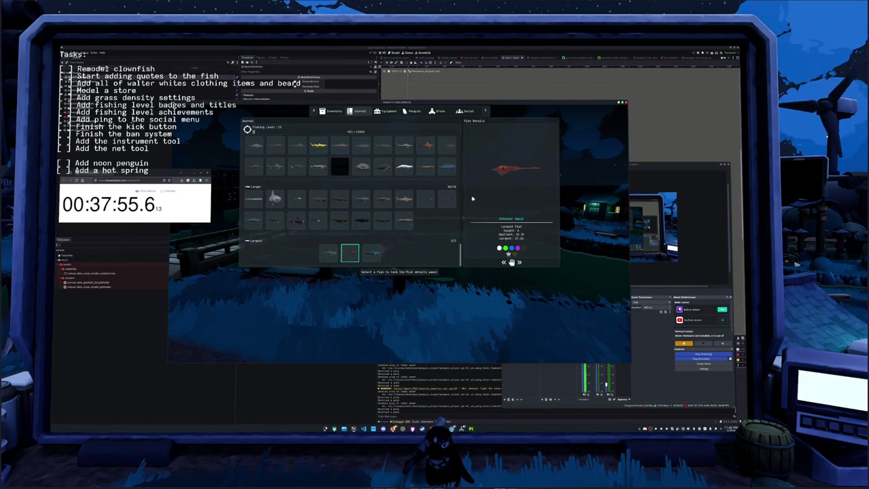
{"action": "left_click", "coordinate": [446, 198]}
{"action": "left_click", "coordinate": [425, 199]}
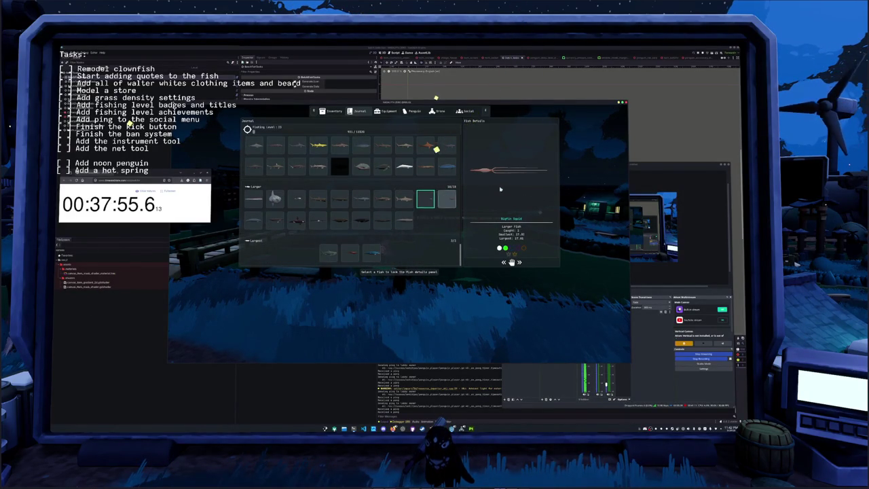
{"action": "scroll", "coordinate": [384, 218], "scroll_direction": "up", "scroll_amount": 1}
{"action": "scroll", "coordinate": [380, 217], "scroll_direction": "up", "scroll_amount": 2}
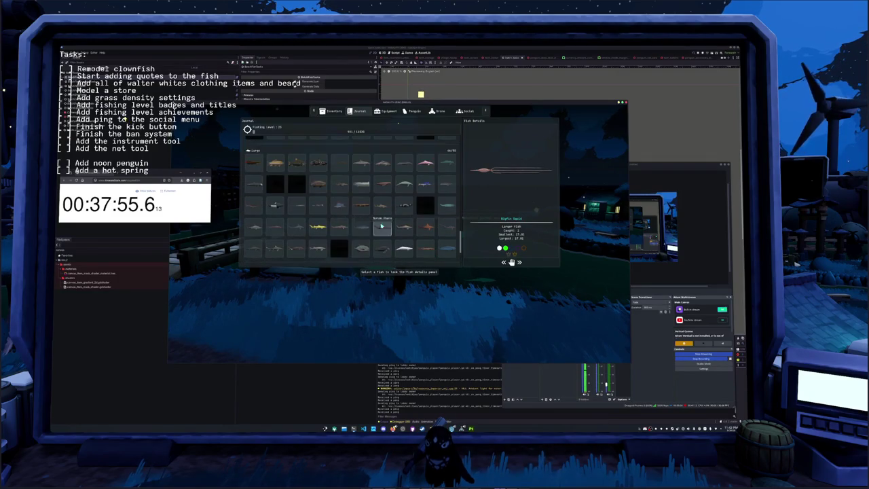
{"action": "scroll", "coordinate": [366, 218], "scroll_direction": "up", "scroll_amount": 2}
{"action": "key", "text": "Escape"}
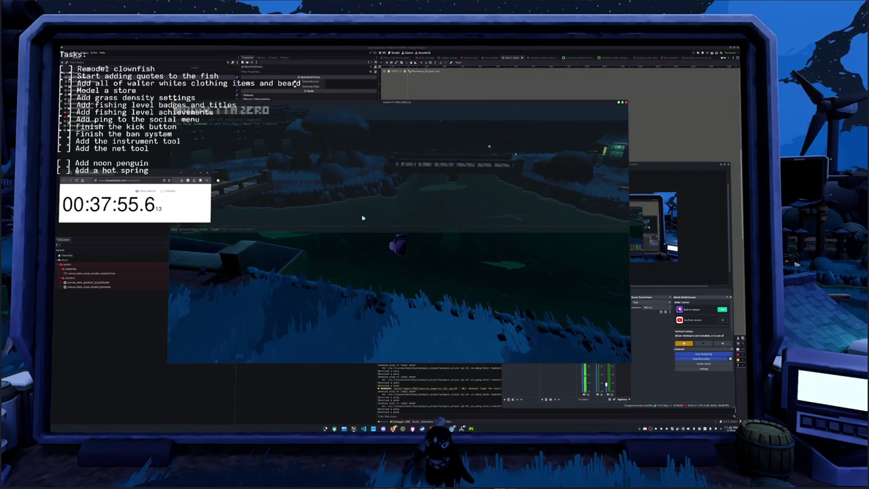
Add the Japanese Flying Squid via command and equip it from the inventory.
{"action": "key", "text": "Tab"}
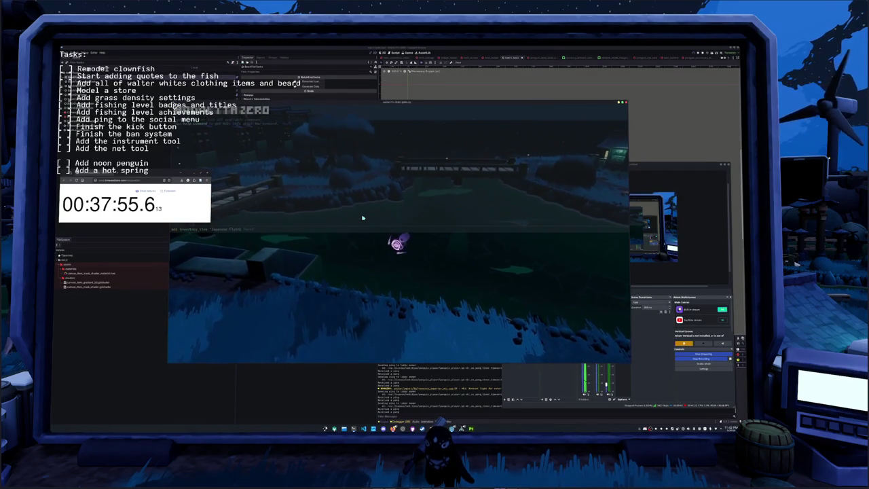
{"action": "key", "text": "Return"}
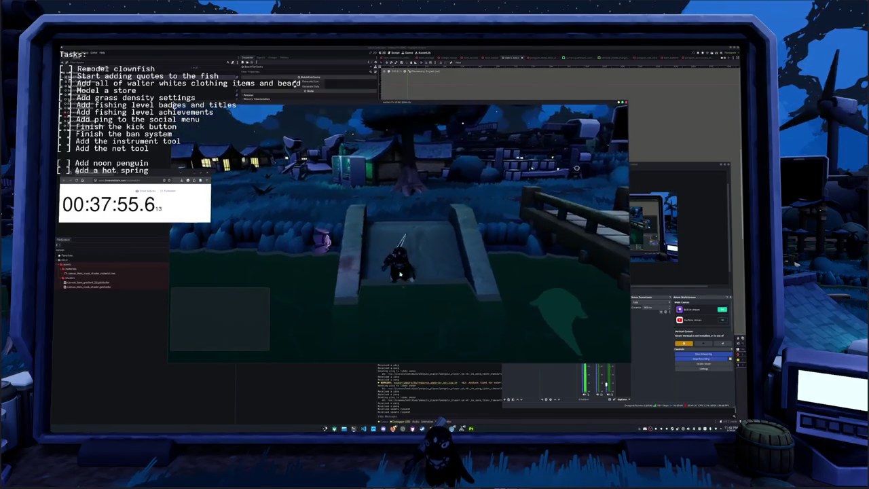
{"action": "key", "text": "Tab"}
{"action": "left_click", "coordinate": [450, 166]}
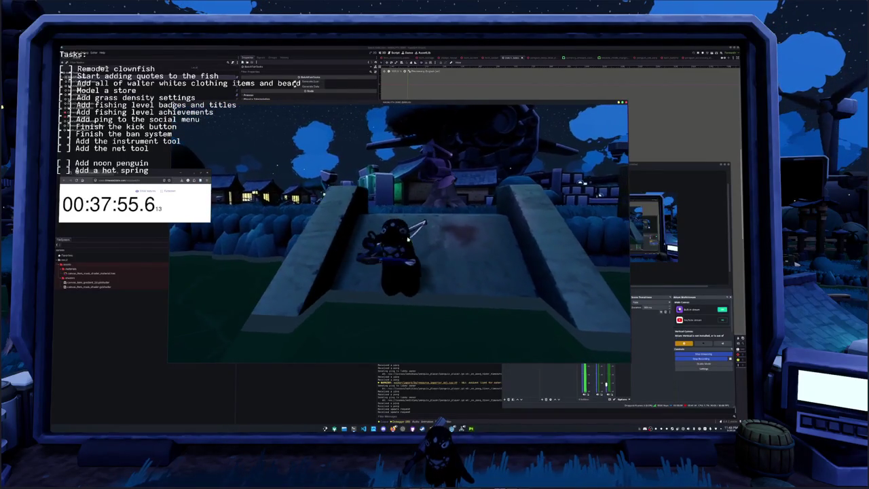
Reopen the journal and show the Japanese Flying Squid's details.
{"action": "key", "text": "Tab"}
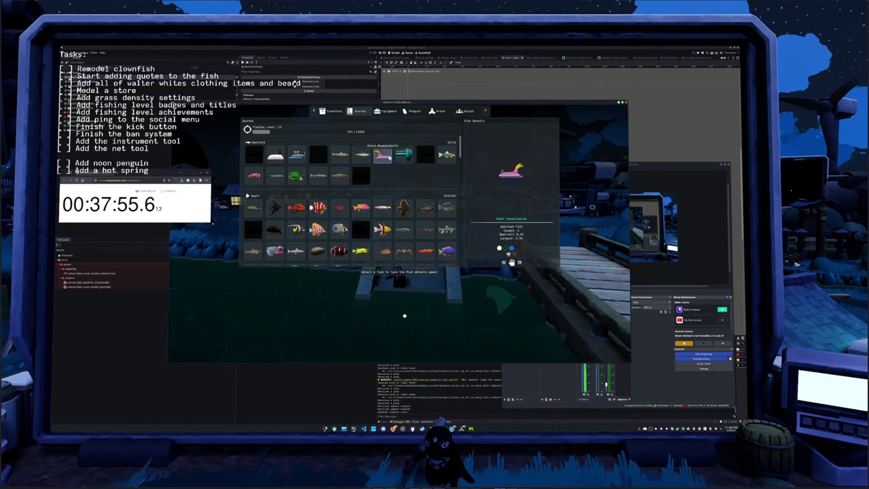
{"action": "scroll", "coordinate": [319, 197], "scroll_direction": "down", "scroll_amount": 2}
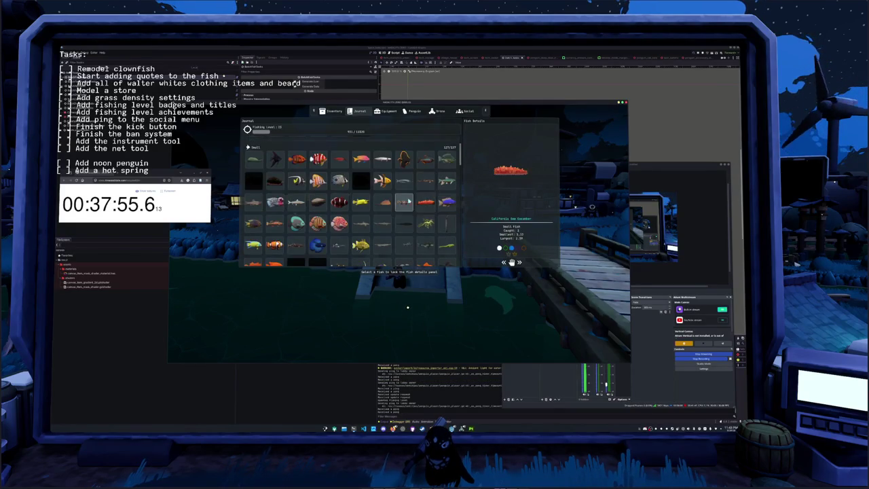
{"action": "scroll", "coordinate": [402, 201], "scroll_direction": "down", "scroll_amount": 1}
{"action": "scroll", "coordinate": [402, 207], "scroll_direction": "down", "scroll_amount": 1}
{"action": "scroll", "coordinate": [403, 216], "scroll_direction": "down", "scroll_amount": 1}
{"action": "scroll", "coordinate": [403, 226], "scroll_direction": "down", "scroll_amount": 1}
{"action": "scroll", "coordinate": [400, 227], "scroll_direction": "down", "scroll_amount": 2}
{"action": "scroll", "coordinate": [380, 229], "scroll_direction": "down", "scroll_amount": 2}
{"action": "scroll", "coordinate": [353, 233], "scroll_direction": "down", "scroll_amount": 1}
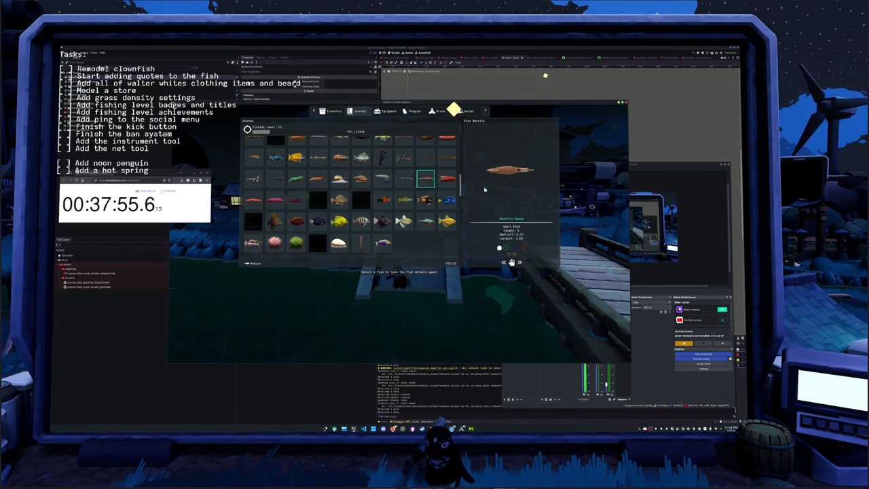
{"action": "left_click", "coordinate": [408, 181]}
Scroll the journal down through the Larger and Largest sections.
{"action": "scroll", "coordinate": [382, 204], "scroll_direction": "down", "scroll_amount": 1}
{"action": "scroll", "coordinate": [382, 208], "scroll_direction": "down", "scroll_amount": 2}
{"action": "scroll", "coordinate": [382, 209], "scroll_direction": "down", "scroll_amount": 1}
{"action": "scroll", "coordinate": [383, 209], "scroll_direction": "down", "scroll_amount": 1}
{"action": "scroll", "coordinate": [381, 208], "scroll_direction": "down", "scroll_amount": 1}
{"action": "scroll", "coordinate": [380, 210], "scroll_direction": "down", "scroll_amount": 1}
{"action": "scroll", "coordinate": [380, 212], "scroll_direction": "down", "scroll_amount": 1}
{"action": "scroll", "coordinate": [379, 212], "scroll_direction": "down", "scroll_amount": 2}
{"action": "scroll", "coordinate": [379, 213], "scroll_direction": "down", "scroll_amount": 1}
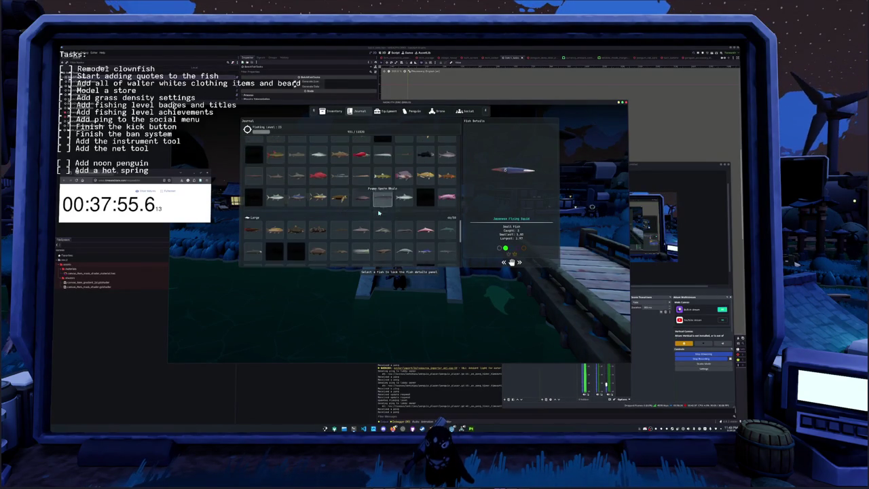
{"action": "scroll", "coordinate": [379, 213], "scroll_direction": "down", "scroll_amount": 1}
{"action": "scroll", "coordinate": [379, 212], "scroll_direction": "down", "scroll_amount": 1}
{"action": "scroll", "coordinate": [379, 210], "scroll_direction": "down", "scroll_amount": 2}
{"action": "scroll", "coordinate": [380, 208], "scroll_direction": "down", "scroll_amount": 1}
{"action": "scroll", "coordinate": [380, 206], "scroll_direction": "down", "scroll_amount": 1}
{"action": "scroll", "coordinate": [380, 208], "scroll_direction": "down", "scroll_amount": 1}
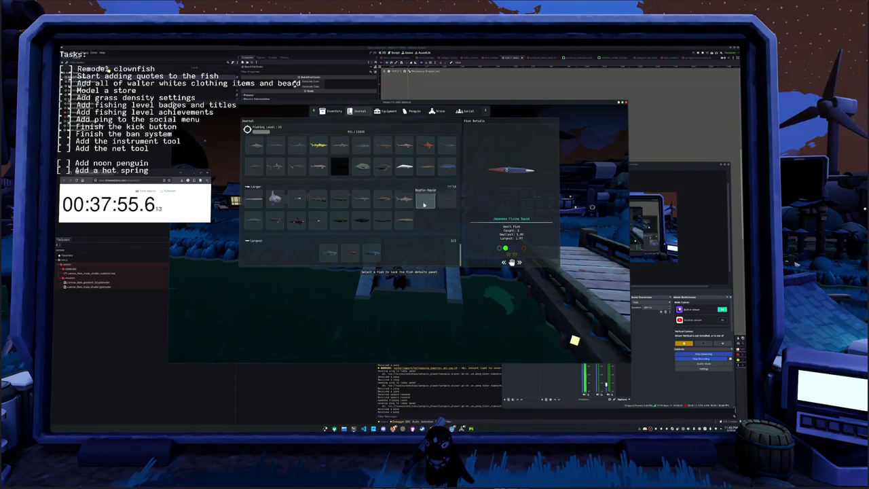
Close the journal and walk the penguin through the village to the pink-roofed hut.
{"action": "key", "text": "Escape"}
{"action": "key", "text": "w"}
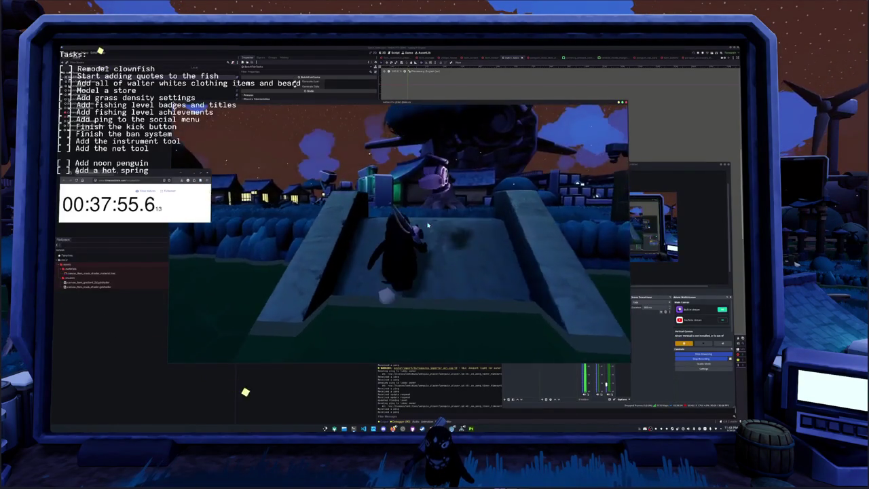
{"action": "key", "text": "w"}
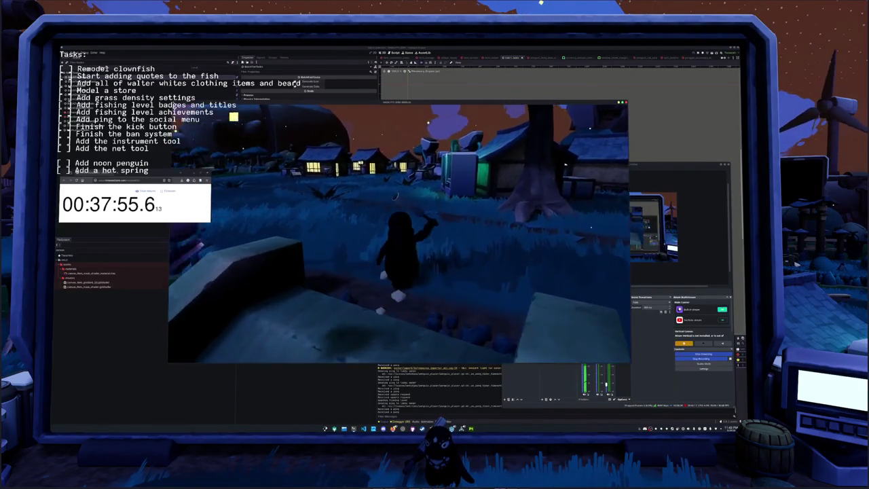
{"action": "key", "text": "w"}
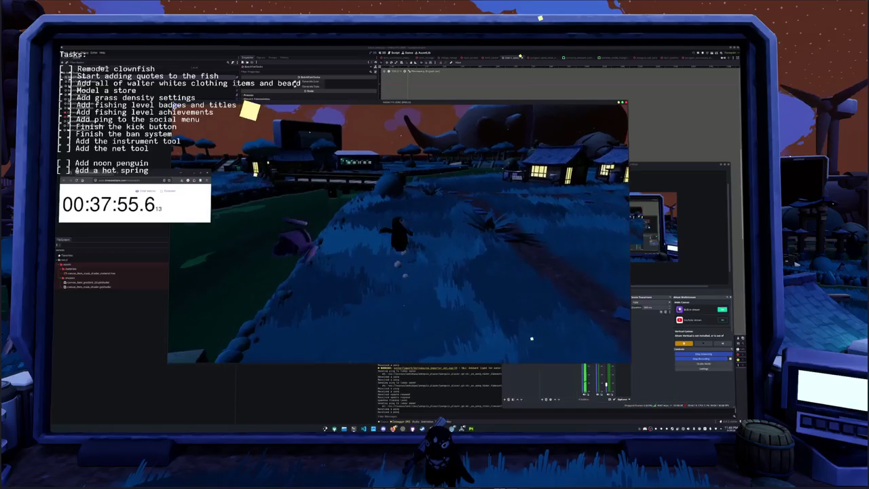
{"action": "key", "text": "w"}
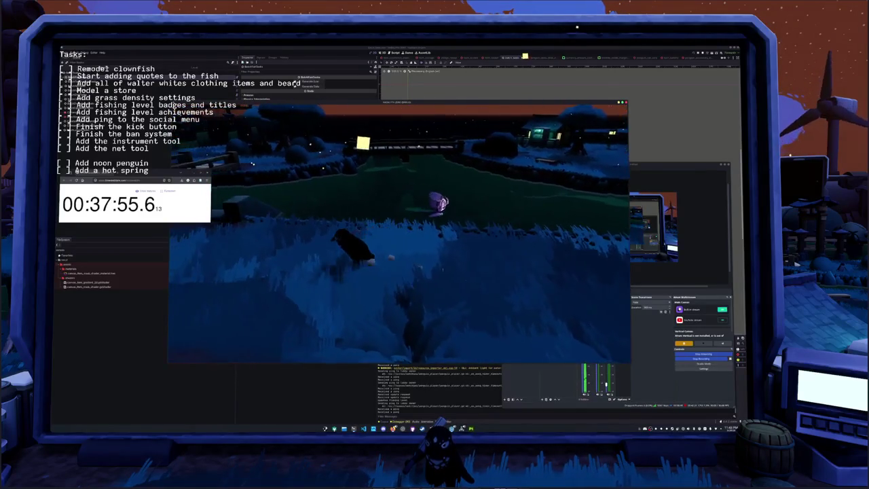
{"action": "key", "text": "w"}
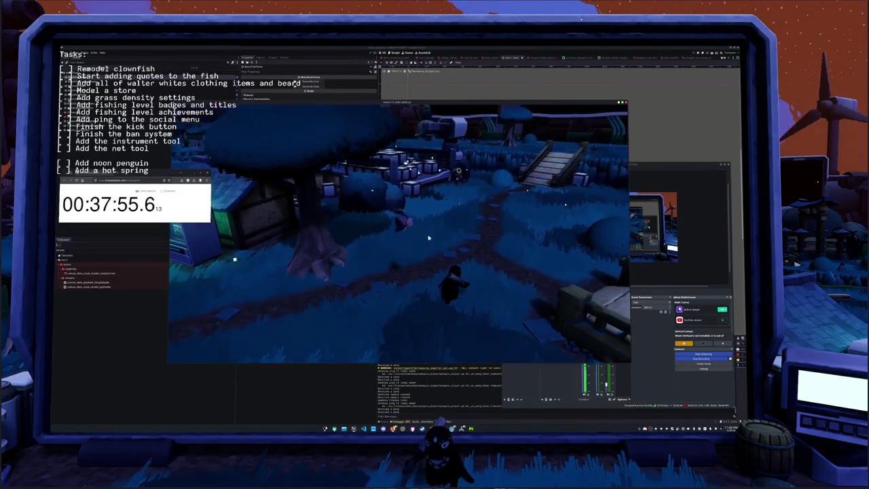
{"action": "key", "text": "w"}
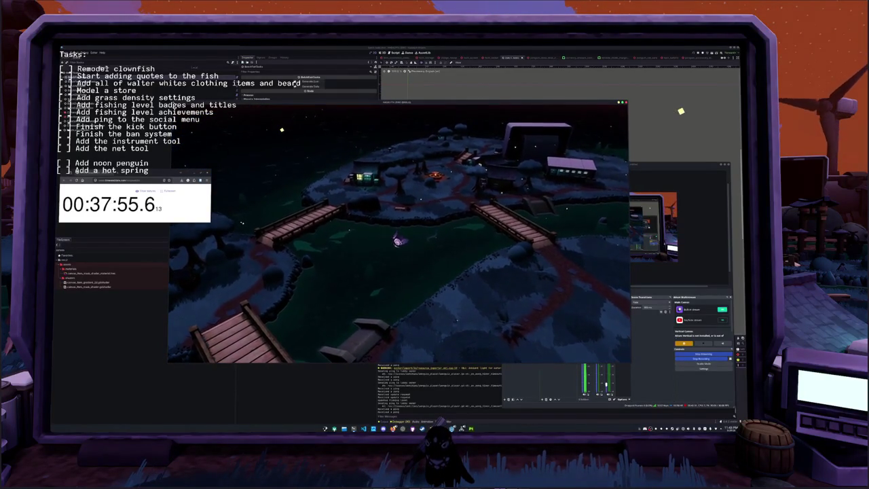
{"action": "key", "text": "w"}
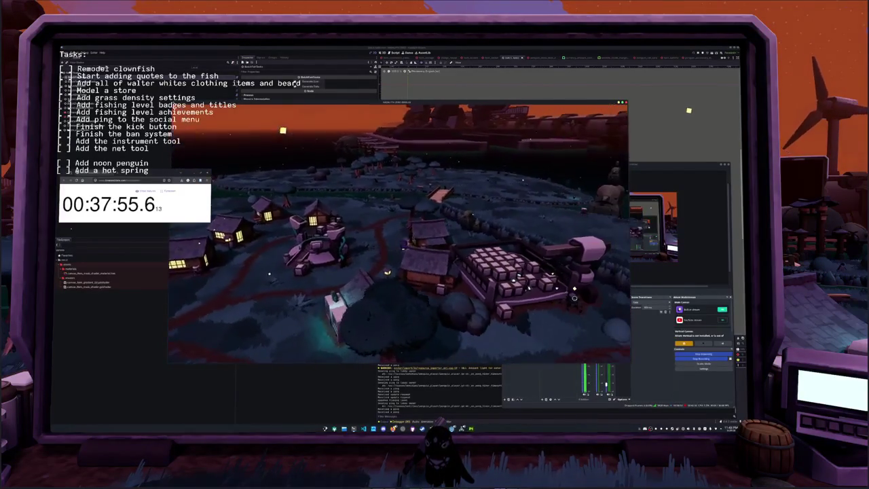
{"action": "key", "text": "w"}
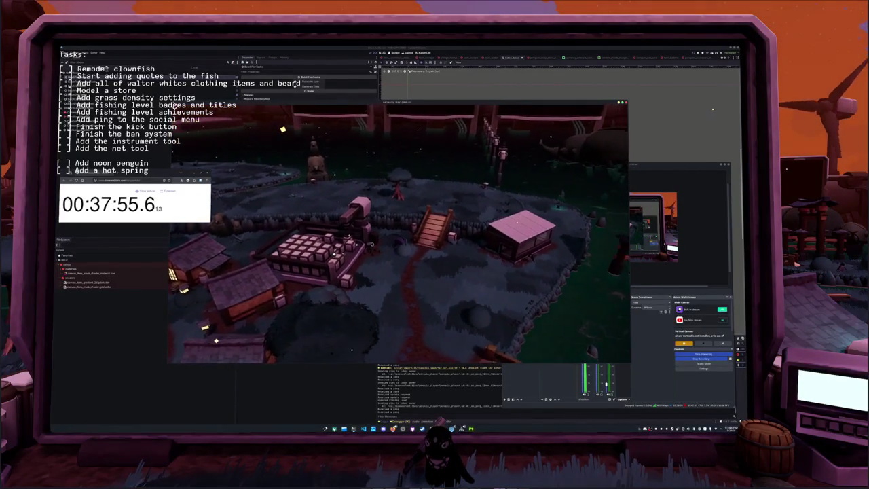
{"action": "scroll", "coordinate": [400, 235], "scroll_direction": "up", "scroll_amount": 5}
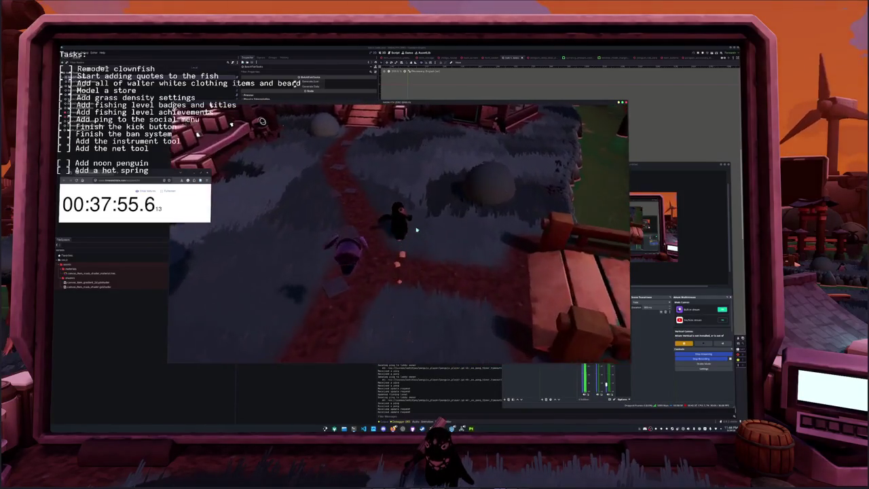
{"action": "key", "text": "w"}
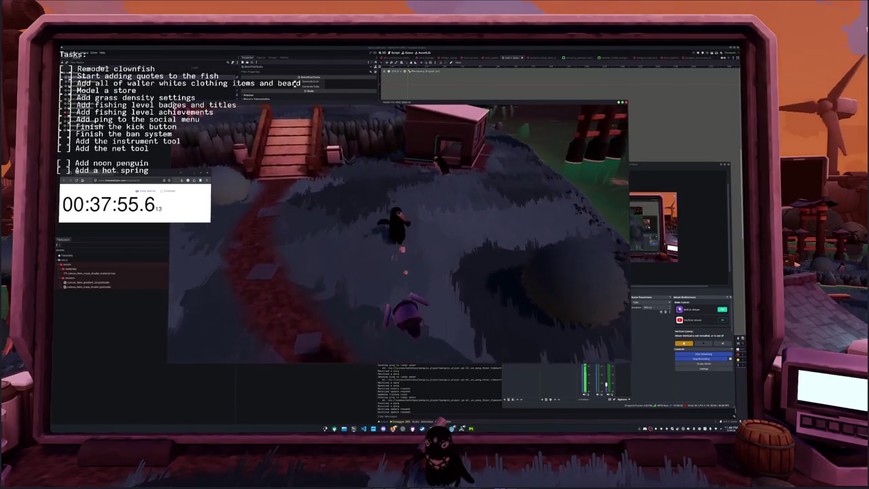
{"action": "key", "text": "w"}
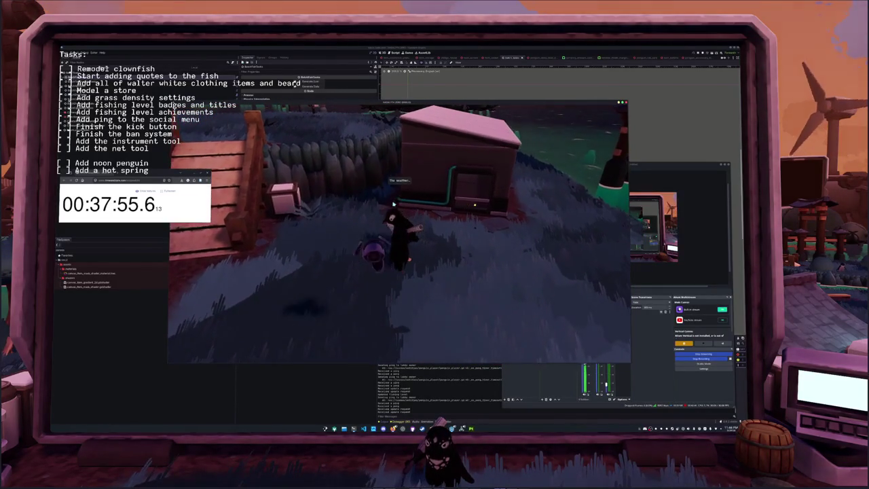
Orbit the camera toward the wooden stairs and move the penguin onto the dock.
{"action": "right_click_drag", "start_coordinate": [373, 244], "coordinate": [527, 271]}
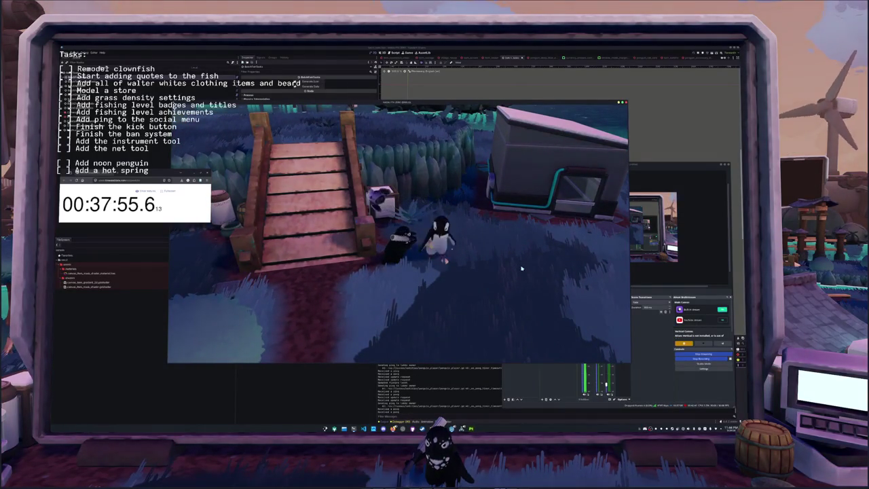
{"action": "mouse_move", "coordinate": [517, 272]}
{"action": "right_mouse_down"}
{"action": "mouse_move", "coordinate": [549, 275]}
{"action": "mouse_move", "coordinate": [425, 313]}
{"action": "right_mouse_up"}
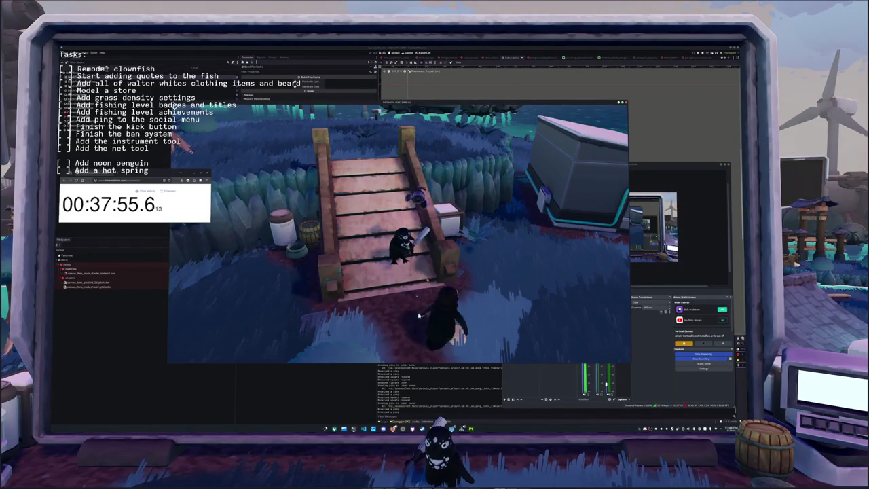
{"action": "mouse_move", "coordinate": [424, 317]}
{"action": "right_mouse_down"}
{"action": "mouse_move", "coordinate": [434, 326]}
{"action": "mouse_move", "coordinate": [415, 231]}
{"action": "mouse_move", "coordinate": [480, 259]}
{"action": "right_mouse_up"}
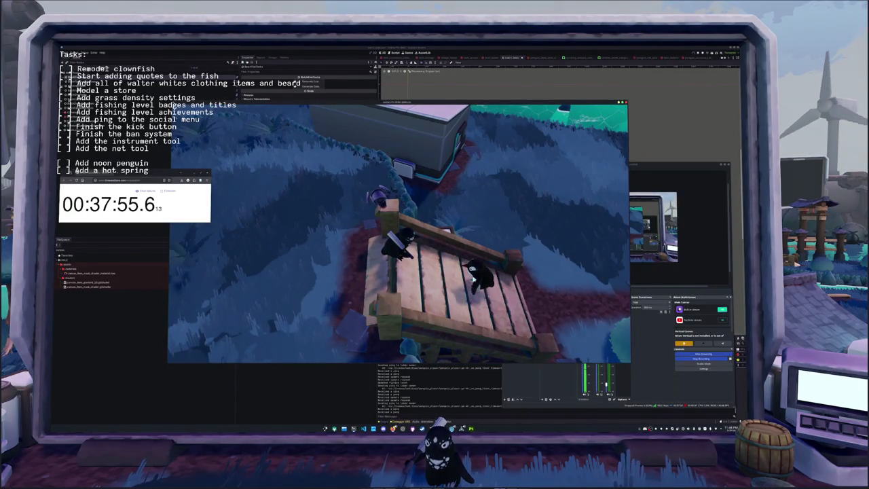
{"action": "left_click", "coordinate": [479, 278]}
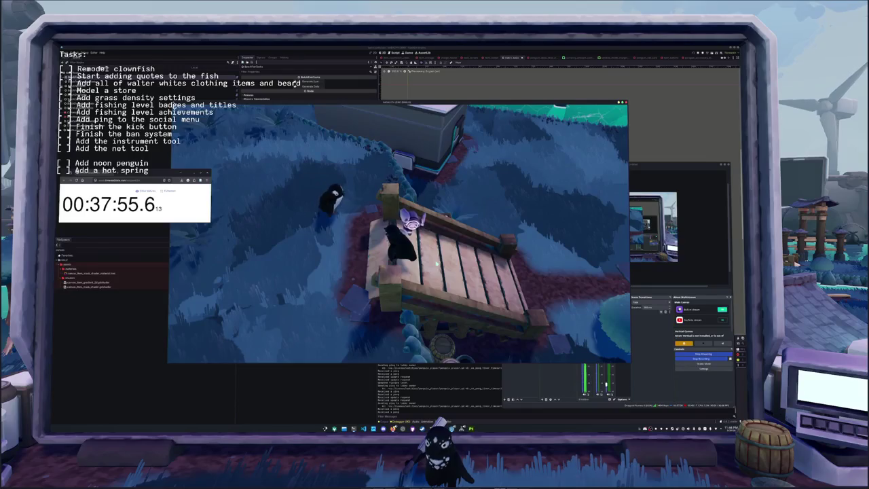
{"action": "scroll", "coordinate": [436, 263], "scroll_direction": "up", "scroll_amount": 3}
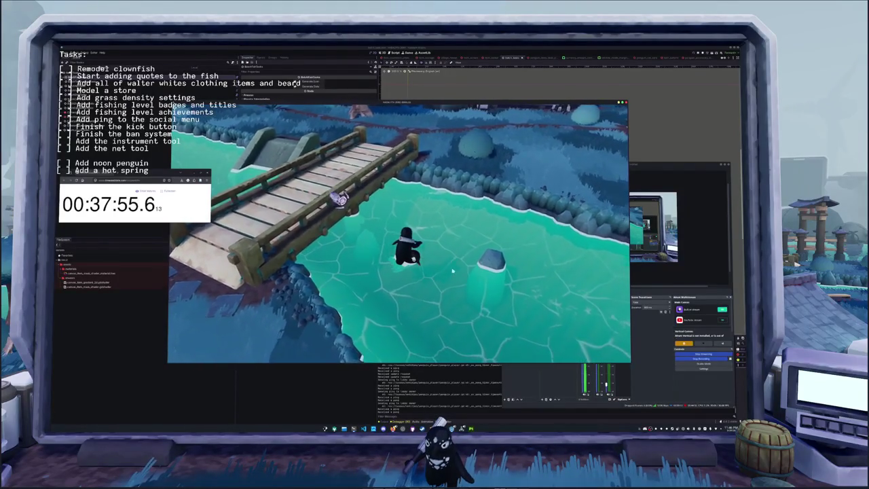
Swing the camera around the penguin toward the bridge, then bring OBS Studio forward.
{"action": "right_click_drag", "start_coordinate": [453, 270], "coordinate": [422, 261]}
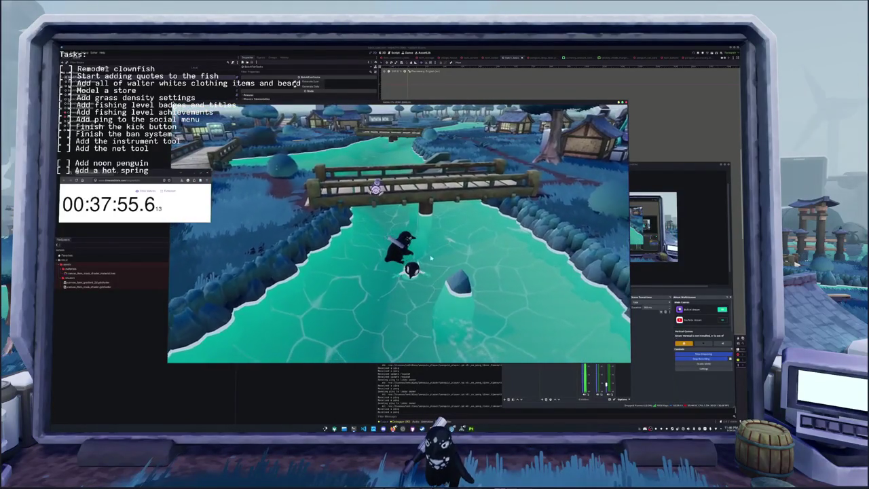
{"action": "right_click_drag", "start_coordinate": [422, 261], "coordinate": [380, 319]}
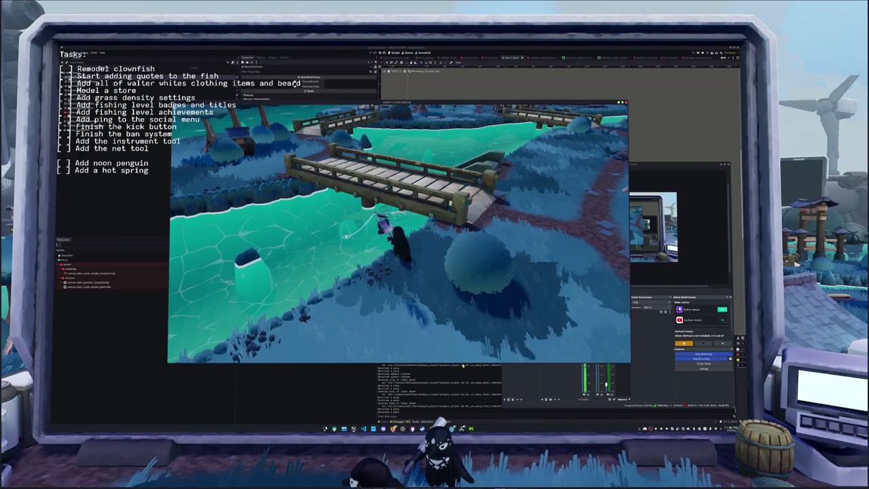
{"action": "key", "text": "alt+Tab"}
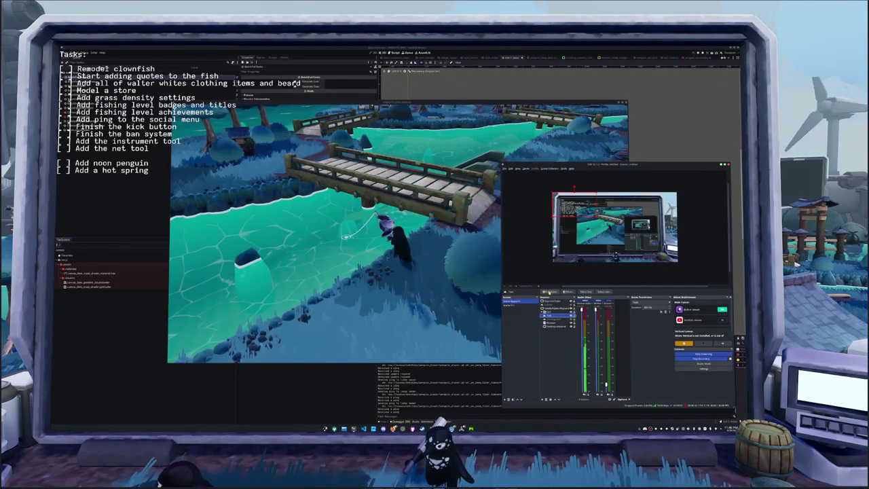
Open the Tasks text source's properties in OBS, then return to the game to cast.
{"action": "double_click", "coordinate": [553, 311]}
{"action": "scroll", "coordinate": [593, 315], "scroll_direction": "down", "scroll_amount": 1}
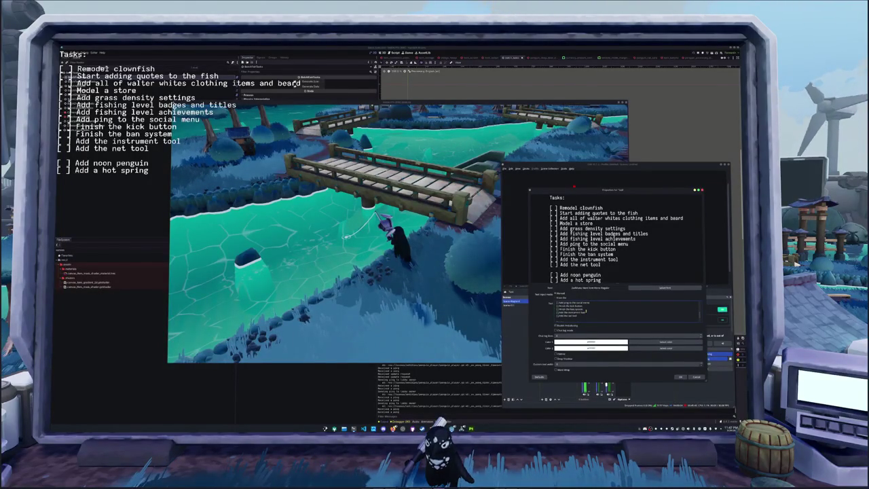
{"action": "left_click", "coordinate": [442, 307]}
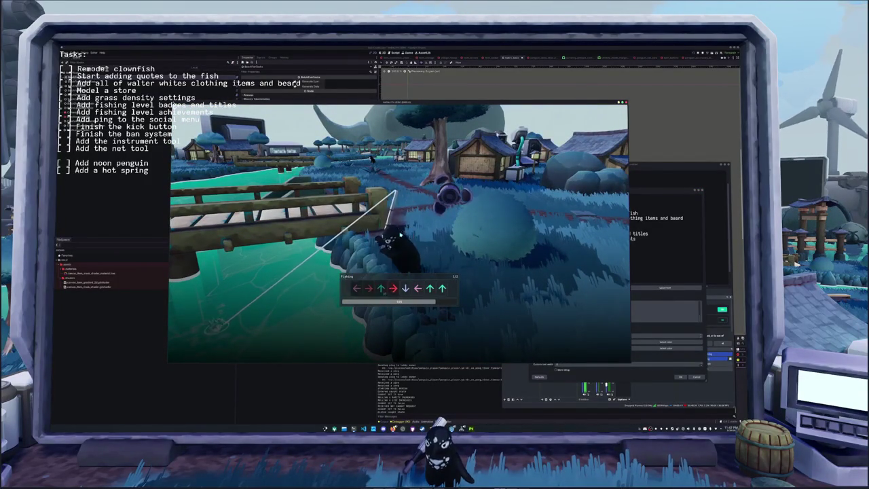
Enter the arrow sequence Left, Right, Down, Up, Down, Left, Right, Left to reel in.
{"action": "key", "text": "Left"}
{"action": "key", "text": "Right"}
{"action": "key", "text": "Down"}
{"action": "key", "text": "Up"}
{"action": "key", "text": "Down"}
{"action": "key", "text": "Left"}
{"action": "key", "text": "Right"}
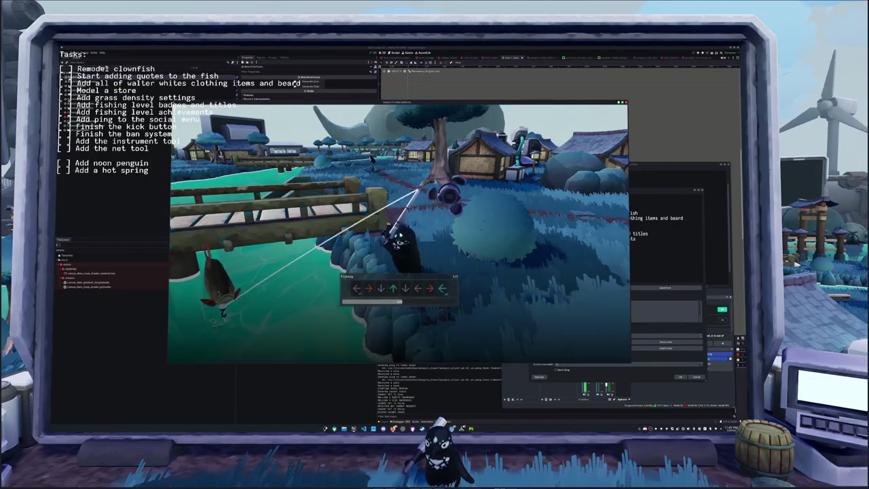
{"action": "key", "text": "Left"}
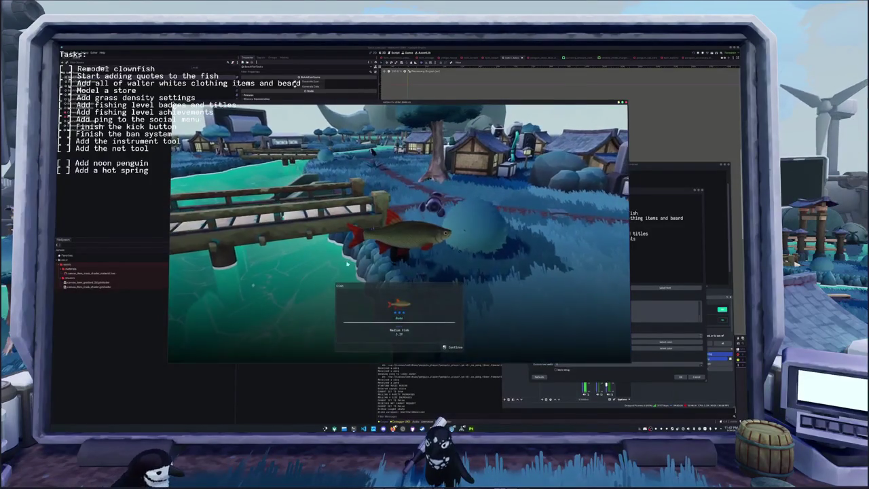
Dismiss the catch popup and add an 'Add a wale penguin' line to the task text.
{"action": "key", "text": "e"}
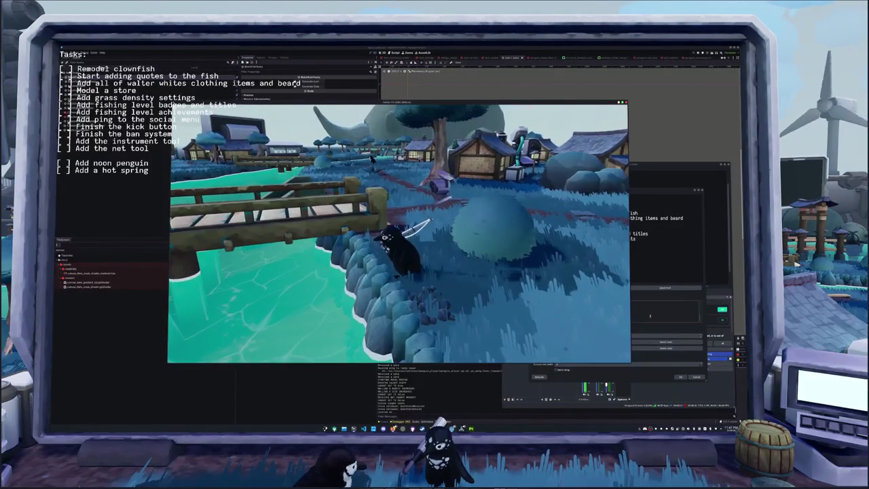
{"action": "scroll", "coordinate": [647, 316], "scroll_direction": "up", "scroll_amount": 3}
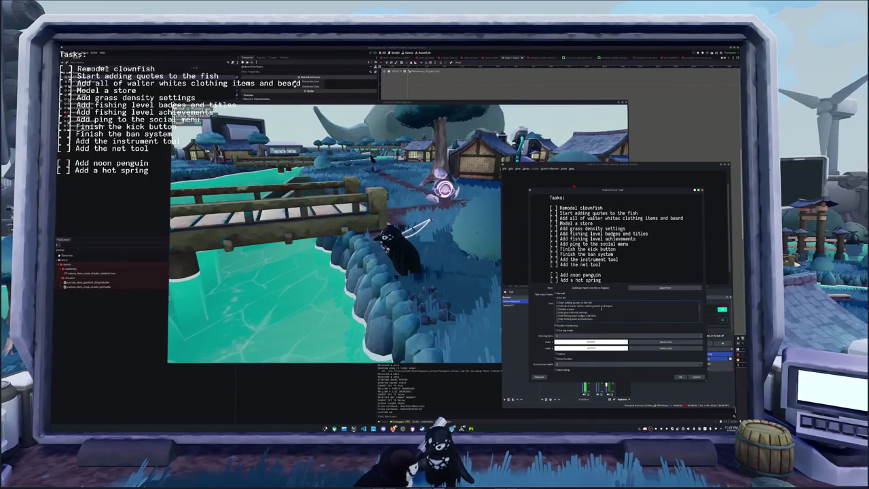
{"action": "key", "text": "BackSpace"}
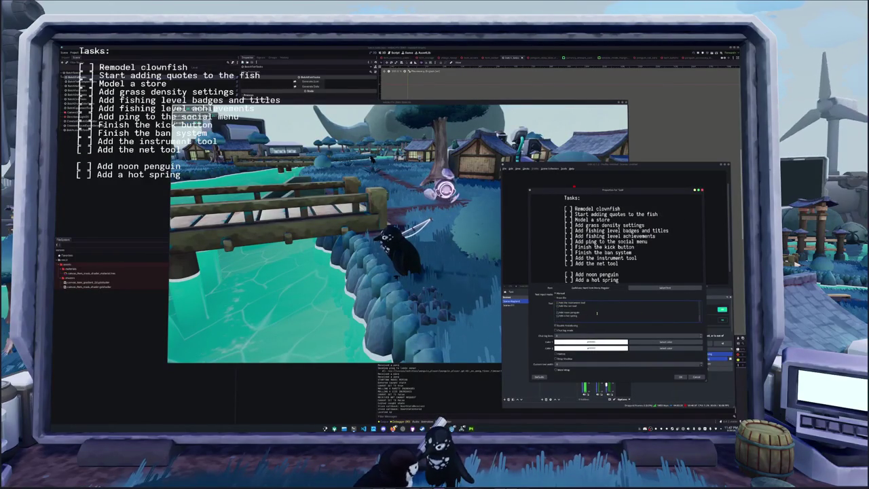
{"action": "key", "text": "ctrl+z"}
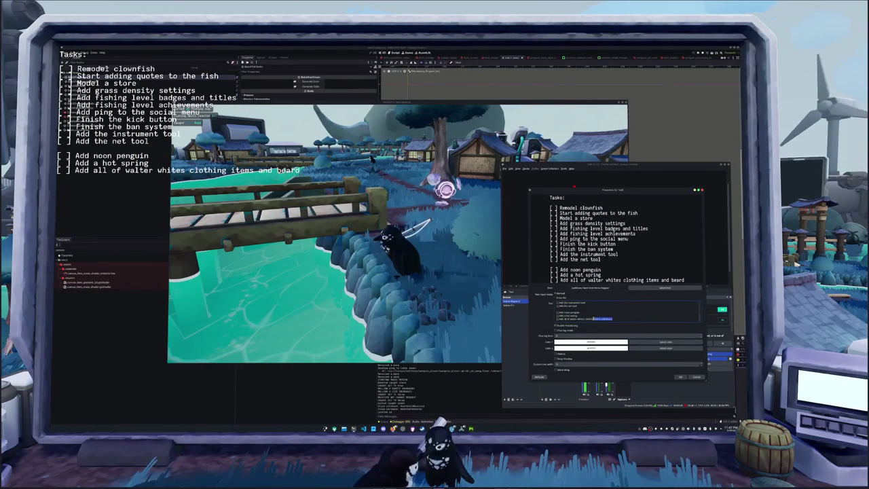
{"action": "type", "text": "Add a walter"}
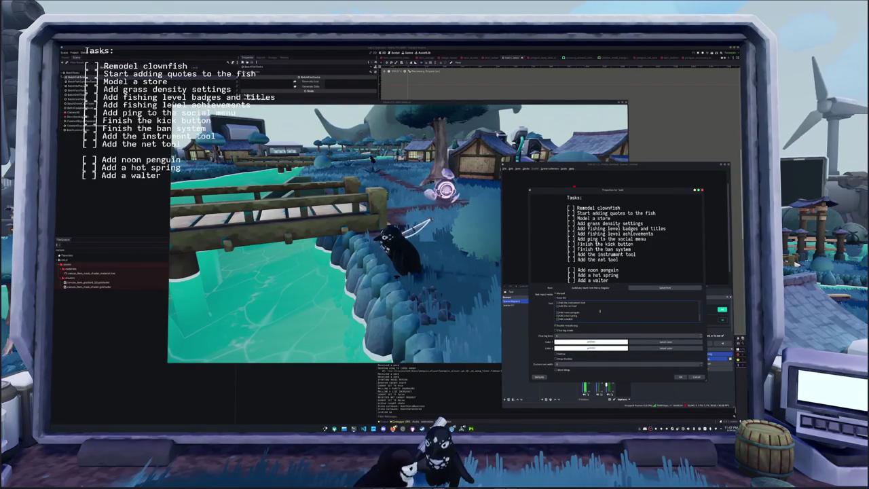
{"action": "type", "text": " white penguin"}
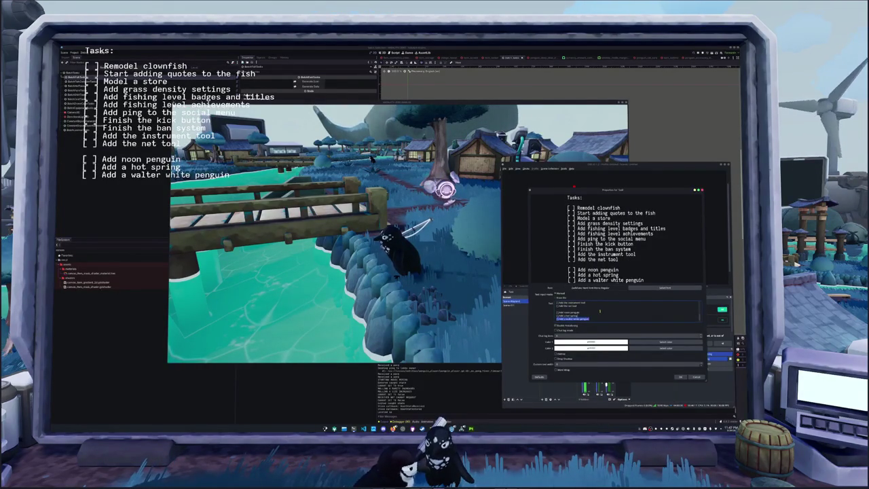
{"action": "key", "text": "shift+Home"}
{"action": "key", "text": "BackSpace"}
{"action": "key", "text": "ctrl+z"}
Insert new penguin task lines above 'Add a hot spring'.
{"action": "key", "text": "Return"}
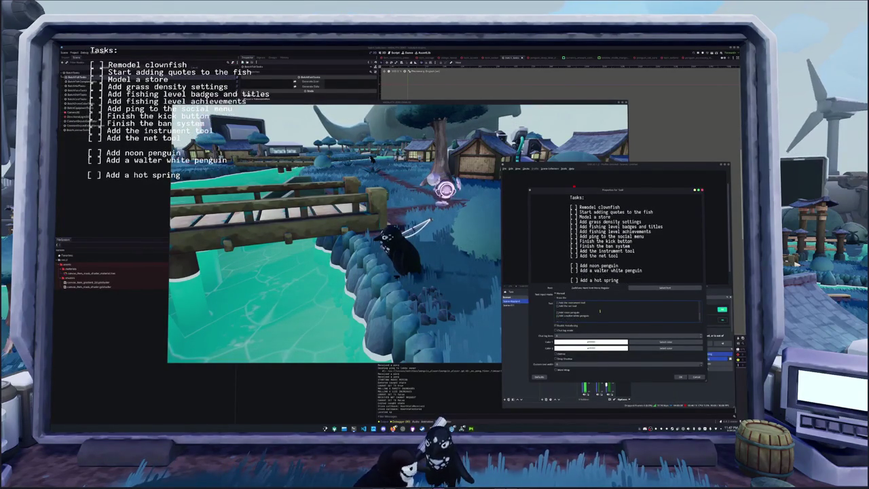
{"action": "type", "text": "dd a"}
{"action": "type", "text": " spe"}
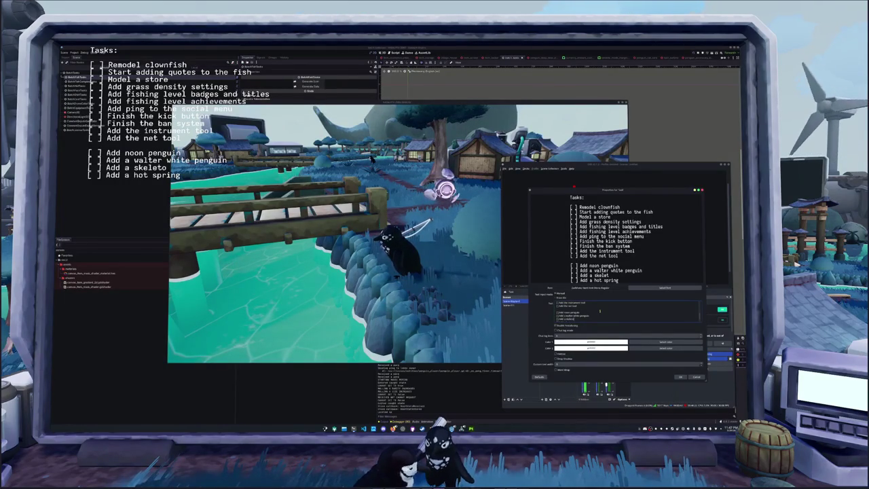
{"action": "type", "text": "in"}
{"action": "key", "text": "Return"}
{"action": "type", "text": "Add a"}
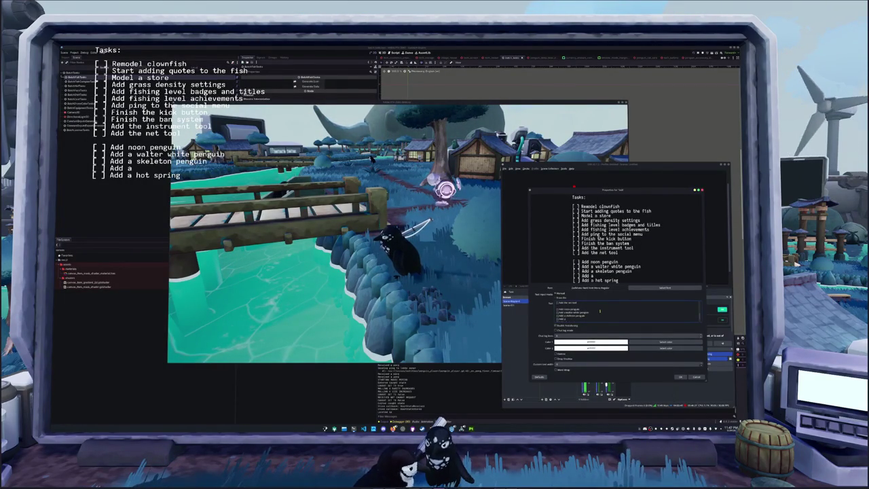
{"action": "type", "text": " penguertos"}
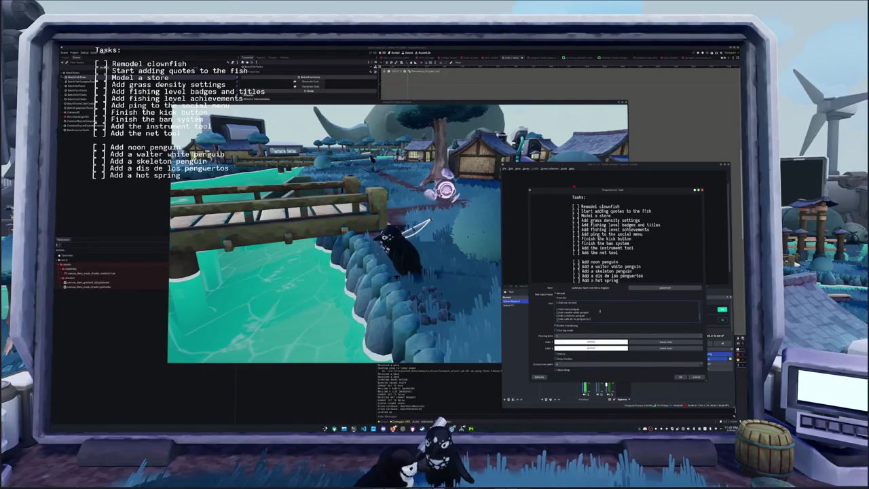
{"action": "type", "text": " penguin"}
{"action": "scroll", "coordinate": [600, 310], "scroll_direction": "down", "scroll_amount": 1}
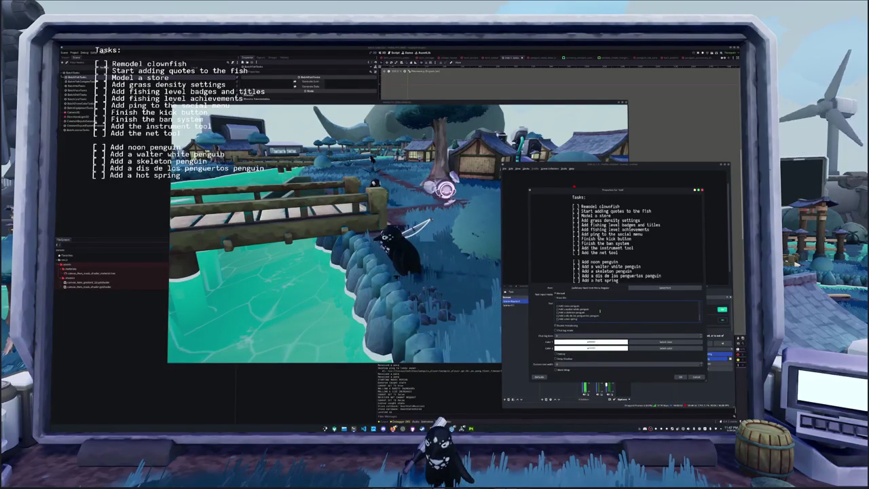
{"action": "scroll", "coordinate": [600, 310], "scroll_direction": "up", "scroll_amount": 2}
{"action": "scroll", "coordinate": [600, 311], "scroll_direction": "up", "scroll_amount": 1}
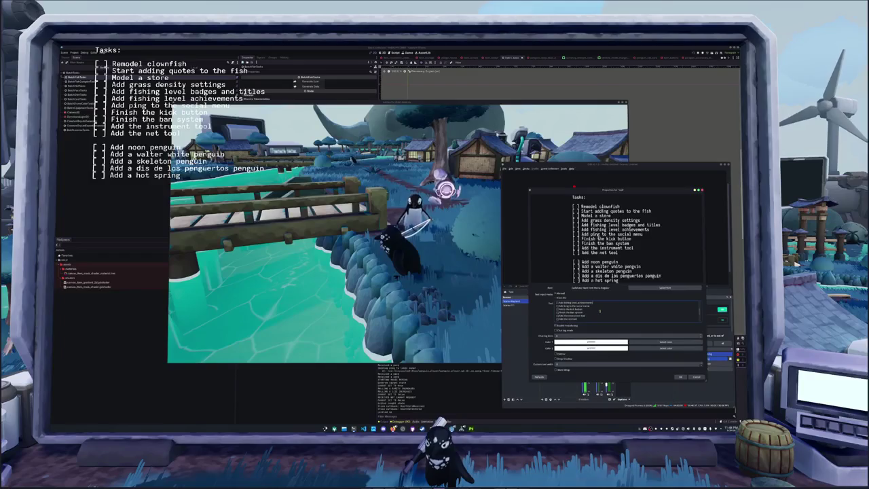
Move the kick and ban task lines to the top, right under 'Tasks:'.
{"action": "key", "text": "shift+Down"}
{"action": "key", "text": "ctrl+c"}
{"action": "key", "text": "shift+Down"}
{"action": "key", "text": "BackSpace"}
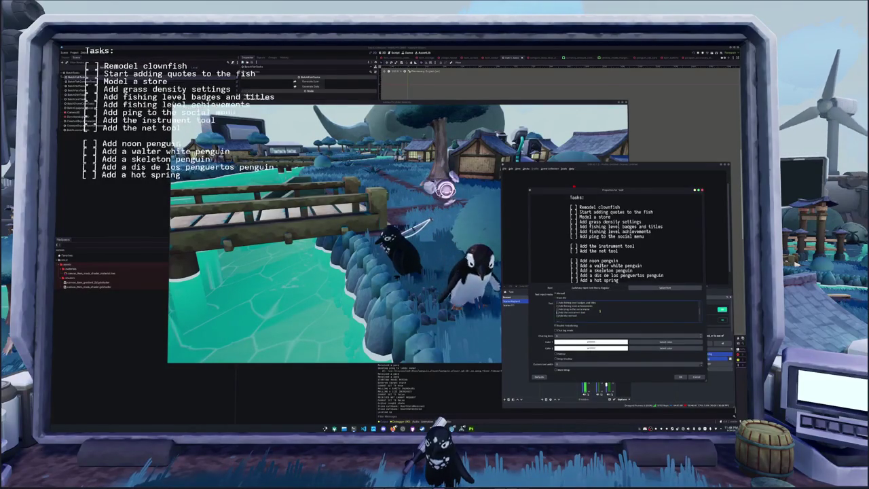
{"action": "scroll", "coordinate": [600, 310], "scroll_direction": "up", "scroll_amount": 1}
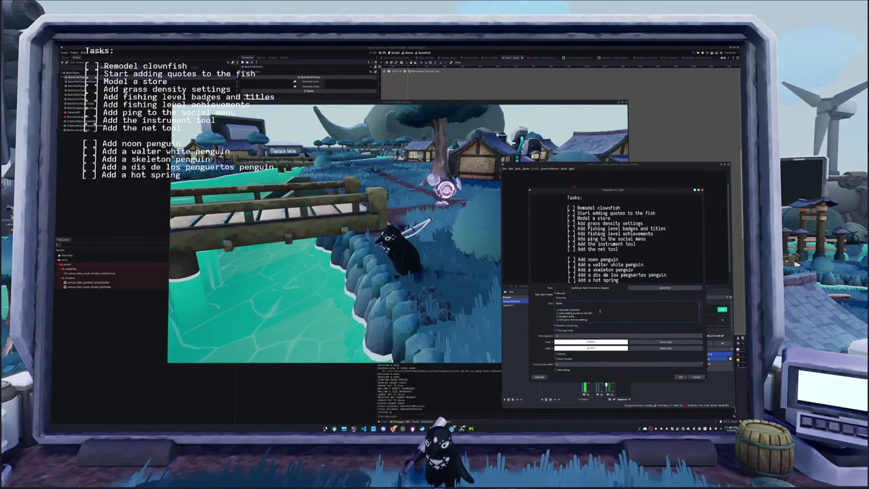
{"action": "key", "text": "ctrl+v"}
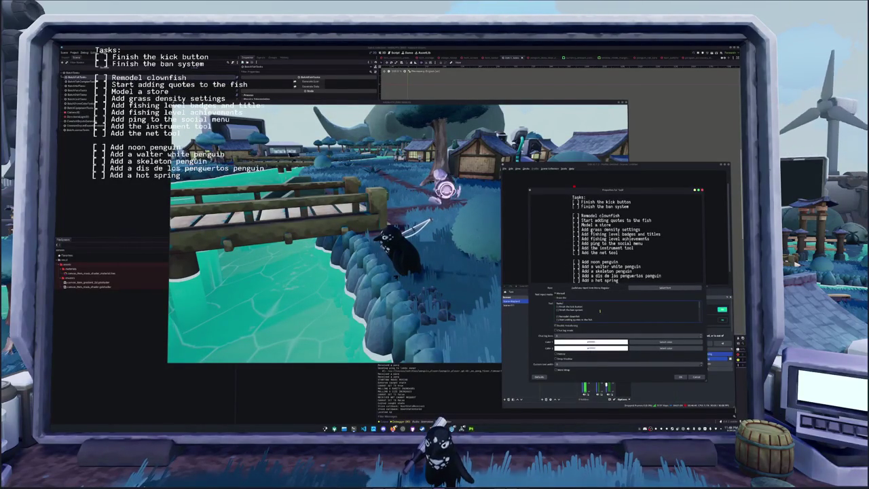
{"action": "scroll", "coordinate": [600, 310], "scroll_direction": "down", "scroll_amount": 1}
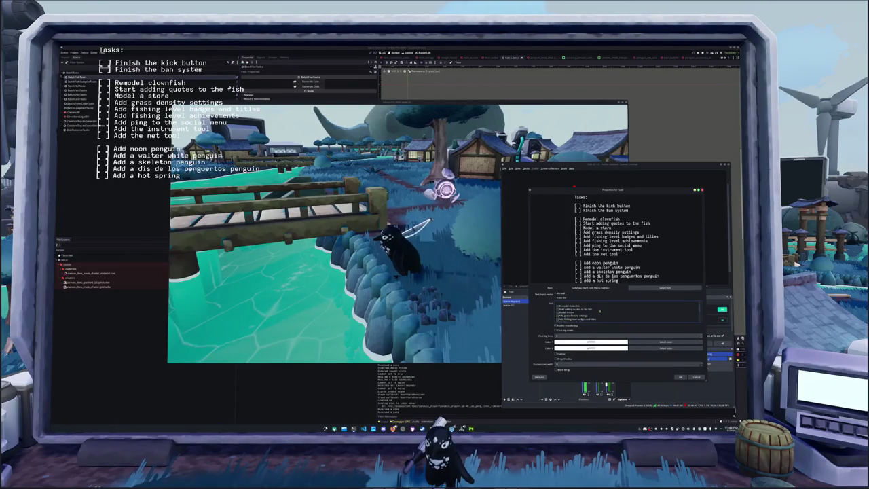
{"action": "scroll", "coordinate": [600, 310], "scroll_direction": "down", "scroll_amount": 1}
{"action": "scroll", "coordinate": [599, 310], "scroll_direction": "down", "scroll_amount": 2}
{"action": "scroll", "coordinate": [600, 311], "scroll_direction": "down", "scroll_amount": 2}
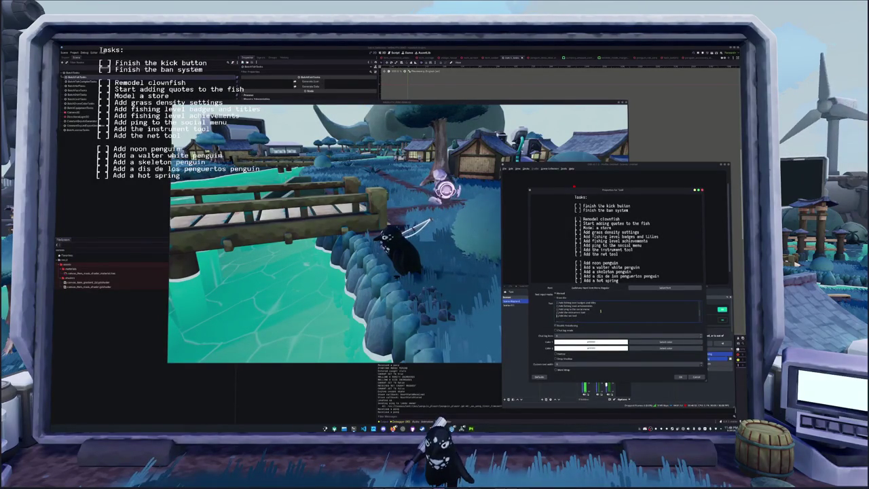
Add a new task line after 'Finish the ban system' and confirm the text properties with OK.
{"action": "key", "text": "Return"}
{"action": "type", "text": "[ ] Add"}
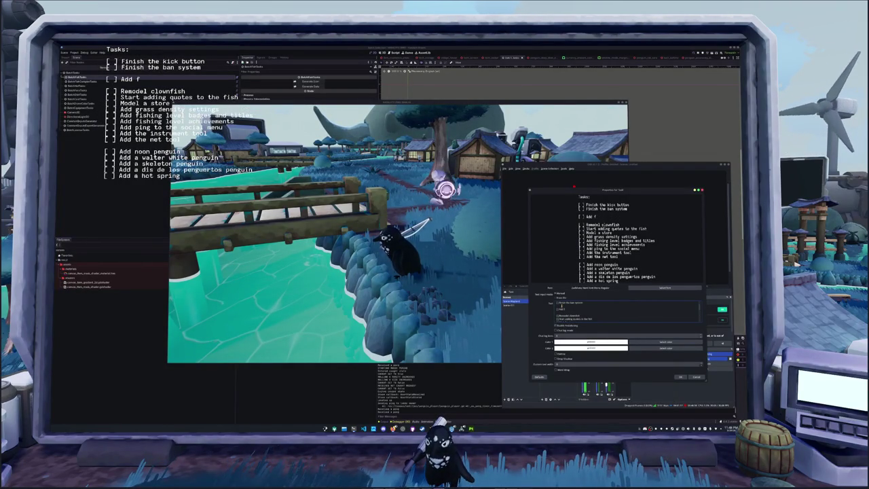
{"action": "type", "text": "fruits to the tre"}
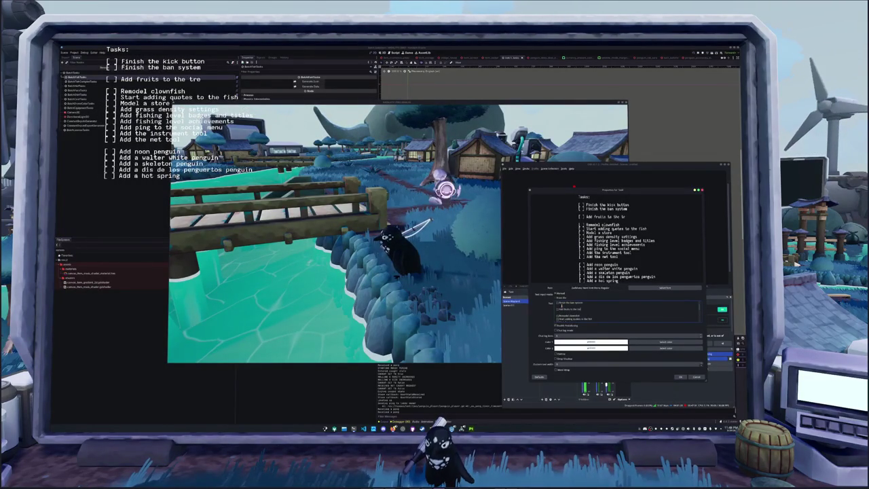
{"action": "type", "text": "Add mush"}
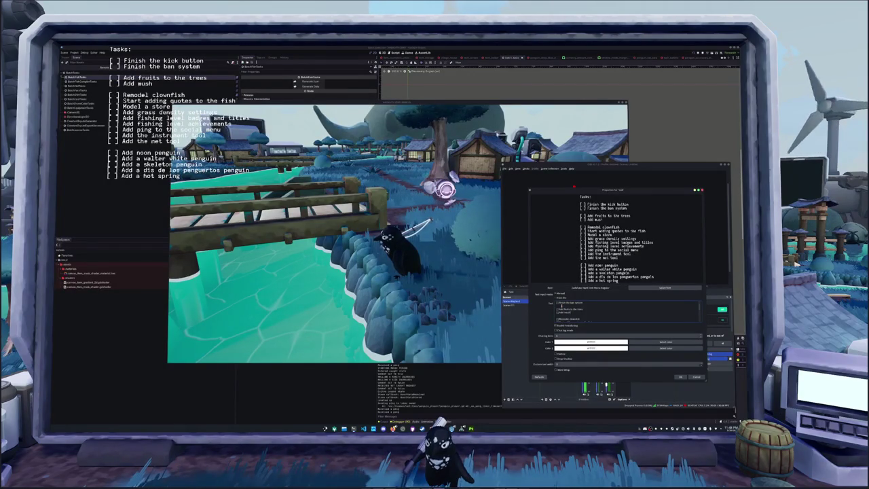
{"action": "type", "text": "ns"}
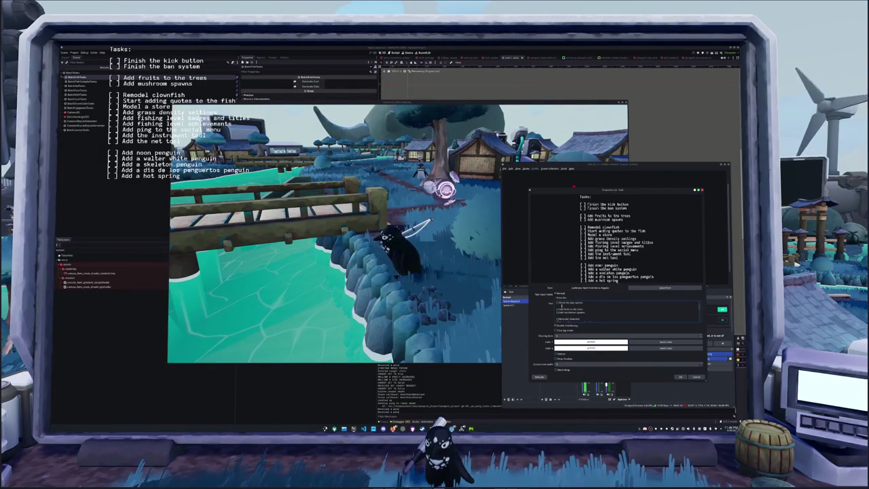
{"action": "scroll", "coordinate": [629, 310], "scroll_direction": "up", "scroll_amount": 2}
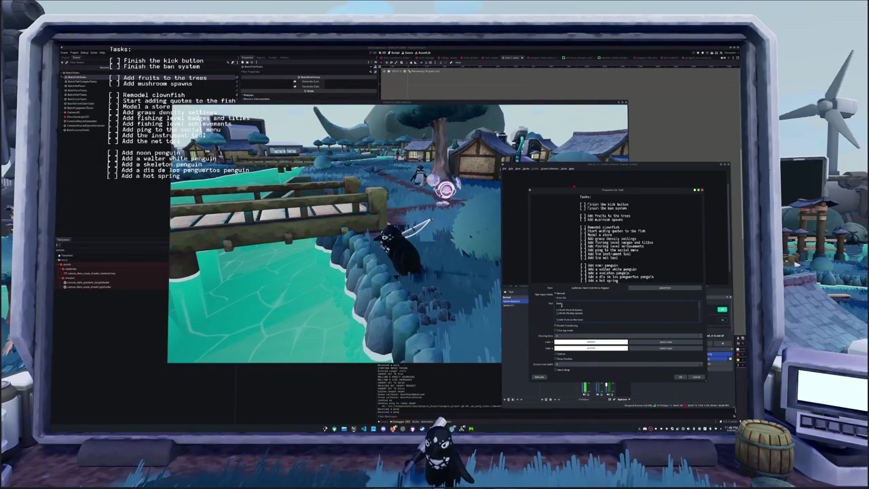
{"action": "left_click", "coordinate": [680, 377]}
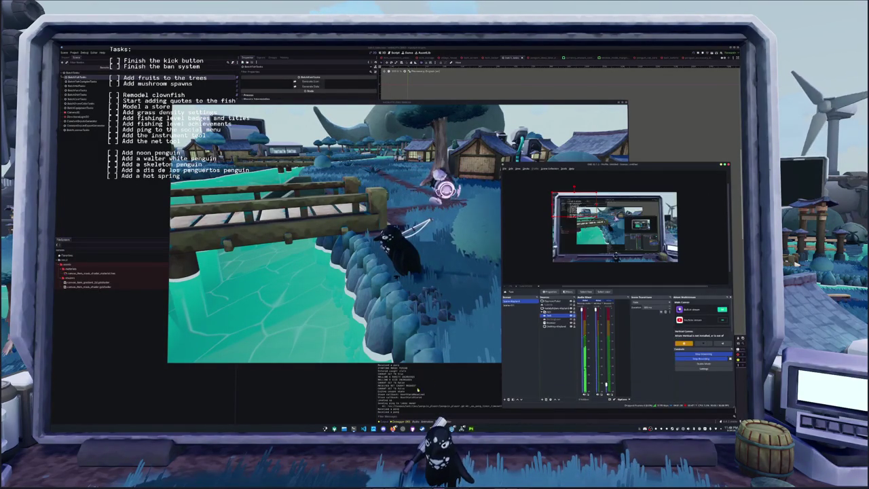
Stop the running game, clear the Output log and trigger the node's inspector tool action.
{"action": "left_click", "coordinate": [446, 347]}
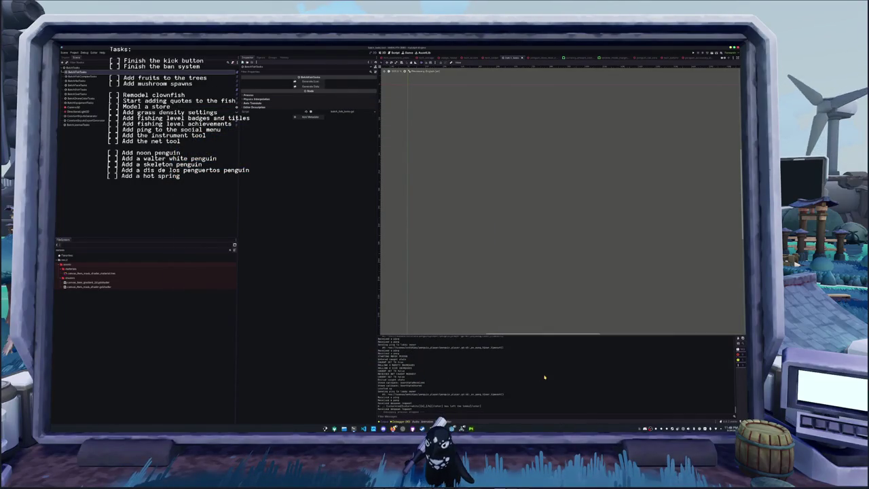
{"action": "key", "text": "F5"}
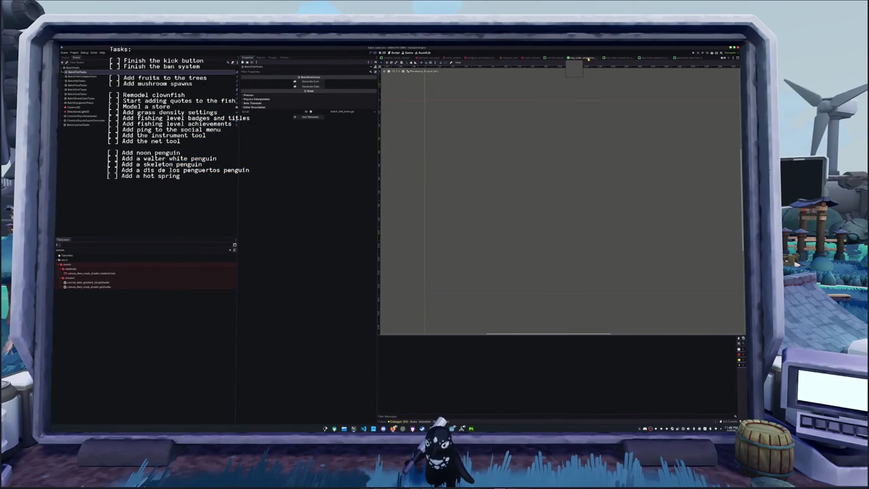
{"action": "scroll", "coordinate": [588, 59], "scroll_direction": "down", "scroll_amount": 2}
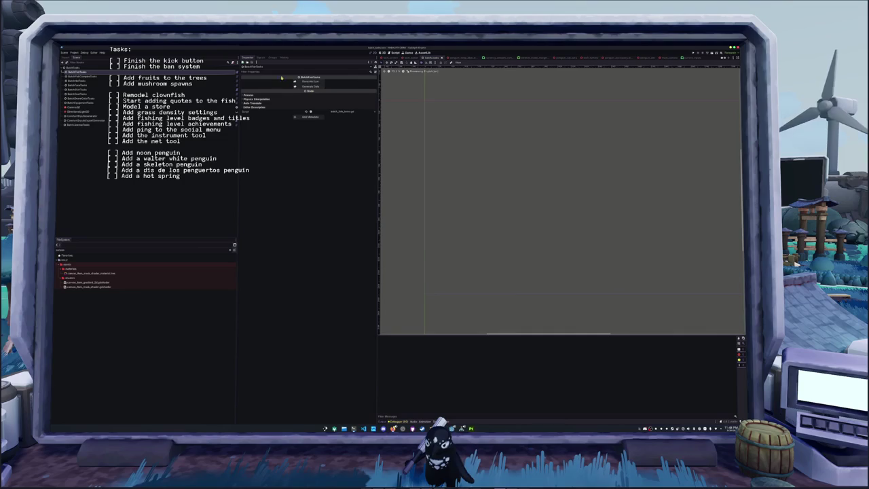
{"action": "left_click", "coordinate": [305, 81]}
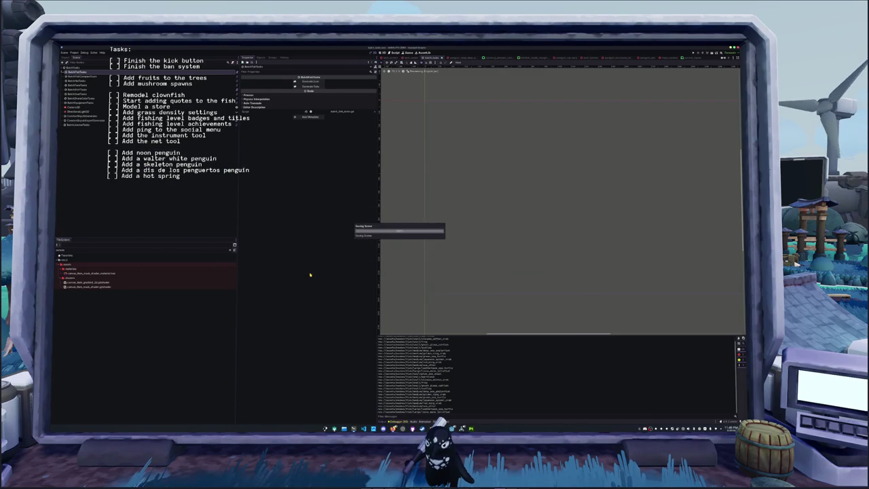
{"action": "key", "text": "alt+Tab"}
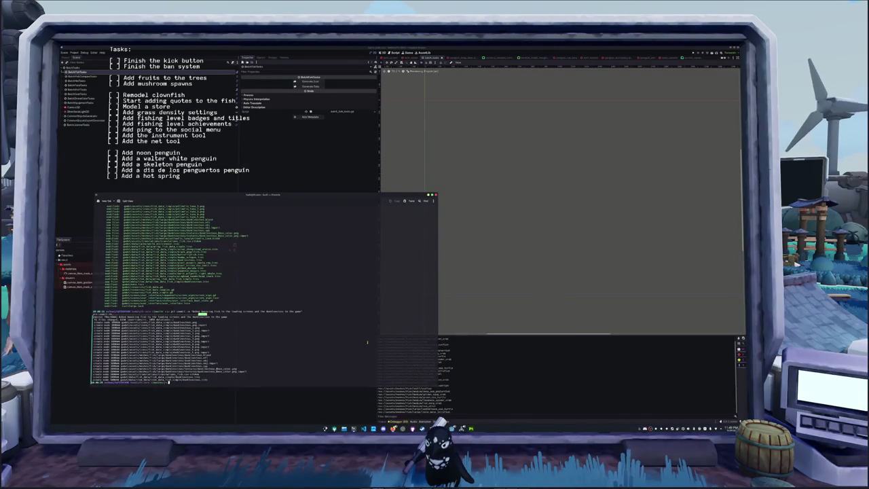
Stage all changes with git add . and commit them as 'Remodeled pink salmon'.
{"action": "key", "text": "Return"}
{"action": "type", "text": "git add "}
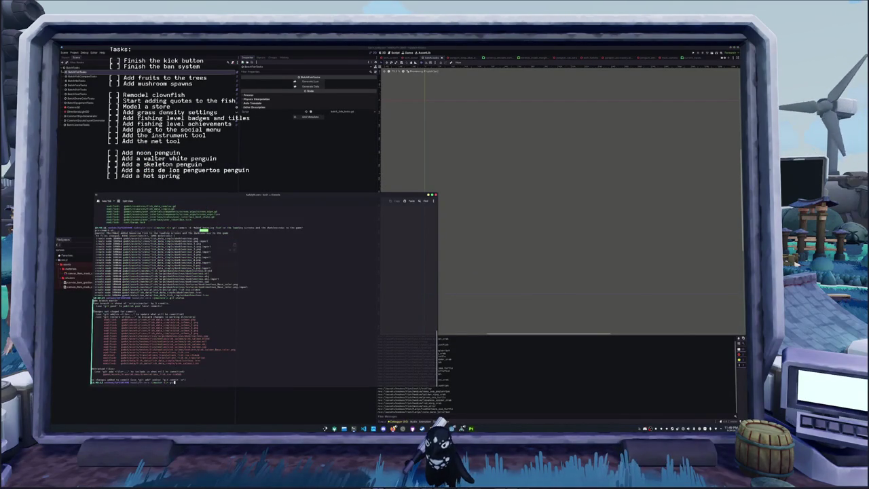
{"action": "type", "text": "."}
{"action": "key", "text": "Return"}
{"action": "type", "text": "git c"}
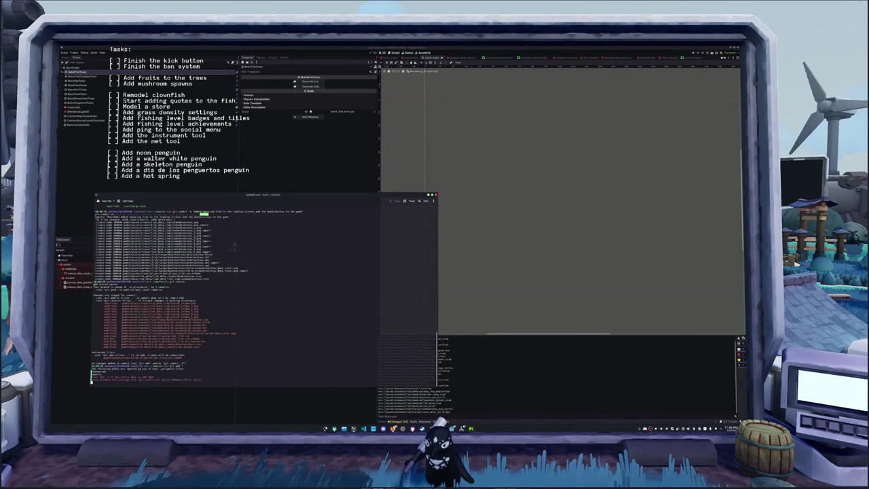
{"action": "type", "text": "it -m "}
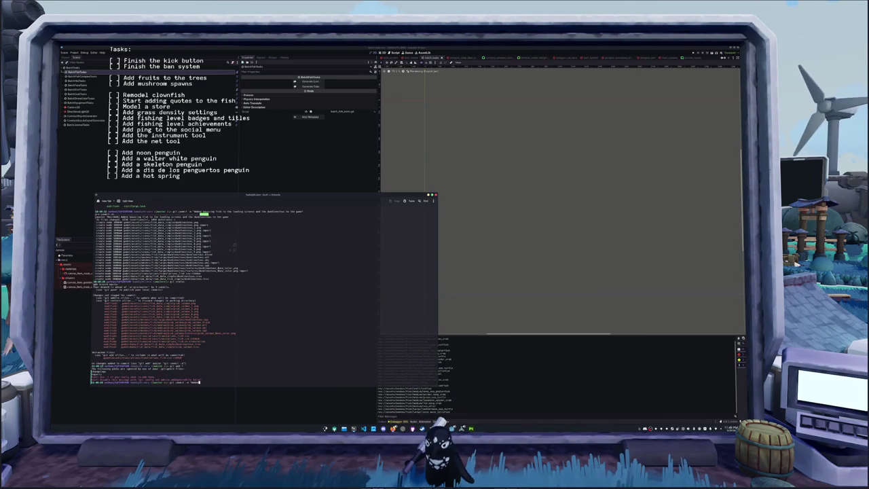
{"action": "type", "text": " pix"}
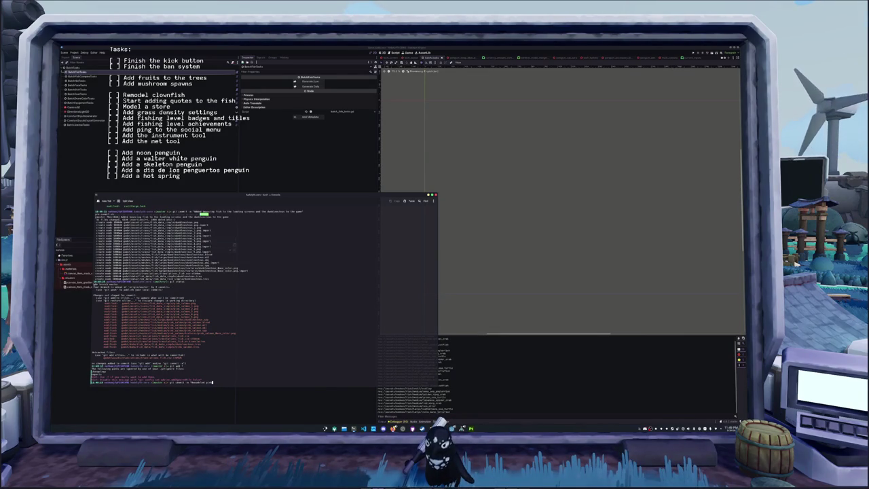
{"action": "type", "text": "els"}
{"action": "key", "text": "Return"}
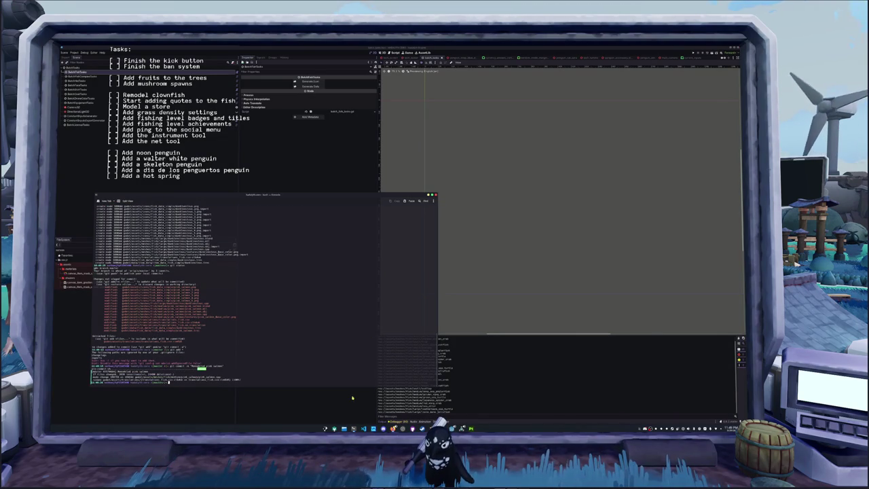
{"action": "left_click", "coordinate": [352, 396]}
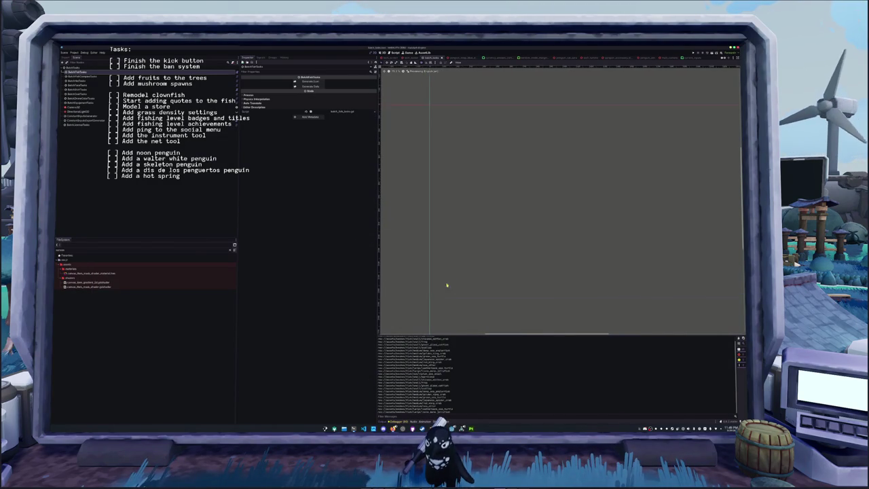
Open the social window UI scene and expand its nested containers down to the BoxContainer.
{"action": "scroll", "coordinate": [492, 59], "scroll_direction": "down", "scroll_amount": 3}
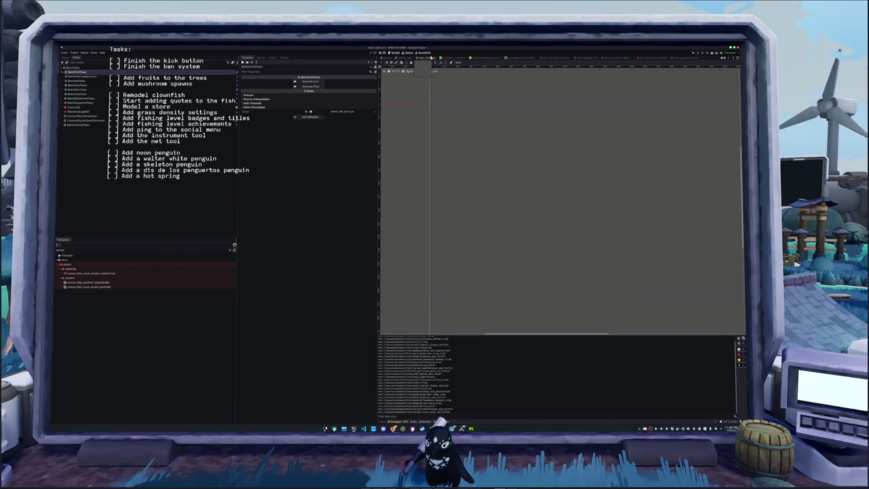
{"action": "left_click", "coordinate": [492, 59]}
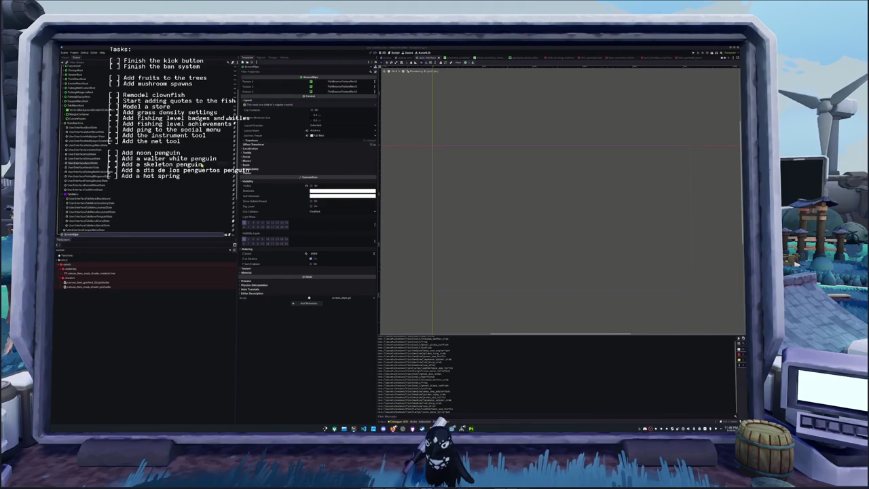
{"action": "left_click", "coordinate": [179, 165]}
{"action": "left_click", "coordinate": [67, 107]}
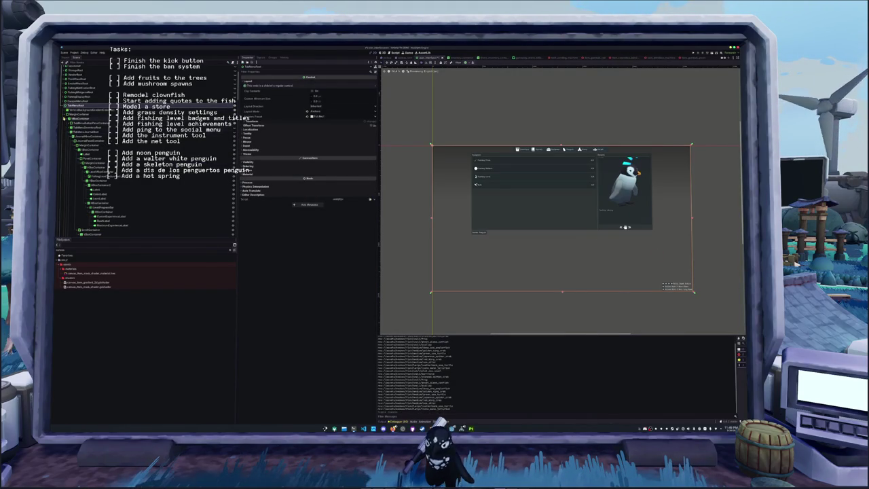
{"action": "left_click", "coordinate": [69, 137]}
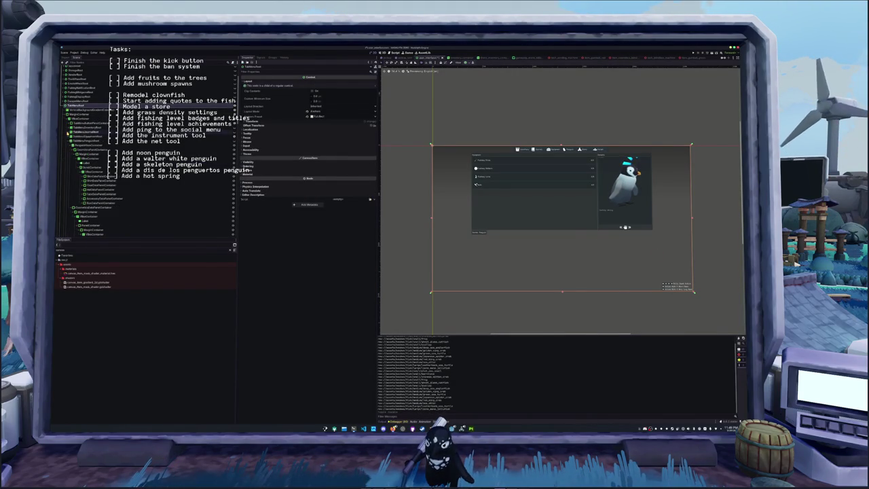
{"action": "left_click", "coordinate": [85, 189]}
{"action": "left_click", "coordinate": [82, 180]}
{"action": "left_click", "coordinate": [88, 193]}
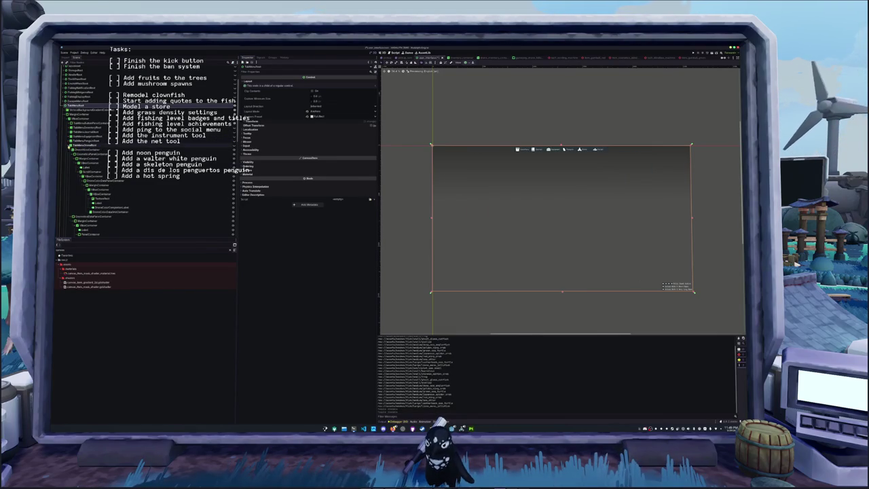
{"action": "left_click", "coordinate": [85, 145]}
{"action": "left_click", "coordinate": [89, 150]}
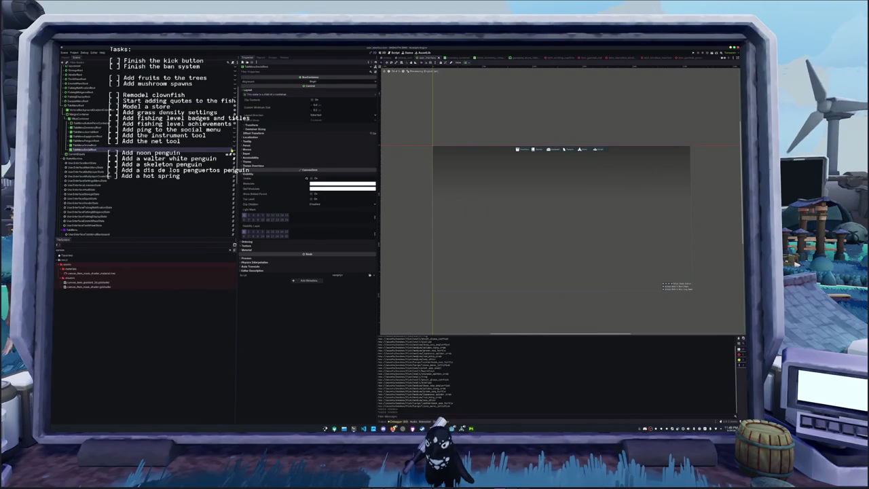
{"action": "scroll", "coordinate": [546, 174], "scroll_direction": "up", "scroll_amount": 5}
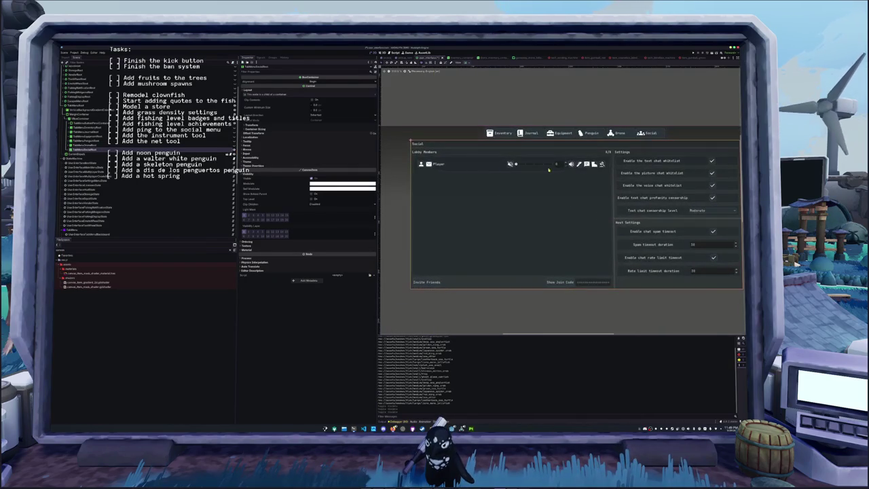
Pan across the Social menu UI, then switch to the 3D pickup scene tab.
{"action": "mouse_move", "coordinate": [555, 186]}
{"action": "middle_mouse_down"}
{"action": "mouse_move", "coordinate": [509, 186]}
{"action": "mouse_move", "coordinate": [530, 184]}
{"action": "middle_mouse_up"}
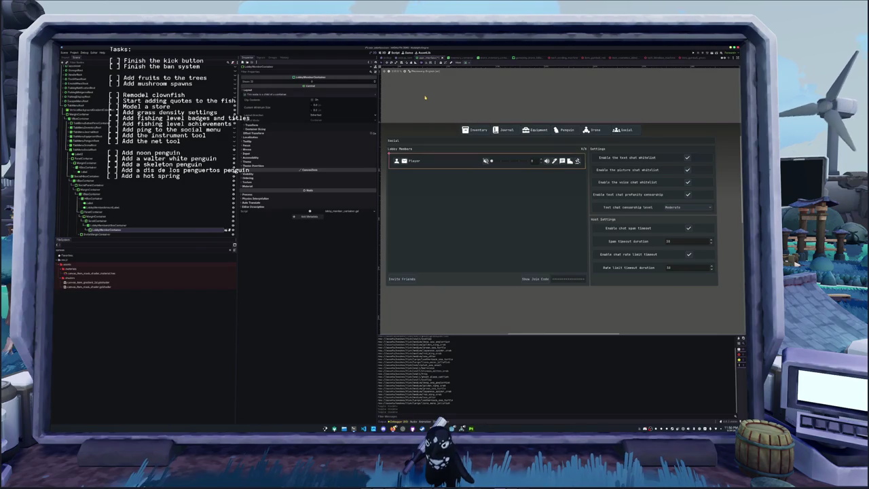
{"action": "key", "text": "ctrl+Tab"}
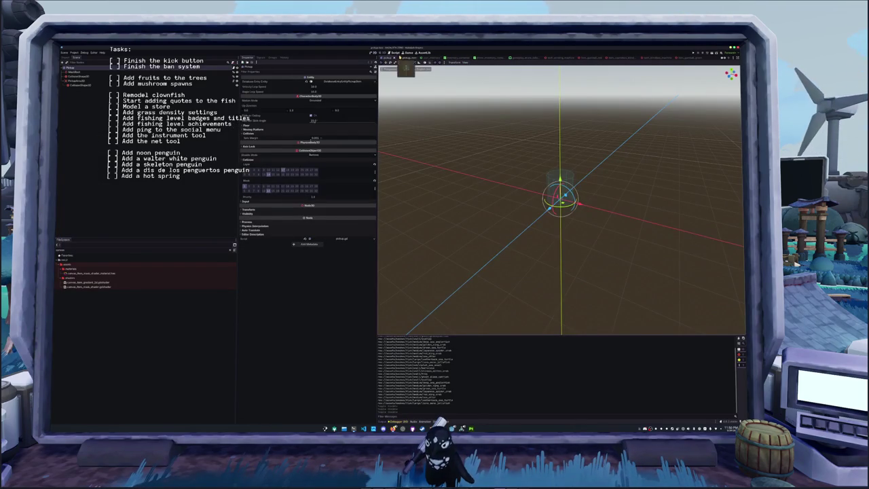
Cycle to the island world scene and fly the camera across it.
{"action": "key", "text": "ctrl+Tab"}
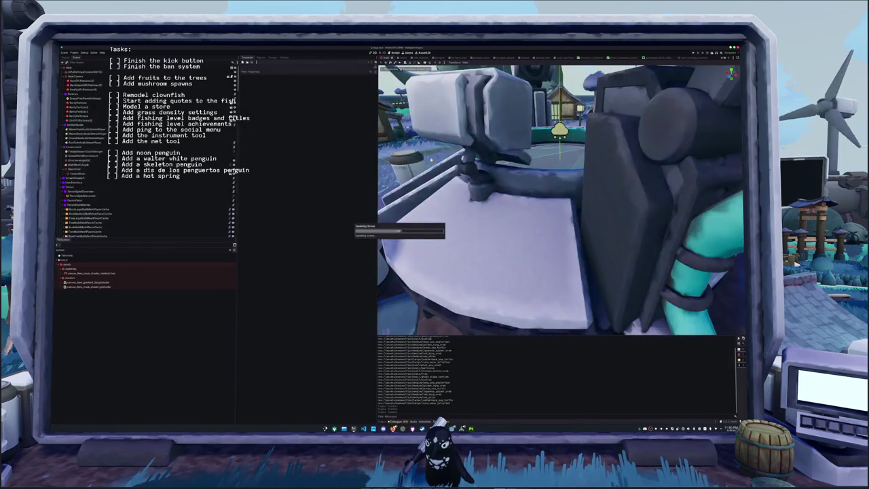
{"action": "key", "text": "ctrl+Tab"}
{"action": "right_click_drag", "start_coordinate": [495, 218], "coordinate": [495, 219]}
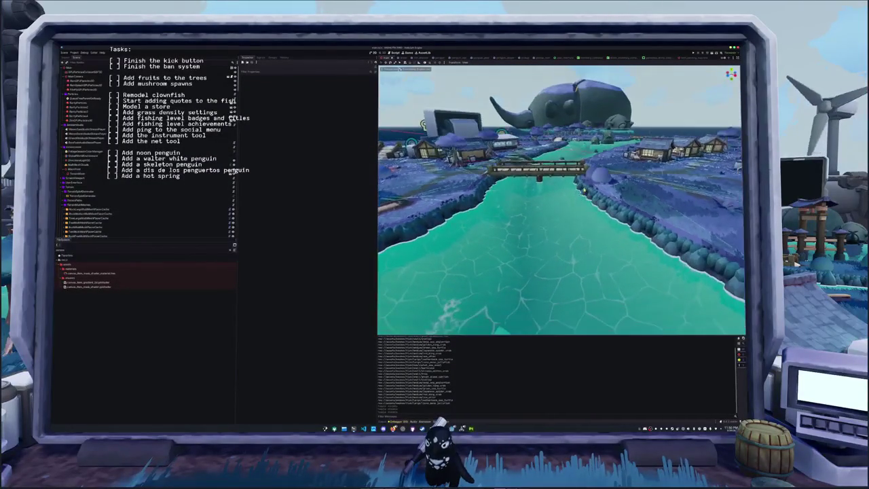
Hide the WaterPlane to expose the riverbed under the bridge, and save the scene.
{"action": "left_click", "coordinate": [495, 219]}
{"action": "scroll", "coordinate": [204, 203], "scroll_direction": "down", "scroll_amount": 2}
{"action": "left_click", "coordinate": [232, 212]}
{"action": "mouse_move", "coordinate": [455, 231]}
{"action": "right_mouse_down"}
{"action": "mouse_move", "coordinate": [509, 226]}
{"action": "mouse_move", "coordinate": [468, 197]}
{"action": "right_mouse_up"}
{"action": "key", "text": "ctrl+s"}
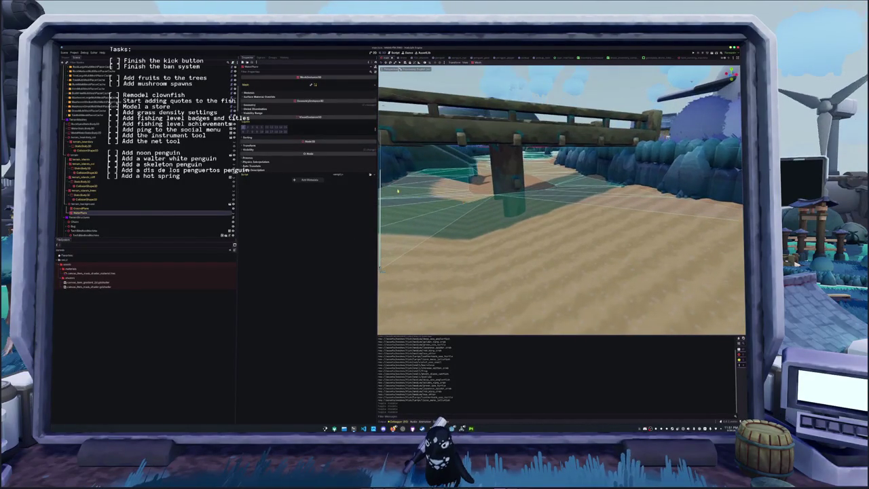
Select the terrain StaticBody node and collapse the cliff and tree node groups.
{"action": "left_click", "coordinate": [127, 205]}
{"action": "left_click", "coordinate": [122, 193]}
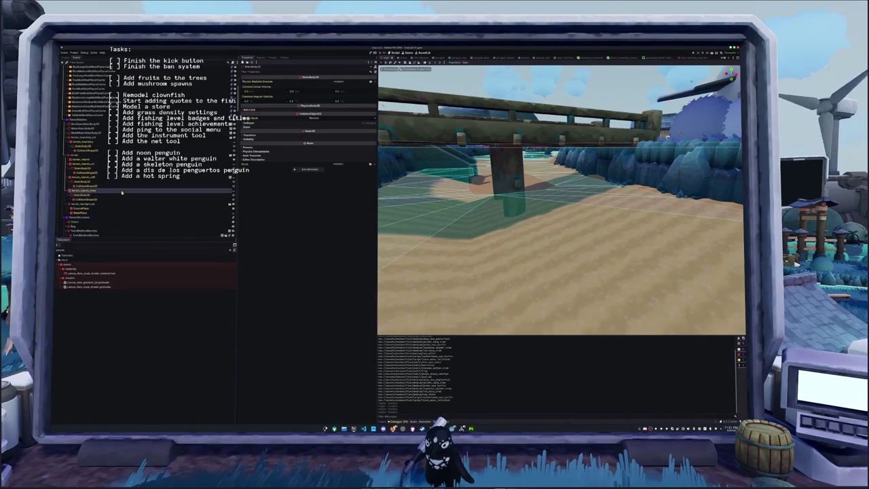
{"action": "left_click", "coordinate": [67, 190]}
{"action": "left_click", "coordinate": [68, 167]}
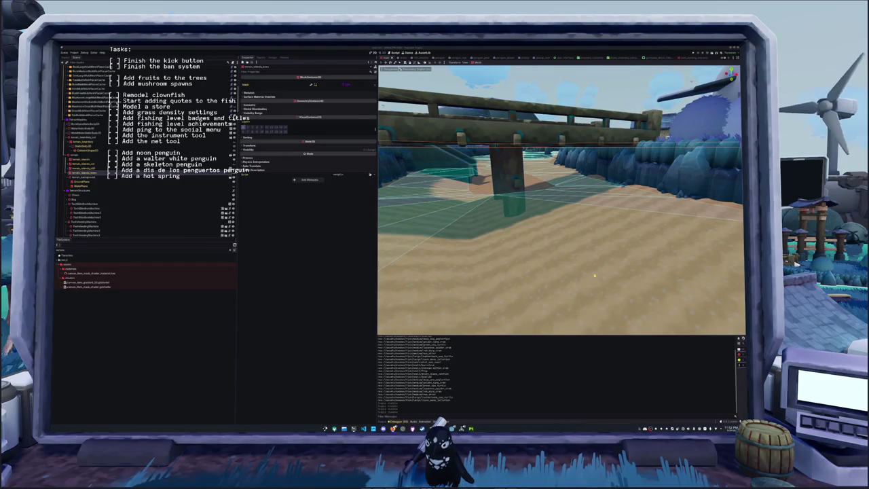
Frame the bridge, select the TerrainSplatGenerator node, and switch to the fish_shadow scene.
{"action": "mouse_move", "coordinate": [561, 204]}
{"action": "middle_mouse_down"}
{"action": "mouse_move", "coordinate": [523, 231]}
{"action": "mouse_move", "coordinate": [476, 224]}
{"action": "middle_mouse_up"}
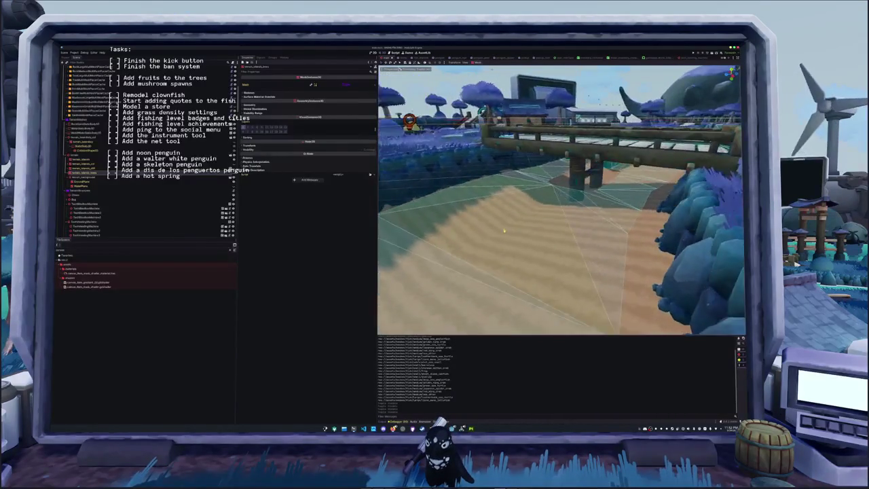
{"action": "left_click", "coordinate": [137, 193]}
{"action": "scroll", "coordinate": [133, 193], "scroll_direction": "up", "scroll_amount": 2}
{"action": "scroll", "coordinate": [125, 192], "scroll_direction": "up", "scroll_amount": 2}
{"action": "scroll", "coordinate": [118, 192], "scroll_direction": "up", "scroll_amount": 2}
{"action": "scroll", "coordinate": [112, 191], "scroll_direction": "up", "scroll_amount": 2}
{"action": "scroll", "coordinate": [112, 192], "scroll_direction": "up", "scroll_amount": 2}
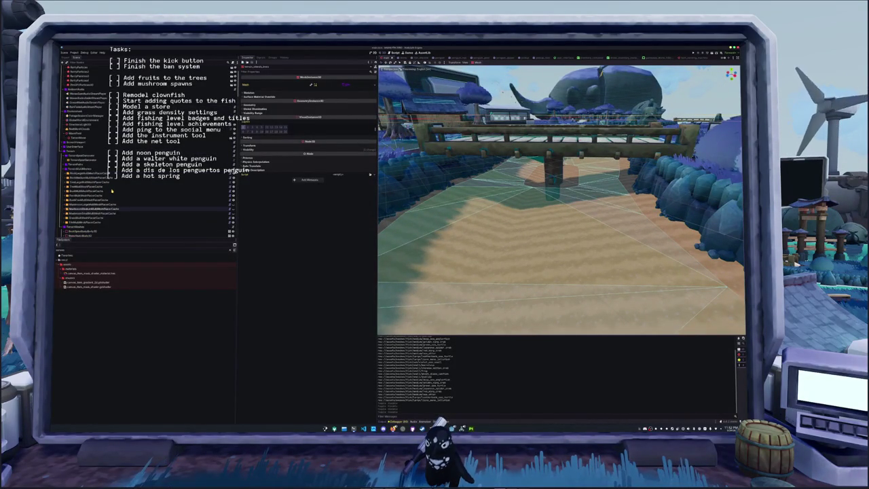
{"action": "scroll", "coordinate": [111, 192], "scroll_direction": "up", "scroll_amount": 2}
{"action": "left_click", "coordinate": [110, 192]}
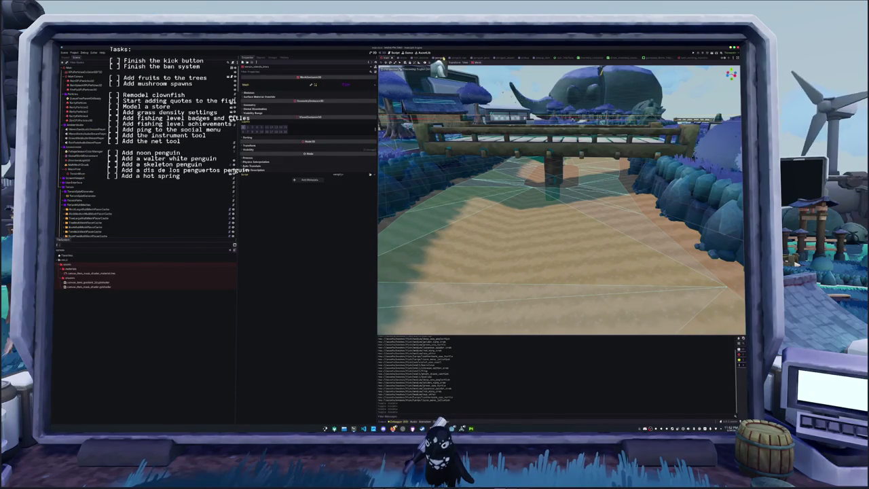
{"action": "left_click", "coordinate": [438, 58]}
{"action": "left_click", "coordinate": [406, 57]}
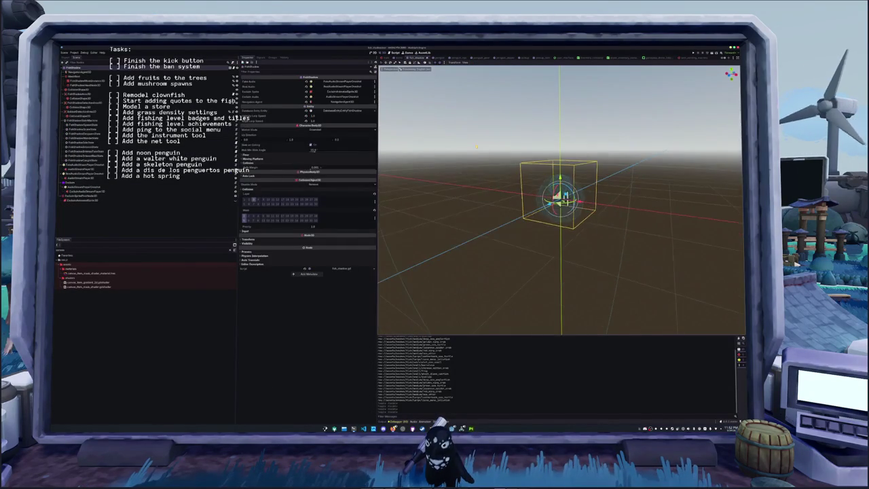
Set the fish shadow's CollisionShape3D sphere radius to 0.125.
{"action": "scroll", "coordinate": [477, 144], "scroll_direction": "up", "scroll_amount": 3}
{"action": "left_click", "coordinate": [462, 150]}
{"action": "mouse_move", "coordinate": [461, 149]}
{"action": "middle_mouse_down"}
{"action": "mouse_move", "coordinate": [438, 156]}
{"action": "mouse_move", "coordinate": [448, 170]}
{"action": "middle_mouse_up"}
{"action": "left_click", "coordinate": [331, 82]}
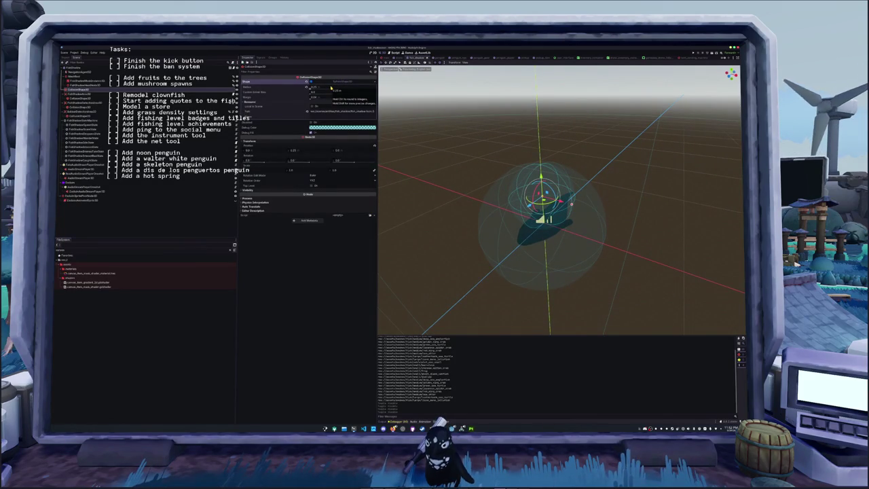
{"action": "left_click", "coordinate": [330, 87]}
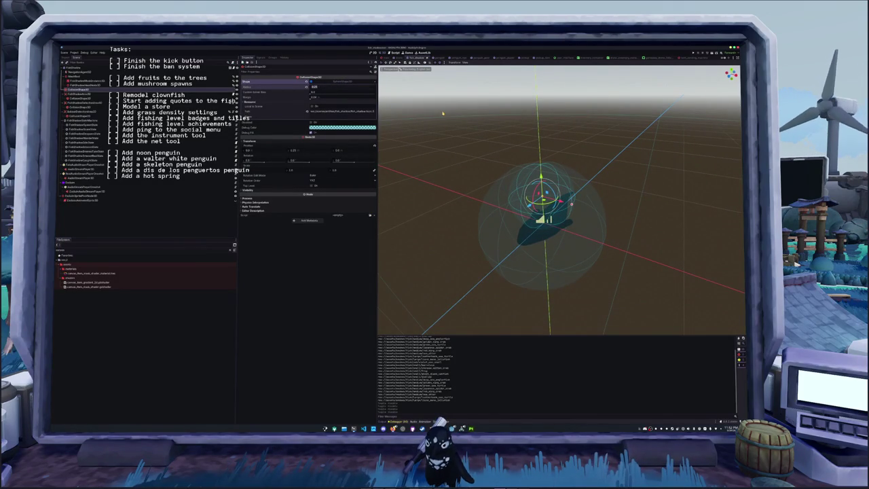
{"action": "type", "text": "0.125"}
{"action": "key", "text": "Return"}
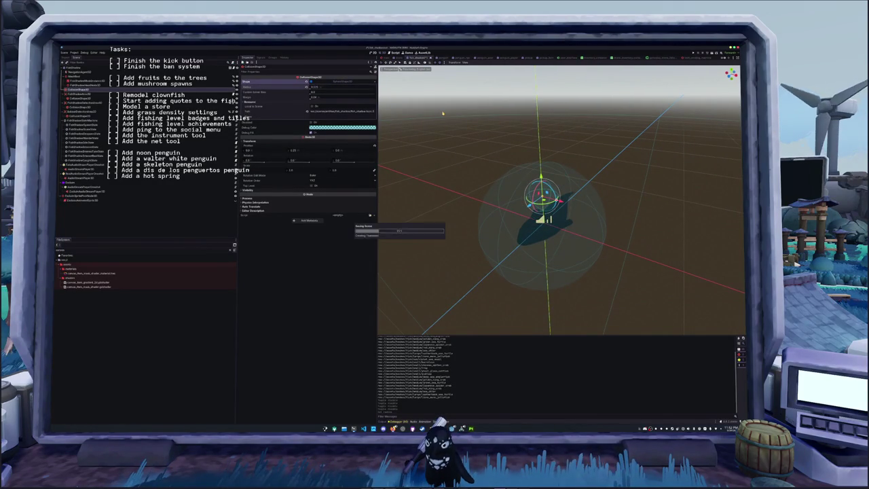
Lower the collision shape's Y position and return to the world scene.
{"action": "middle_click_drag", "start_coordinate": [443, 113], "coordinate": [380, 269]}
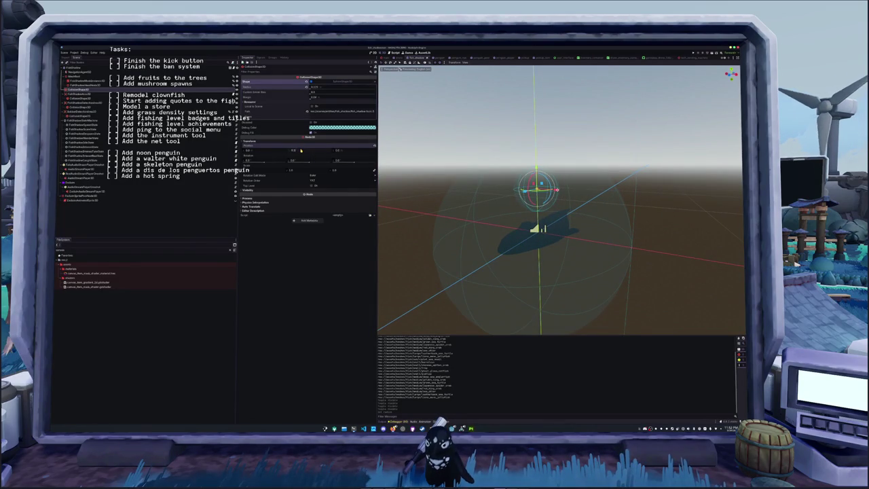
{"action": "left_click_drag", "start_coordinate": [301, 151], "coordinate": [286, 151]}
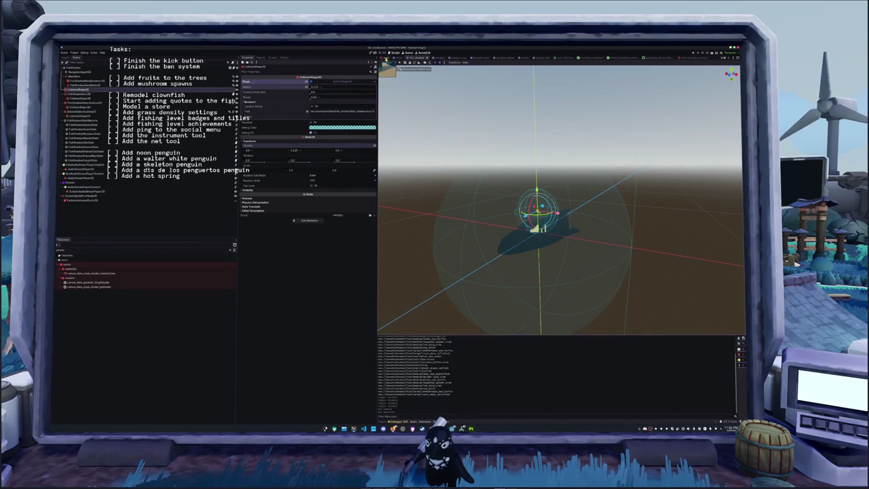
{"action": "key", "text": "ctrl+Tab"}
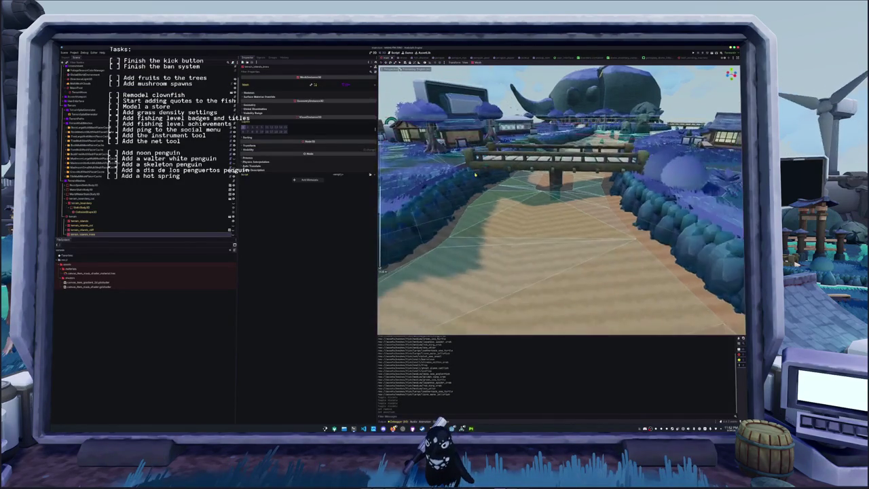
Test-run the game, close its window and the Debug menu, then launch it again.
{"action": "scroll", "coordinate": [483, 174], "scroll_direction": "up", "scroll_amount": 3}
{"action": "middle_click_drag", "start_coordinate": [483, 173], "coordinate": [491, 181]}
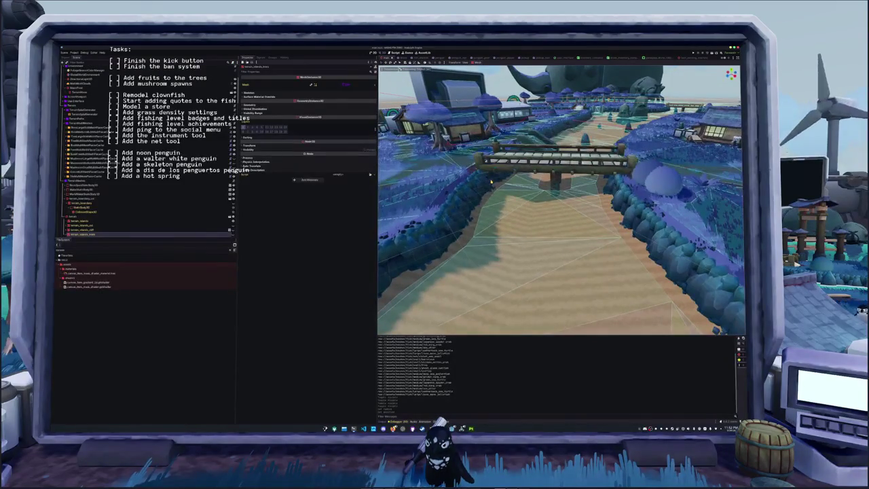
{"action": "key", "text": "F5"}
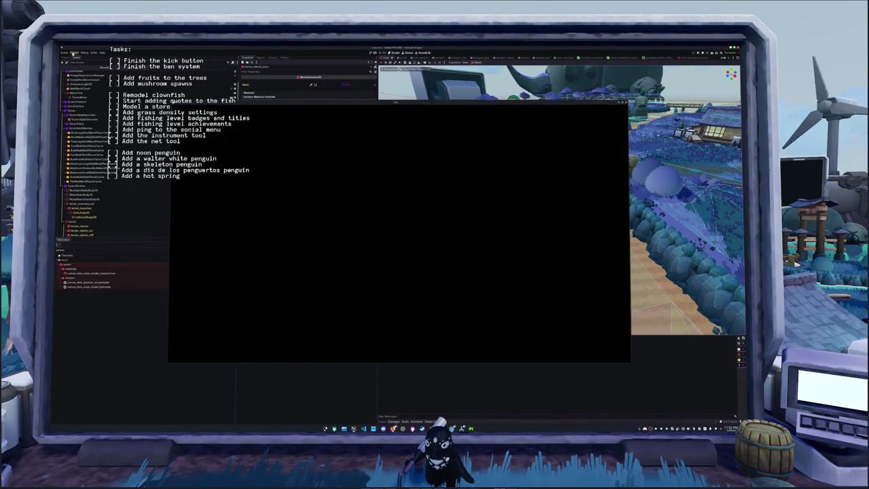
{"action": "left_click", "coordinate": [84, 52]}
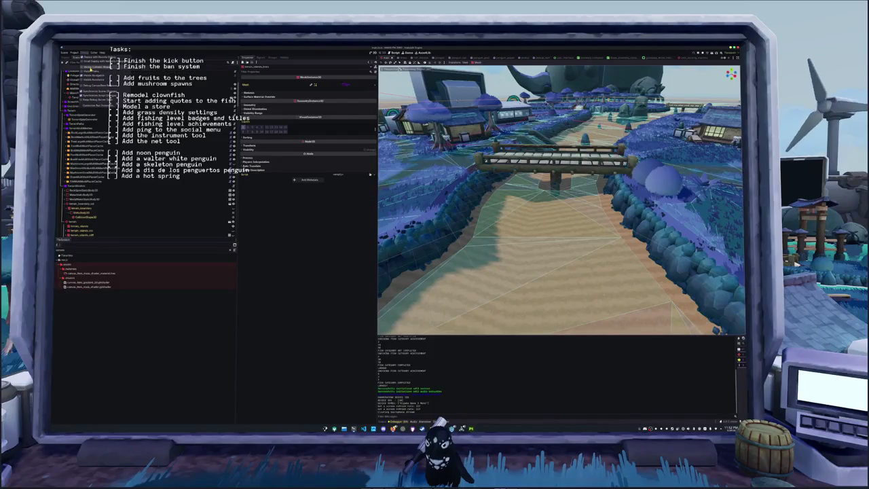
{"action": "left_click", "coordinate": [90, 69]}
{"action": "key", "text": "F5"}
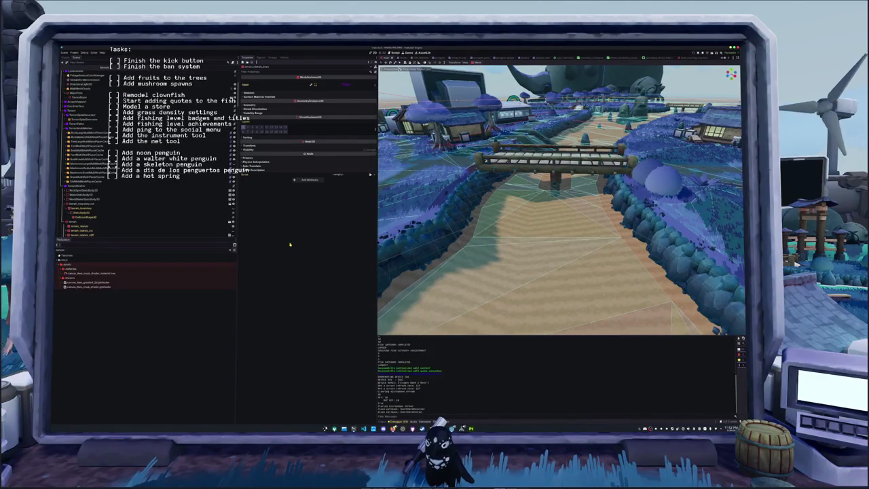